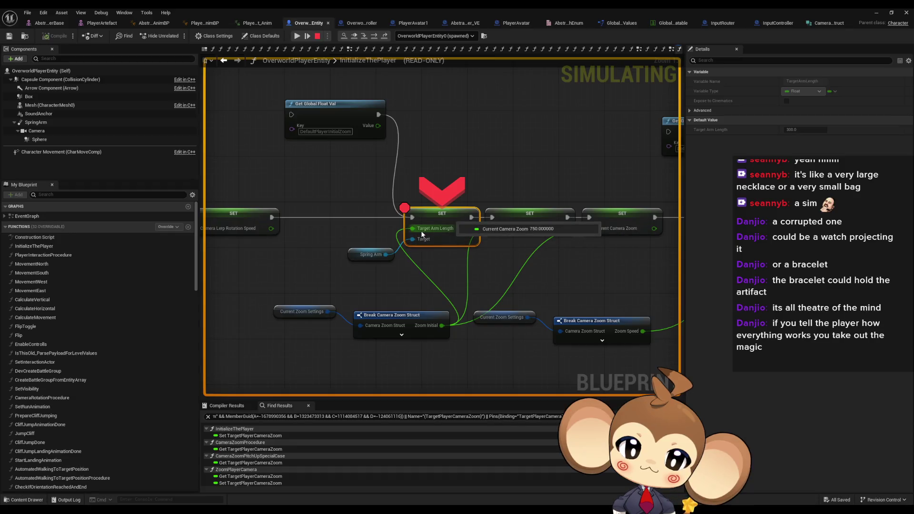
- Stop the simulation and add a breakpoint on the Cast To Abstract_Summoner_VE node
mouse_move(421, 230)
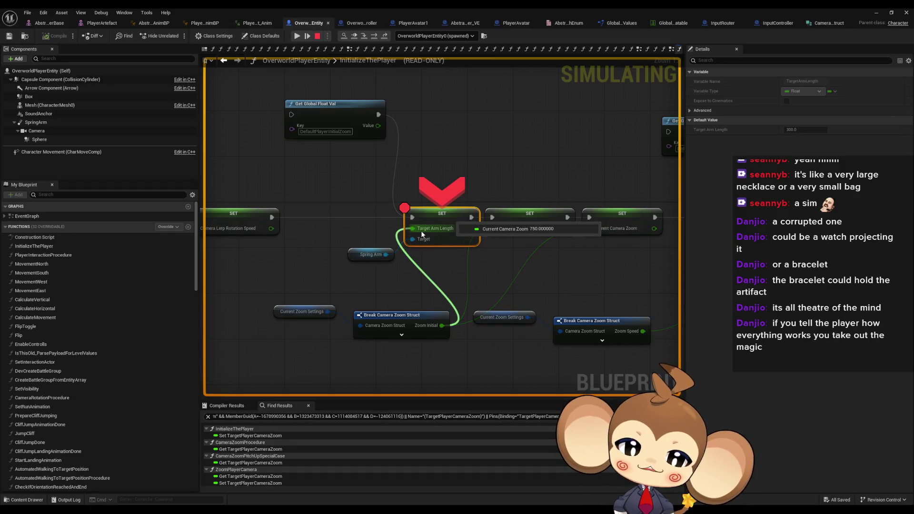
mouse_move(427, 328)
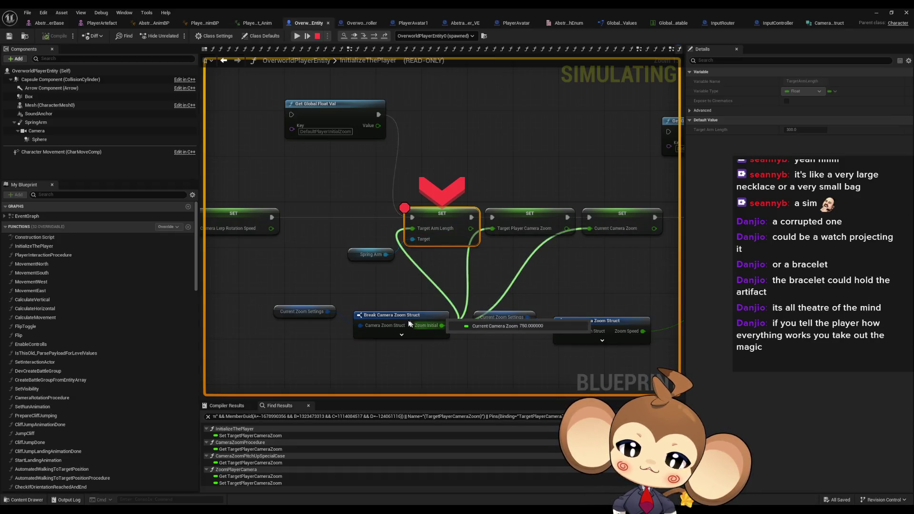
scroll(409, 324, down, 8)
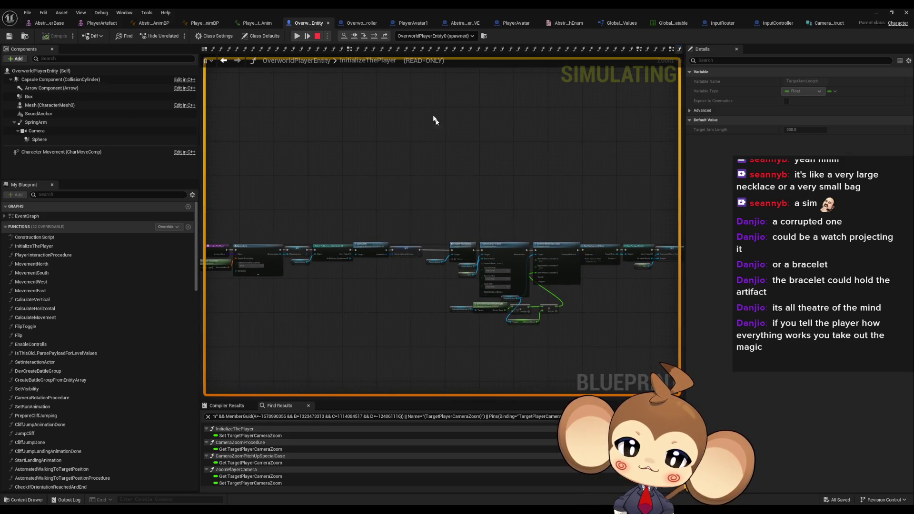
click(317, 36)
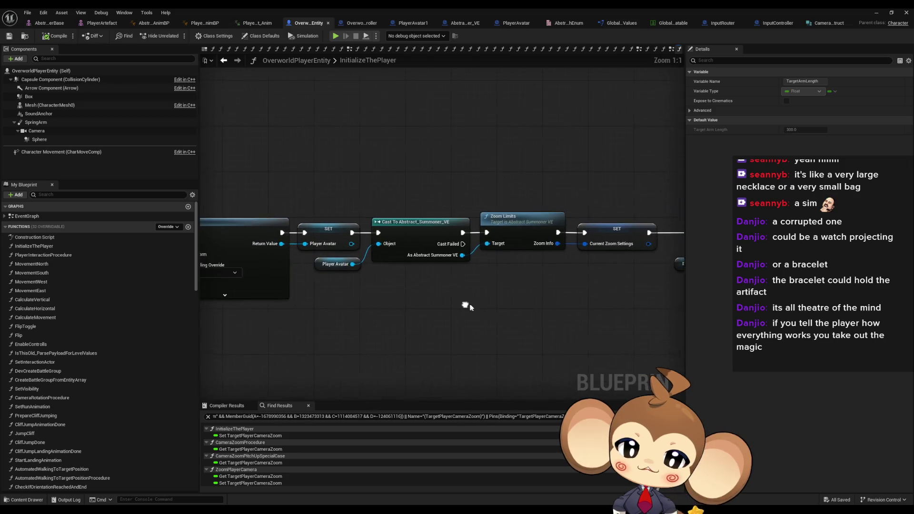
right_click(425, 234)
click(453, 395)
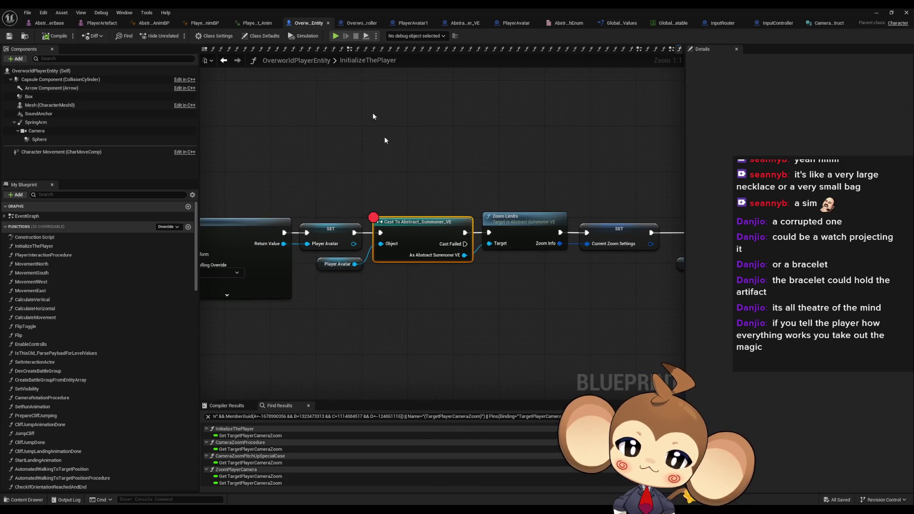
- Restart the simulation so it runs up to the new breakpoint
click(340, 35)
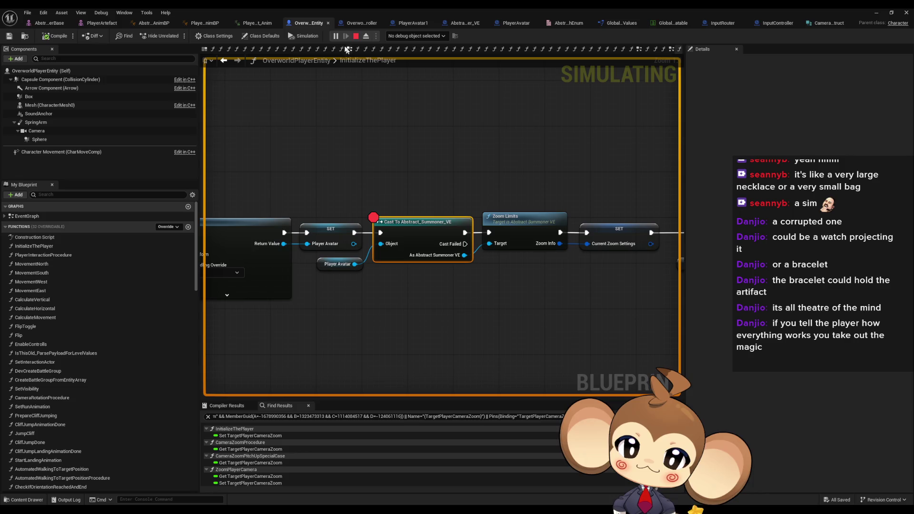
click(356, 36)
scroll(418, 284, down, 6)
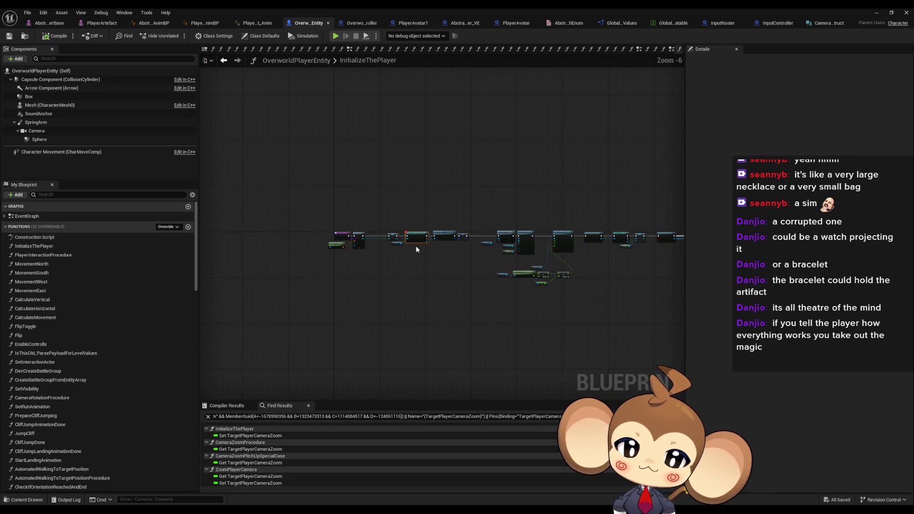
scroll(414, 263, up, 2)
scroll(414, 262, up, 4)
click(336, 36)
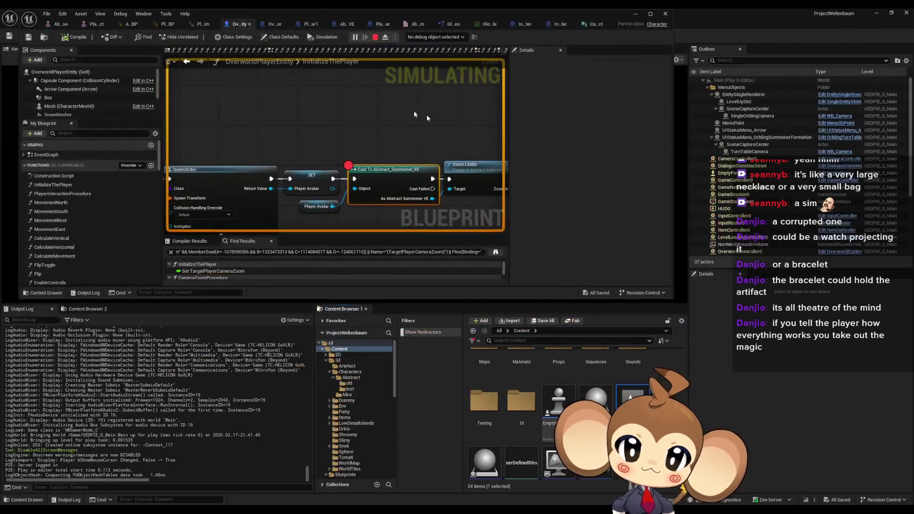
- Maximize the blueprint editor and remove the breakpoint from the Cast node
double_click(395, 16)
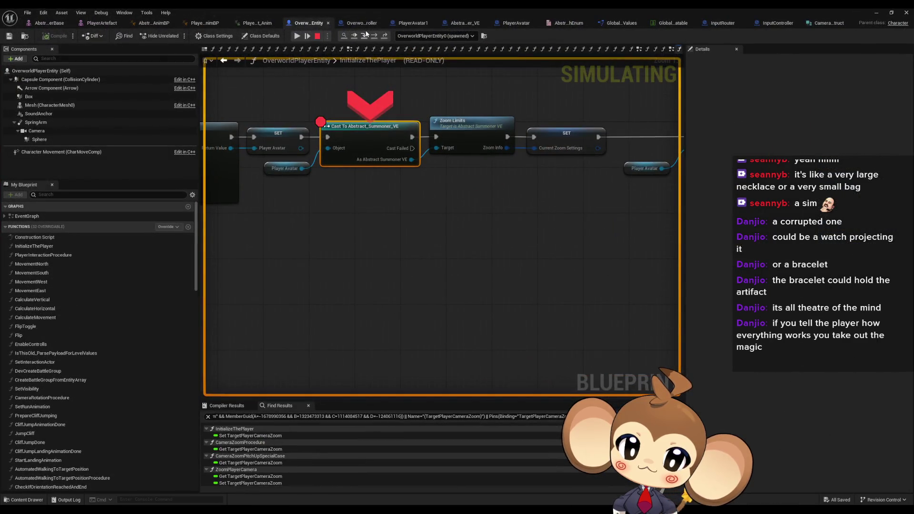
key(F10)
right_click(336, 234)
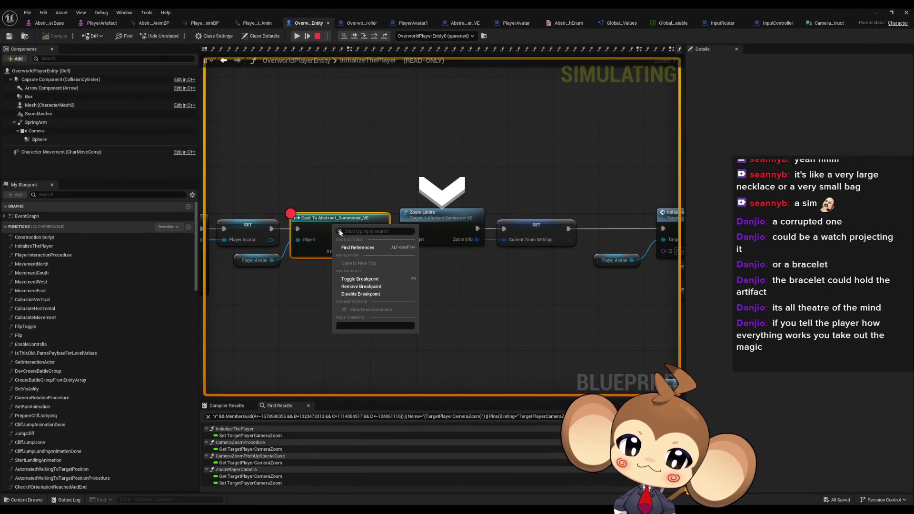
click(375, 288)
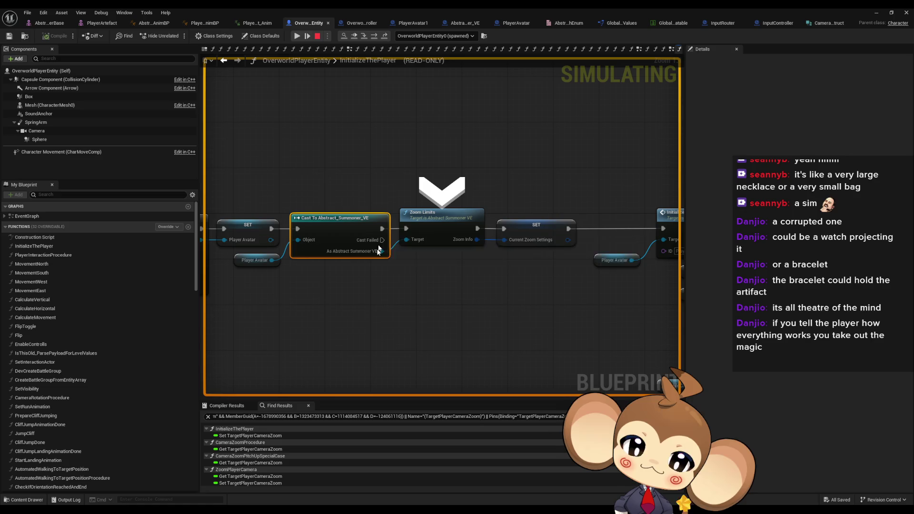
- Step through ZoomLimits and Initialize Visual Entity back to Attach Actor To Actor
click(364, 37)
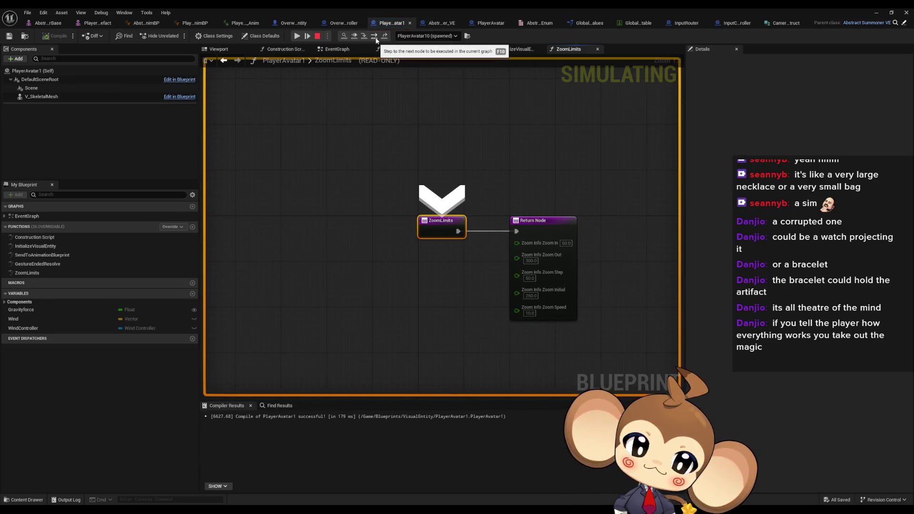
click(375, 38)
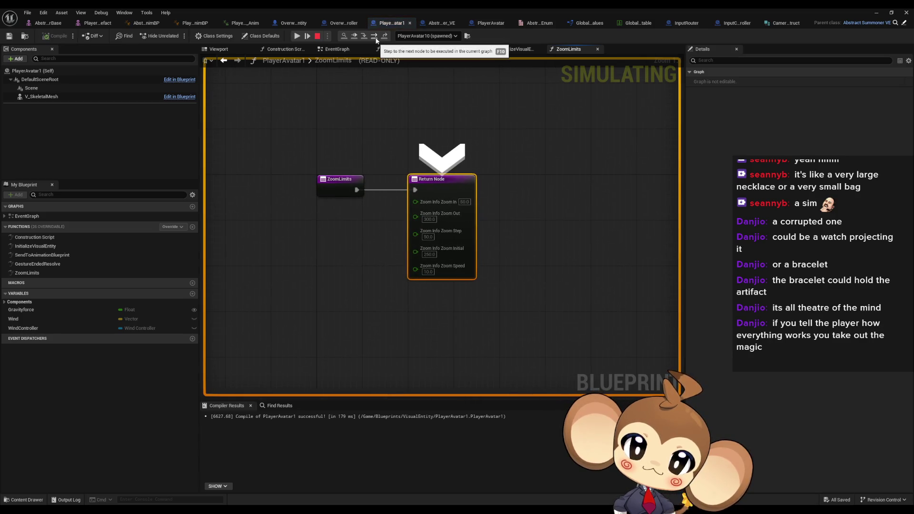
click(376, 38)
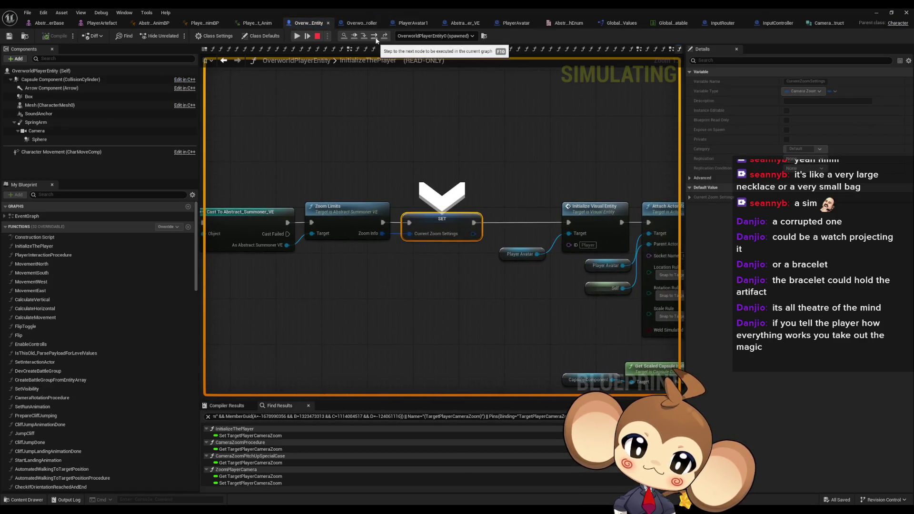
click(376, 38)
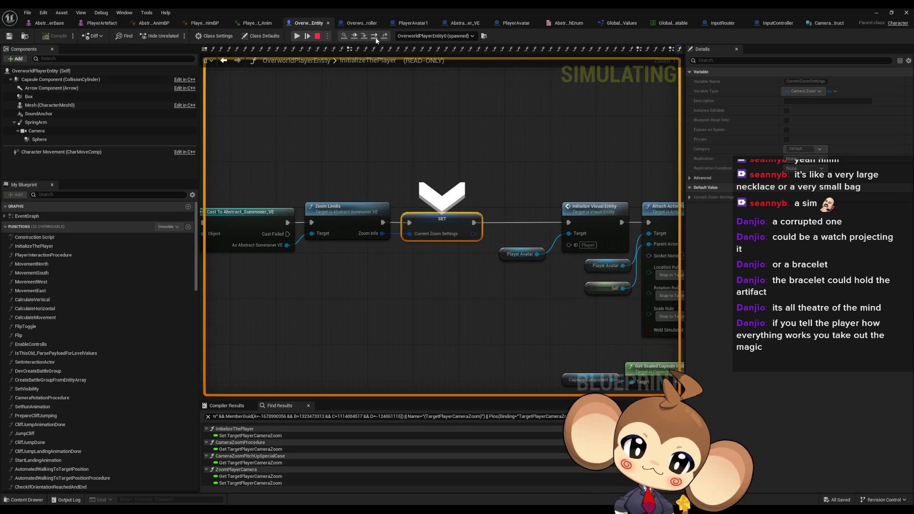
click(365, 38)
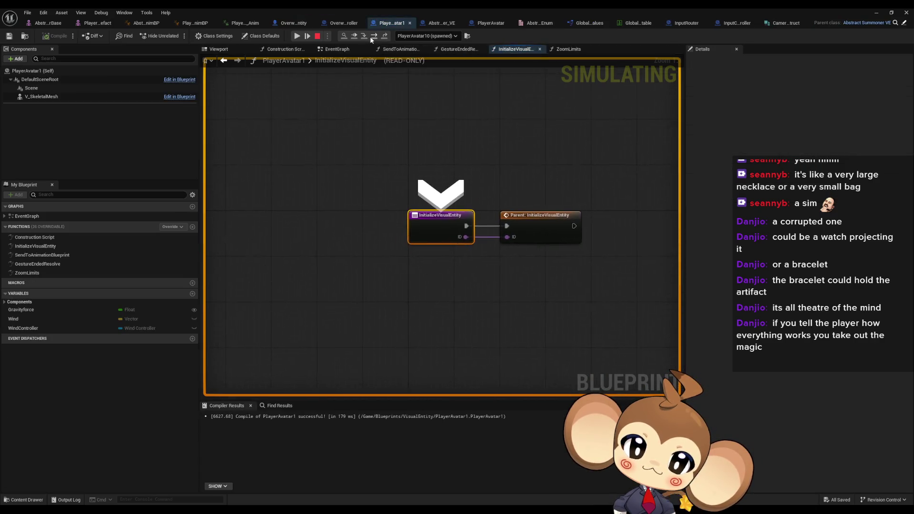
click(373, 38)
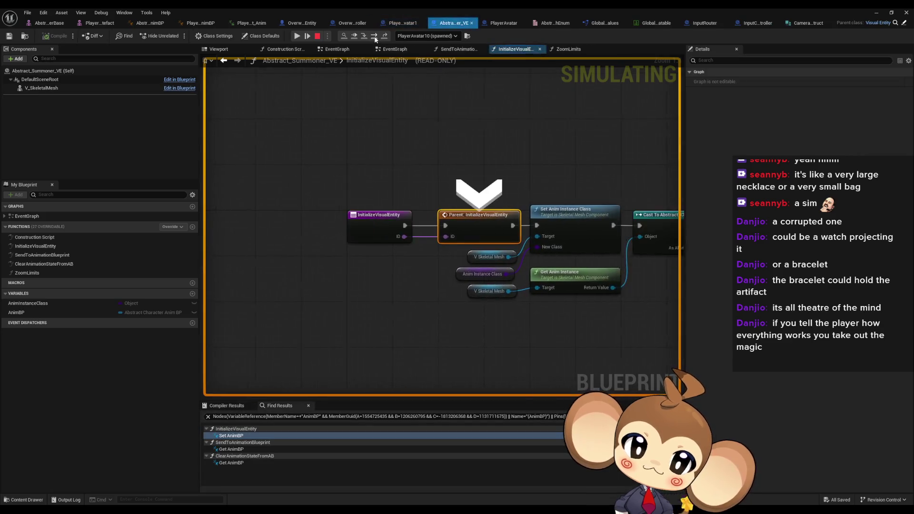
click(373, 39)
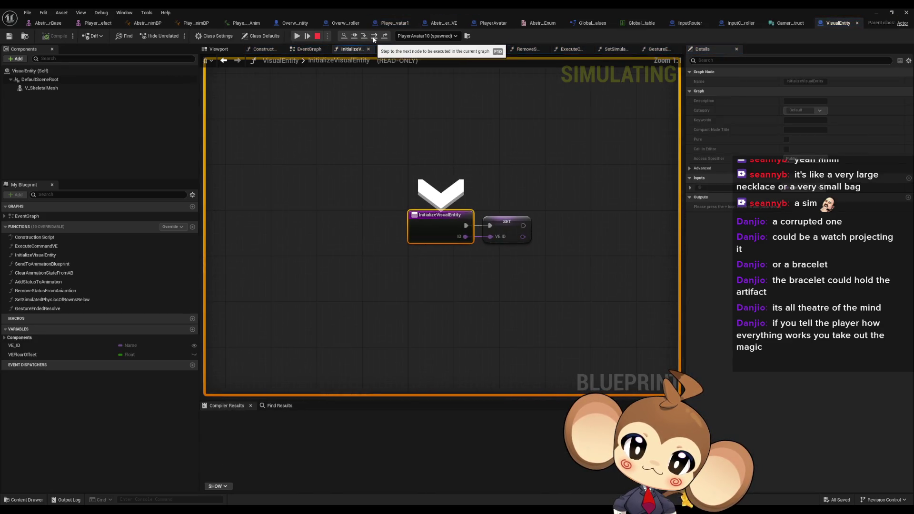
click(374, 37)
click(374, 38)
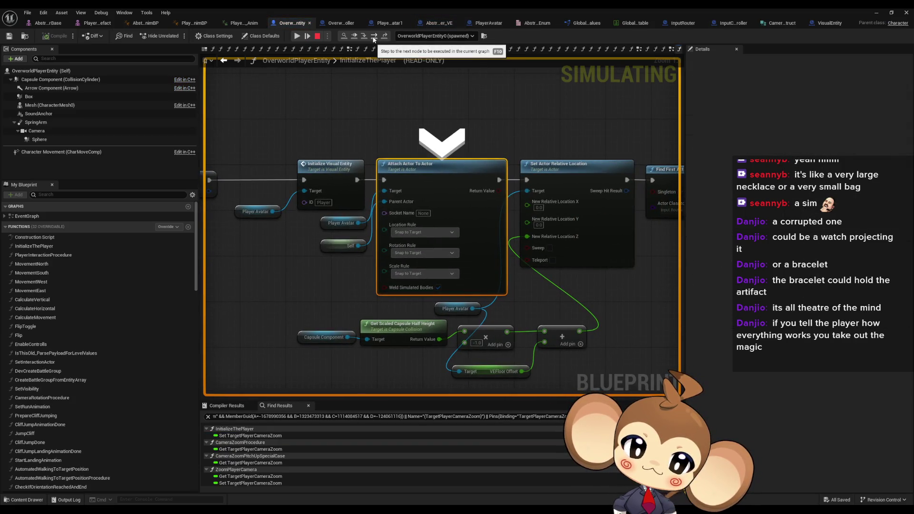
- Step past Cast To InputRouter to SET Camera Lerp Rotation Speed and expand Current Zoom Settings values
click(373, 39)
click(374, 39)
click(373, 39)
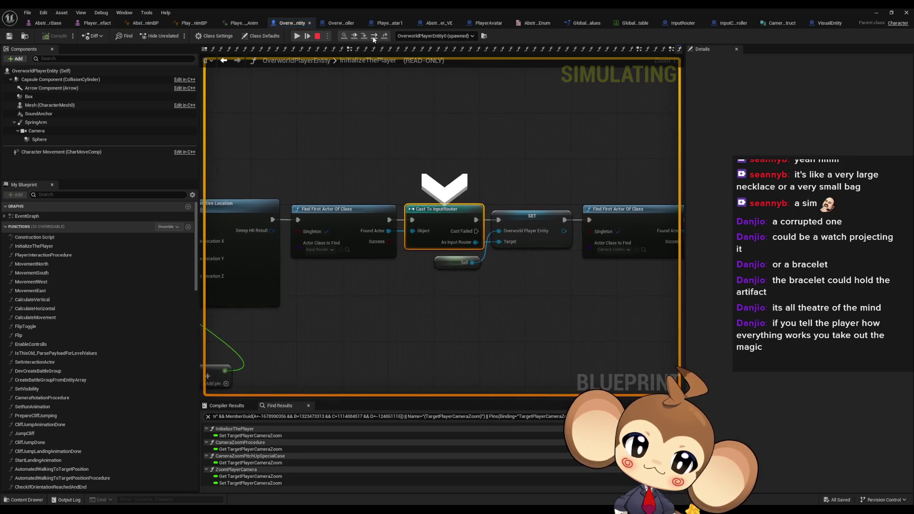
click(374, 40)
click(373, 40)
click(373, 39)
click(374, 39)
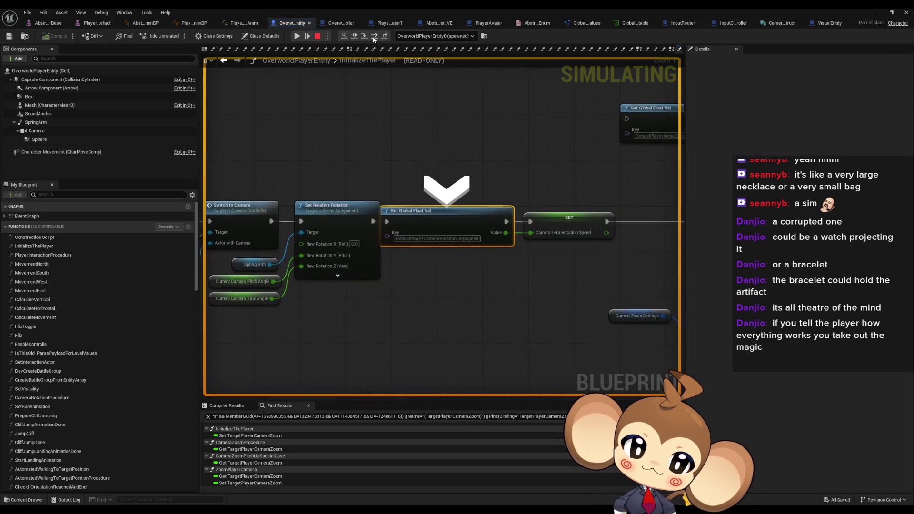
click(374, 39)
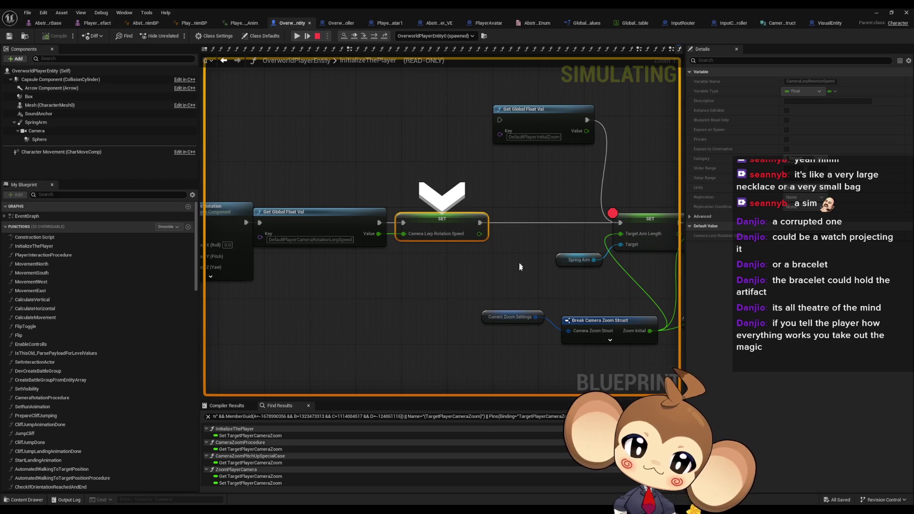
mouse_move(524, 317)
click(549, 326)
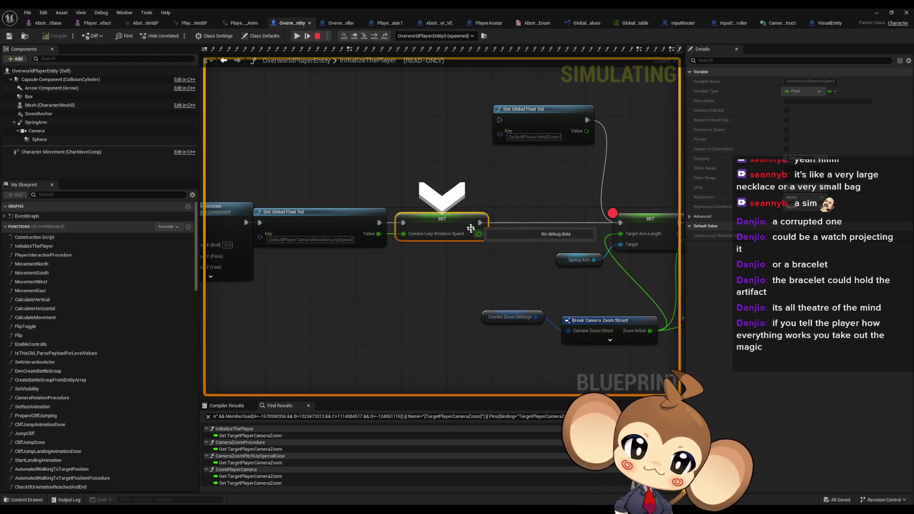
click(375, 36)
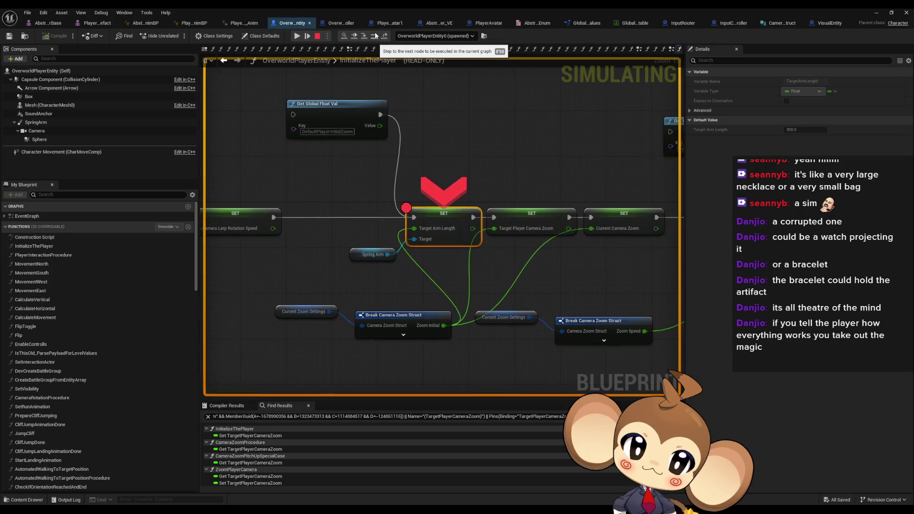
mouse_move(349, 233)
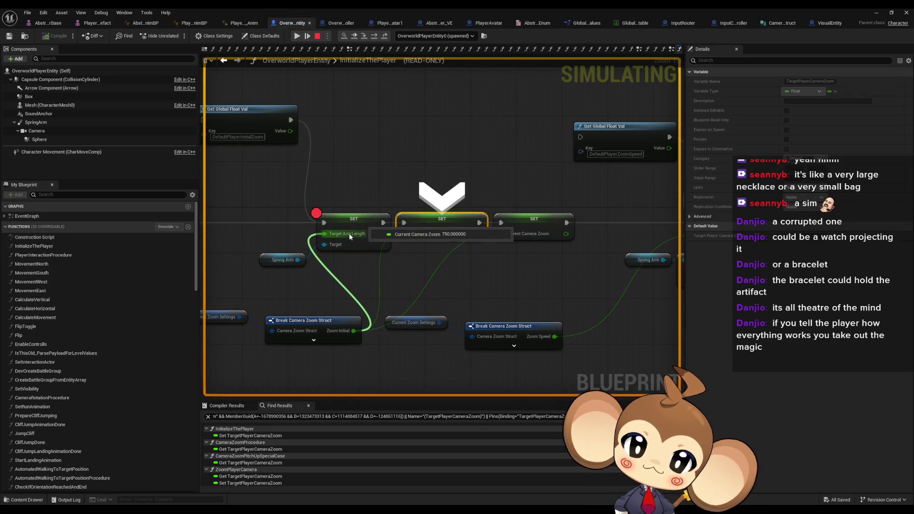
mouse_move(346, 332)
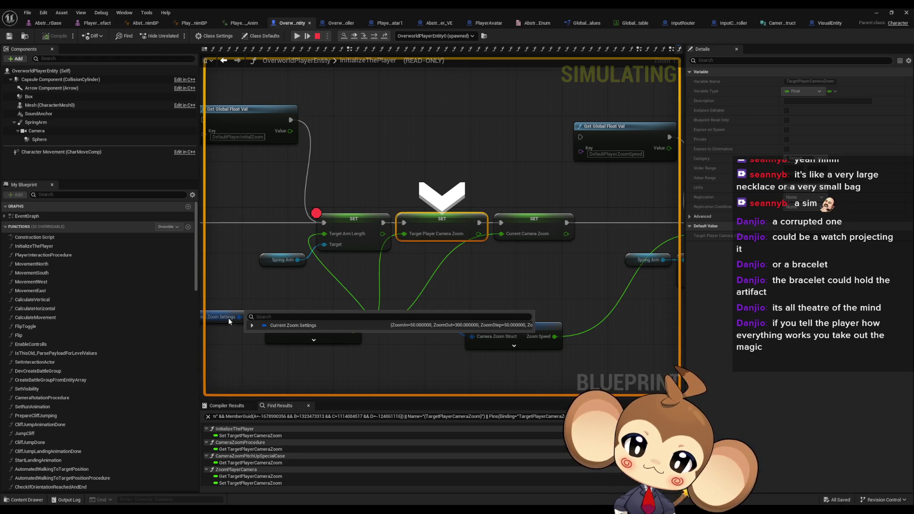
click(252, 326)
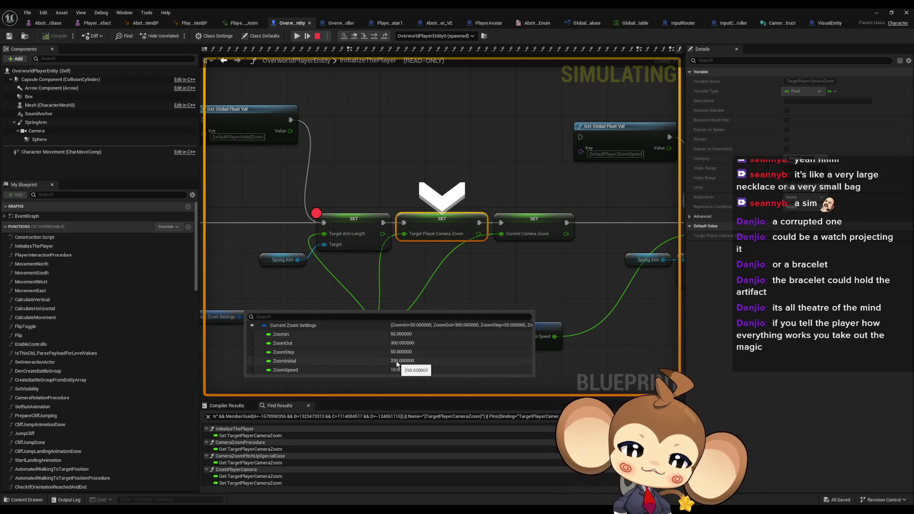
mouse_move(353, 335)
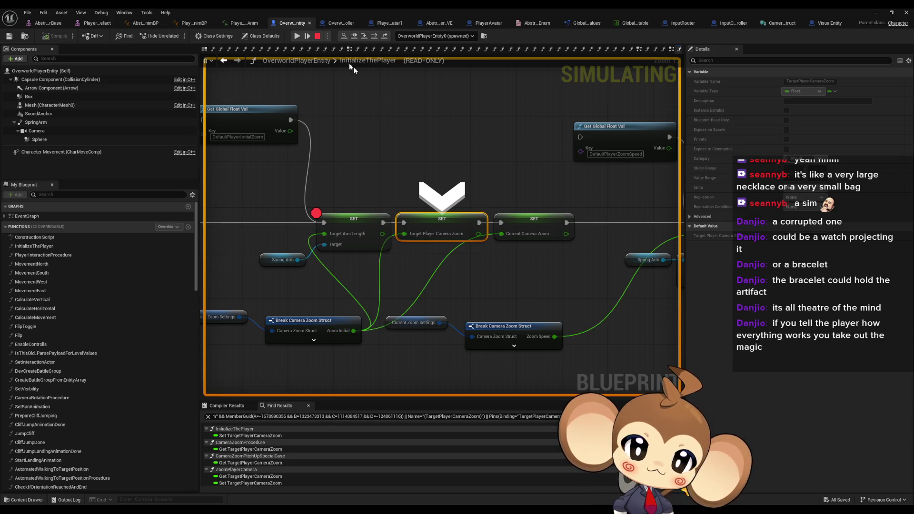
click(375, 38)
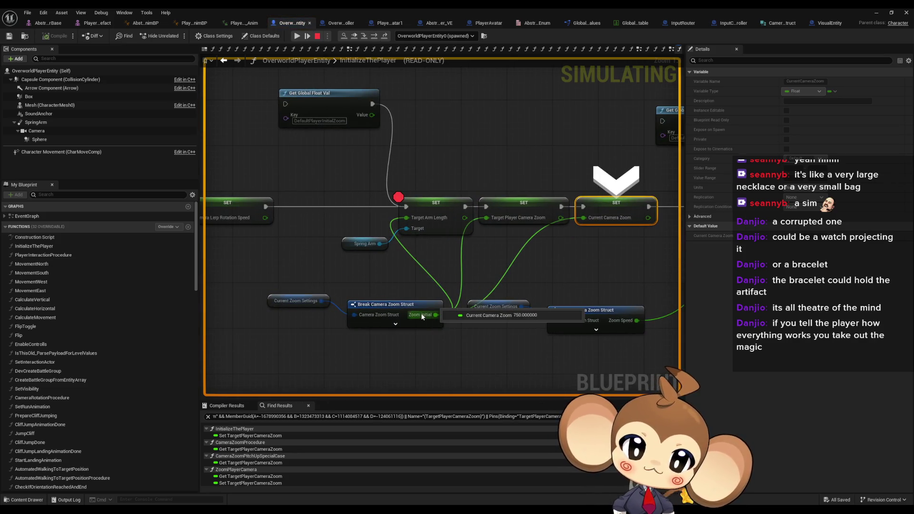
mouse_move(315, 301)
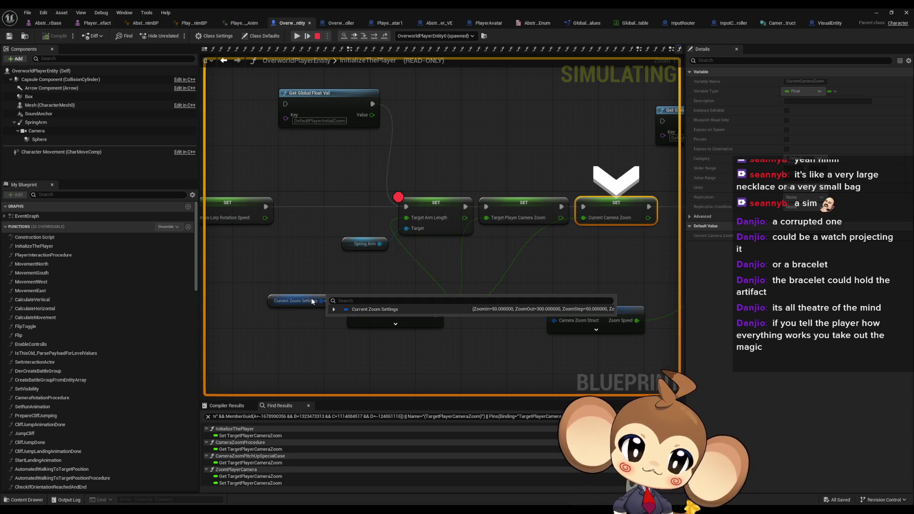
click(334, 309)
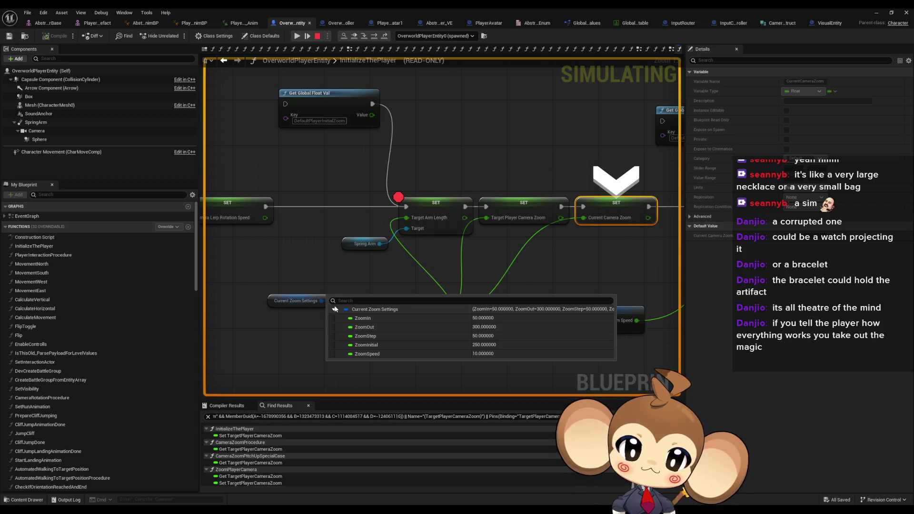
click(320, 243)
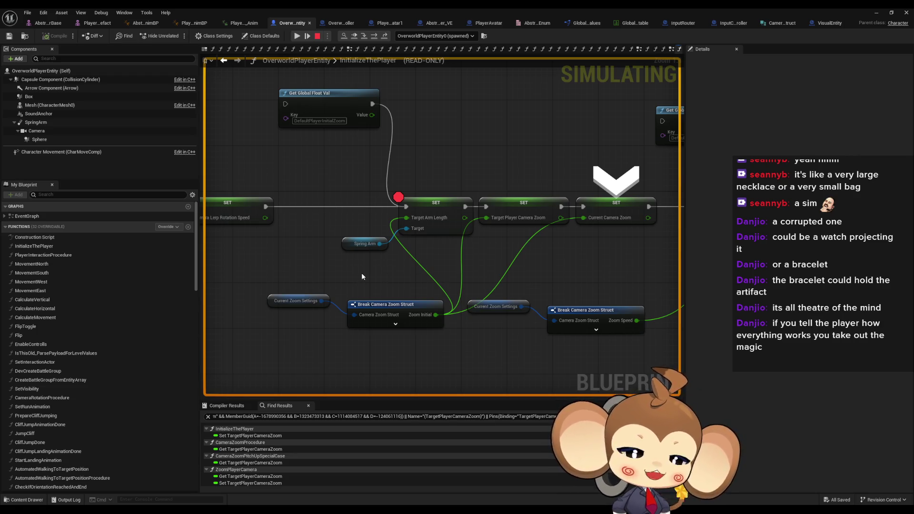
- Stop the simulation, save all modified assets, and start Play In Editor again
click(317, 36)
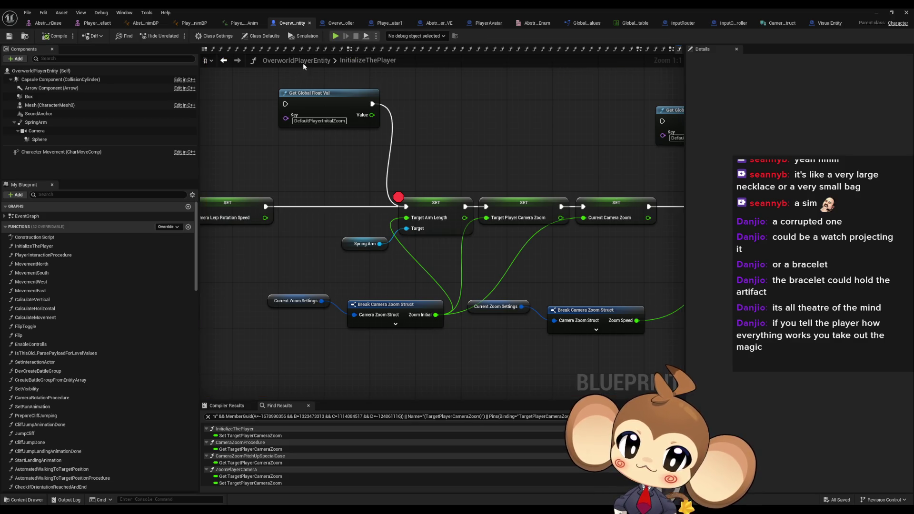
click(27, 13)
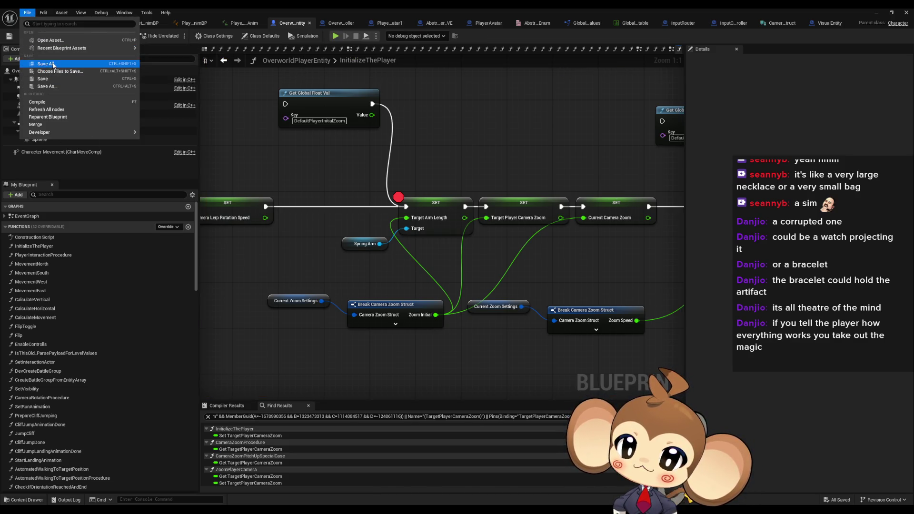
click(53, 65)
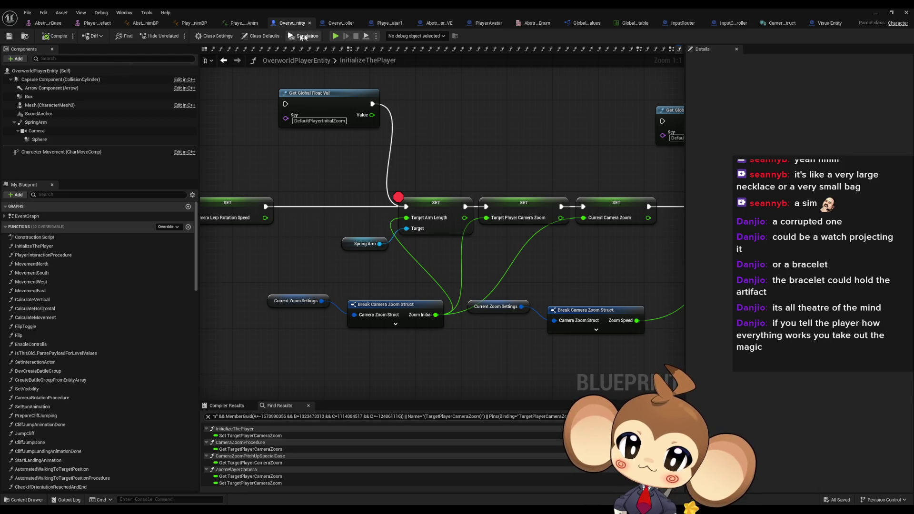
click(336, 35)
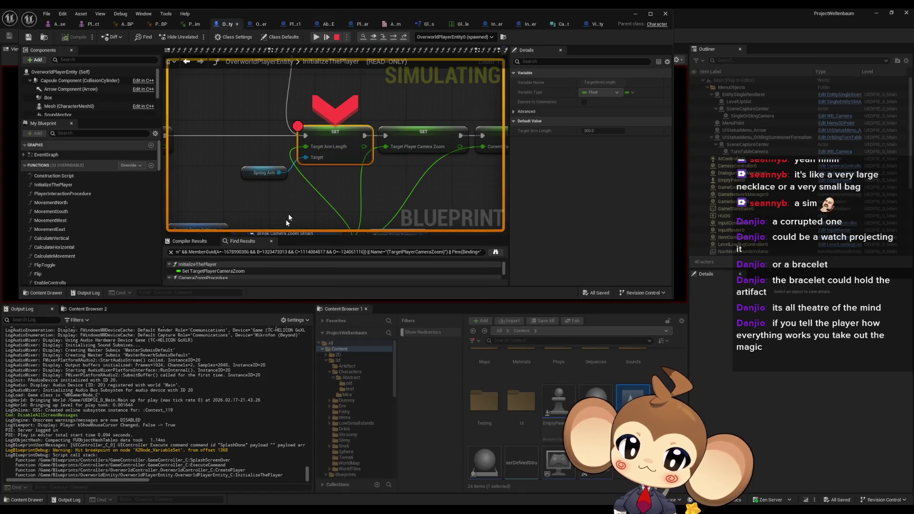
- Inspect the Current Zoom Settings values, step one node, and expand the Spring Arm's live properties
mouse_move(224, 168)
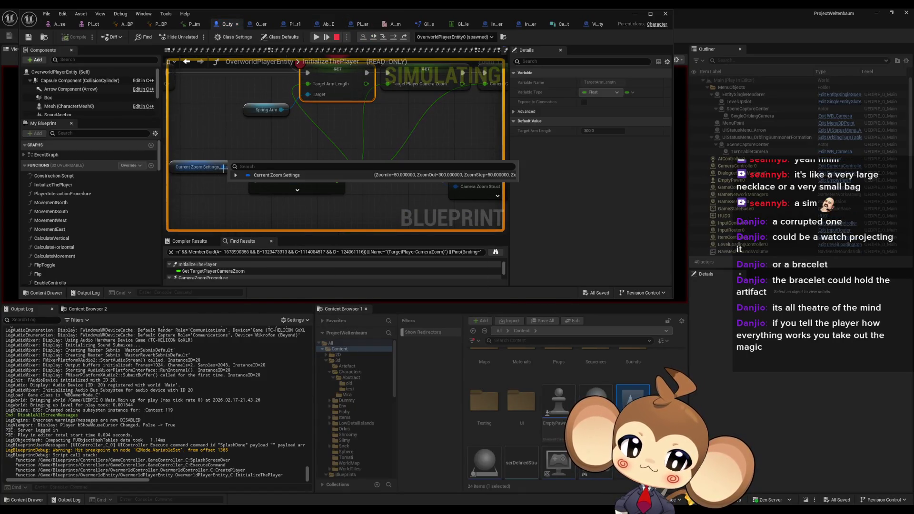
click(235, 175)
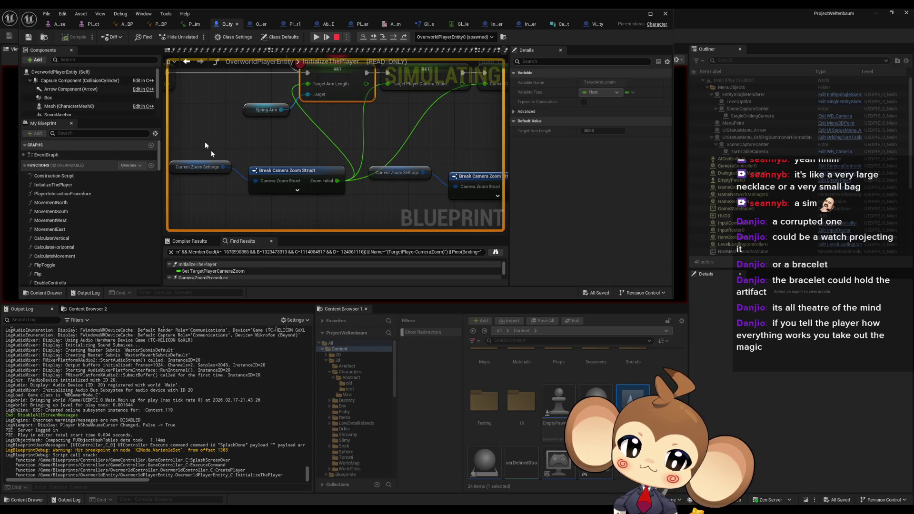
click(393, 37)
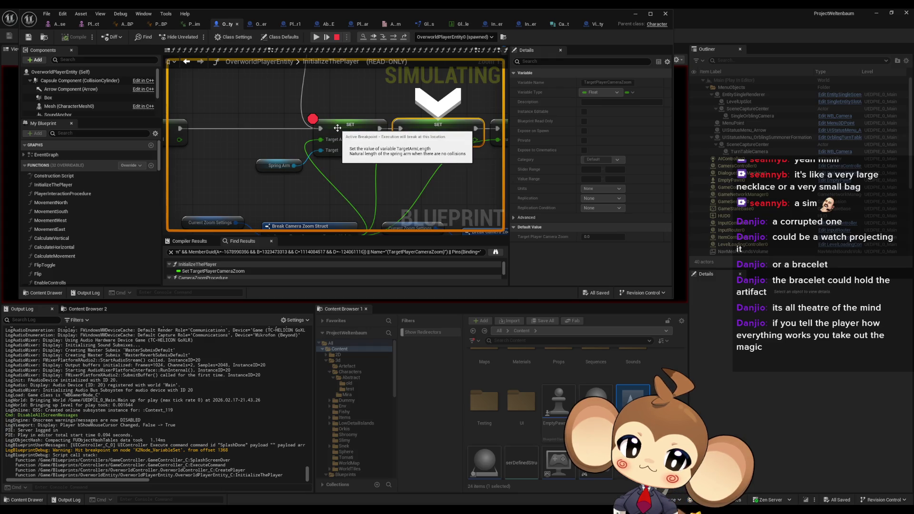
mouse_move(340, 144)
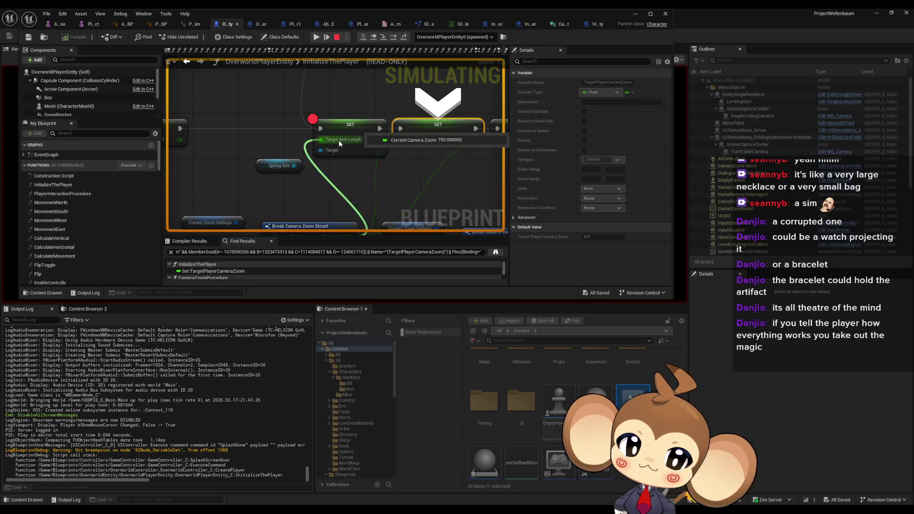
scroll(340, 143, down, 2)
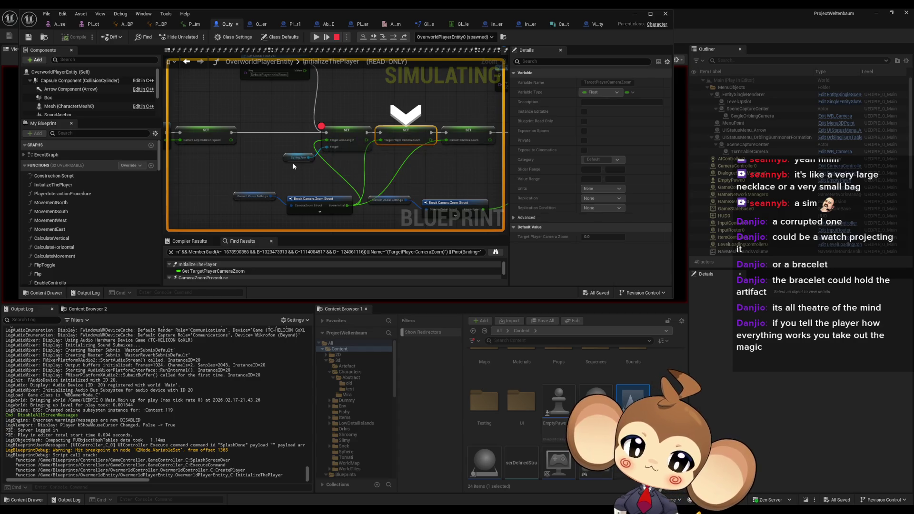
mouse_move(293, 158)
click(320, 169)
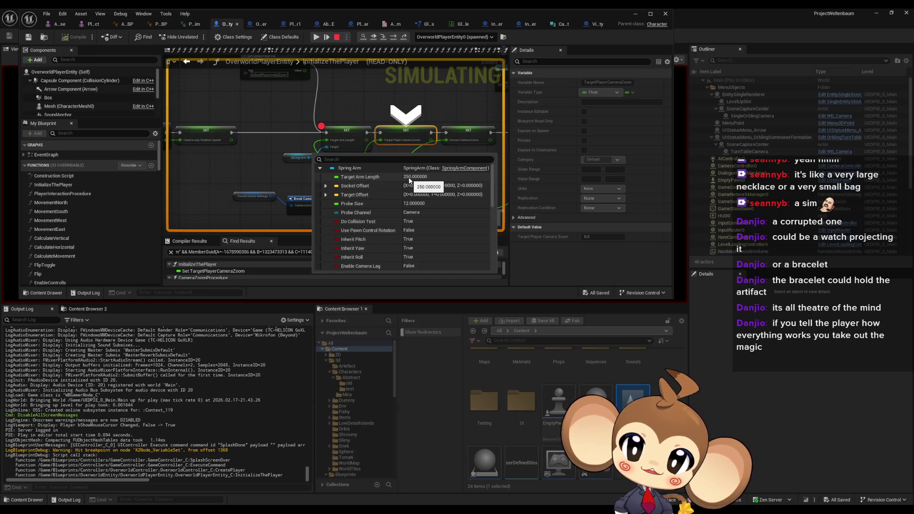
- Step execution forward to the SET Target Arm Length node
mouse_move(392, 143)
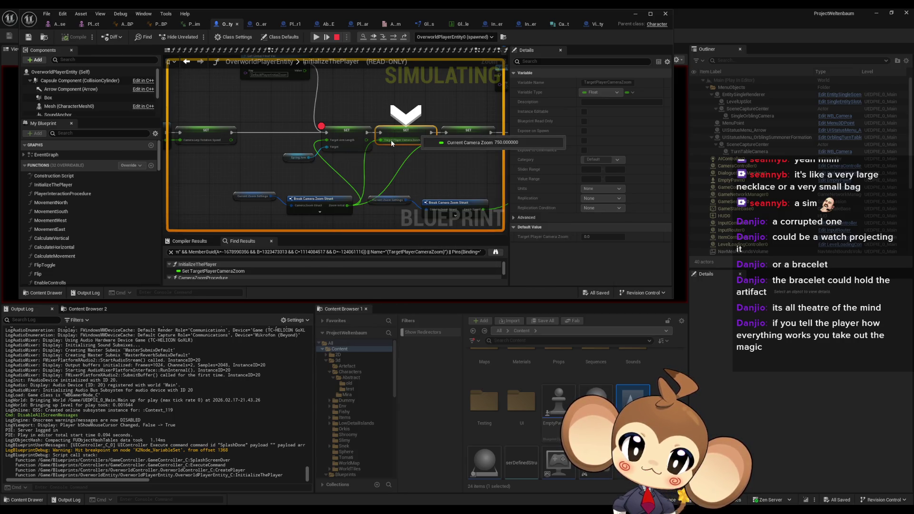
click(383, 36)
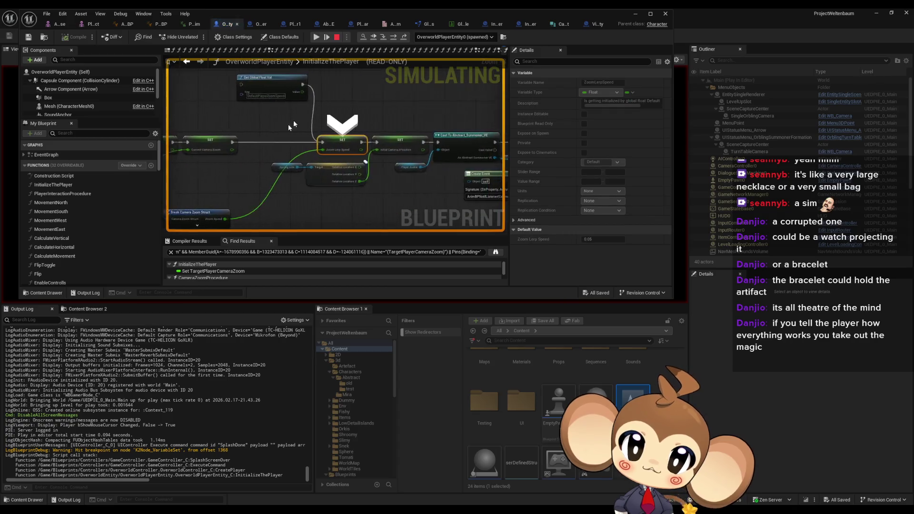
drag(293, 125, 498, 124)
mouse_move(403, 149)
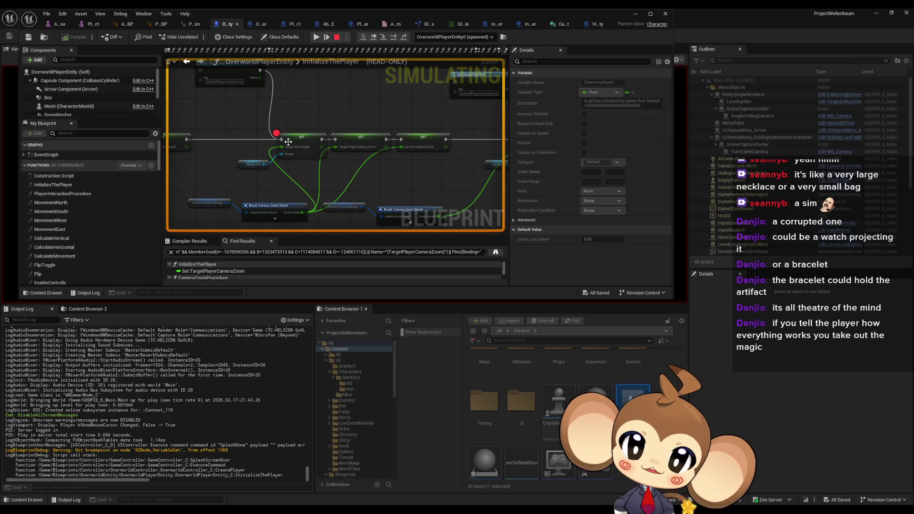
key(F10)
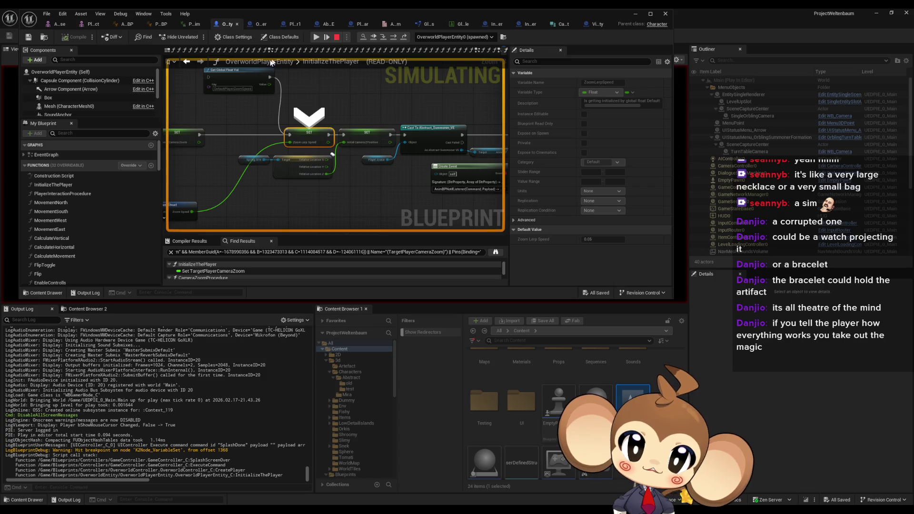
key(F10)
- Remove the Target Arm Length breakpoint, minimize the blueprint editor, and resume the game
right_click(440, 164)
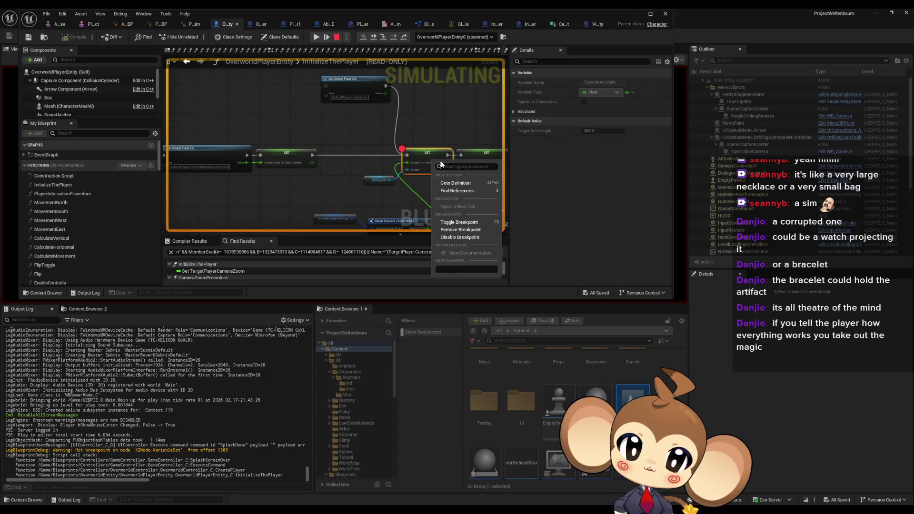
click(459, 229)
click(635, 14)
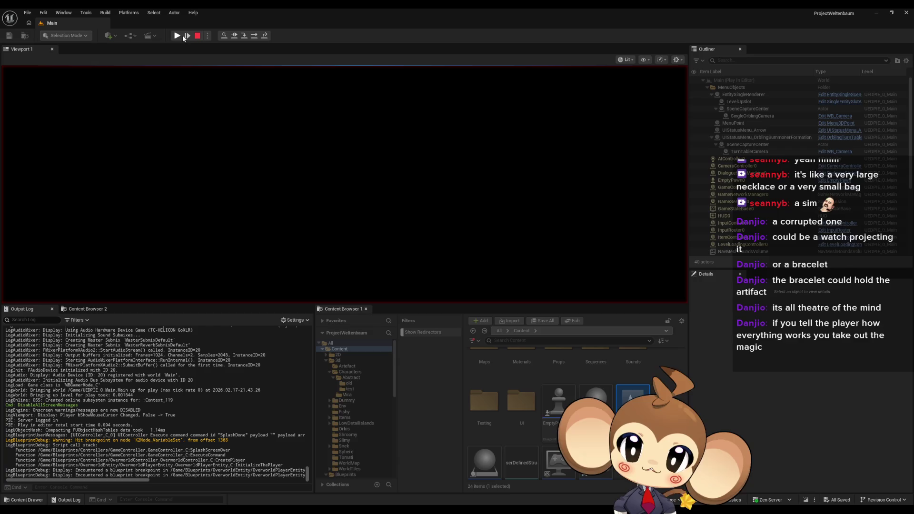
click(185, 33)
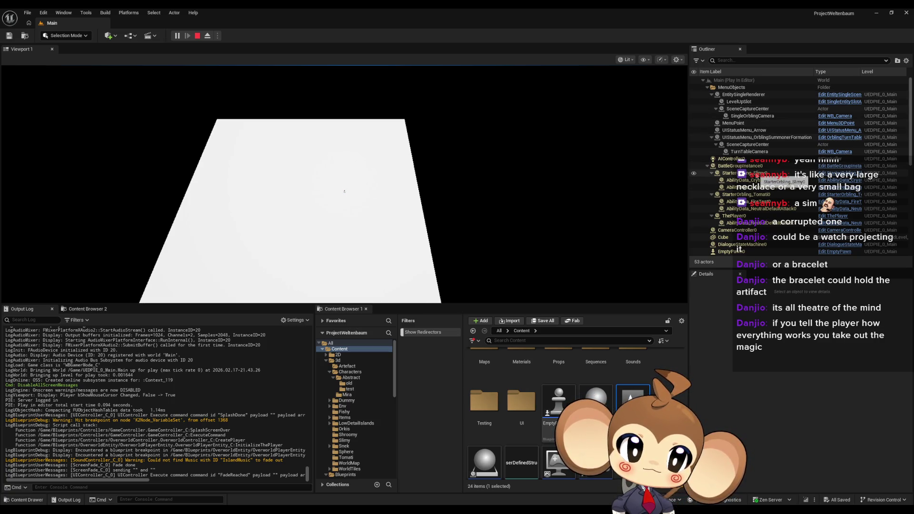
- Select OverworldPlayerEntity0 in the Outliner and view its SpringArm, showing Target Arm Length 750
click(746, 195)
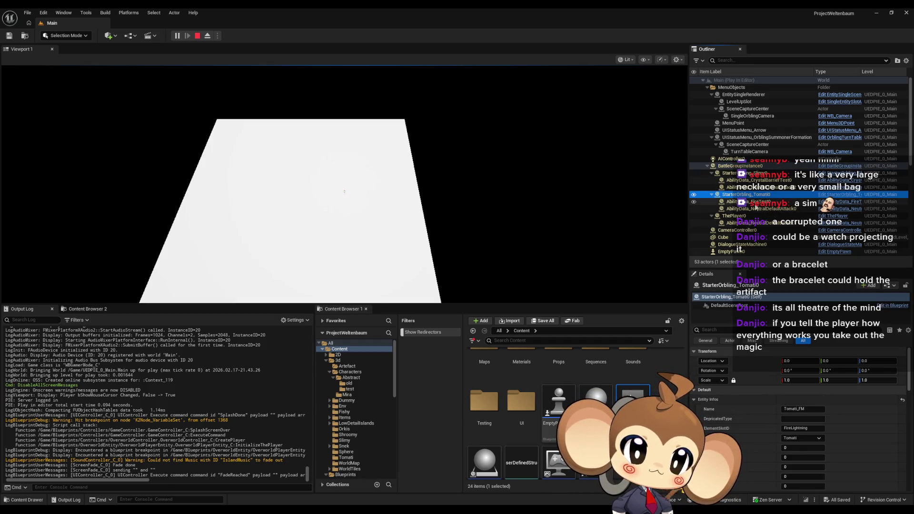
click(741, 215)
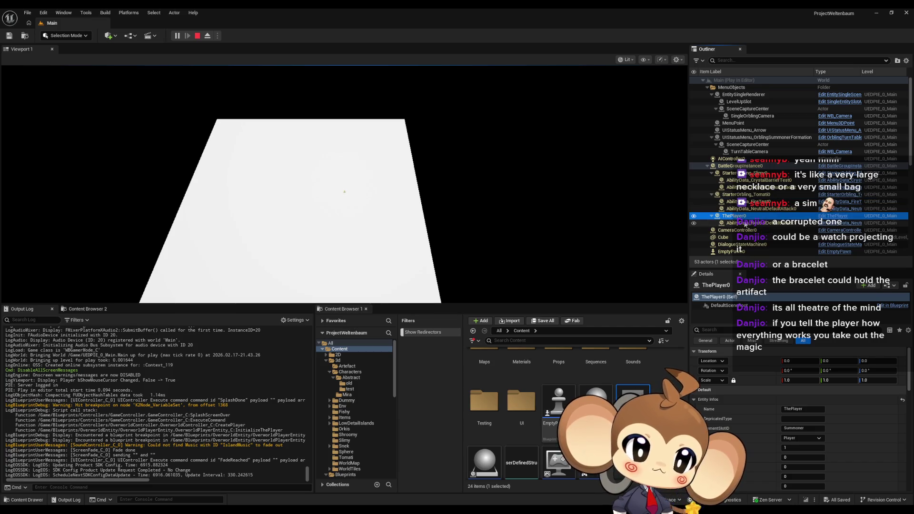
scroll(762, 218, down, 4)
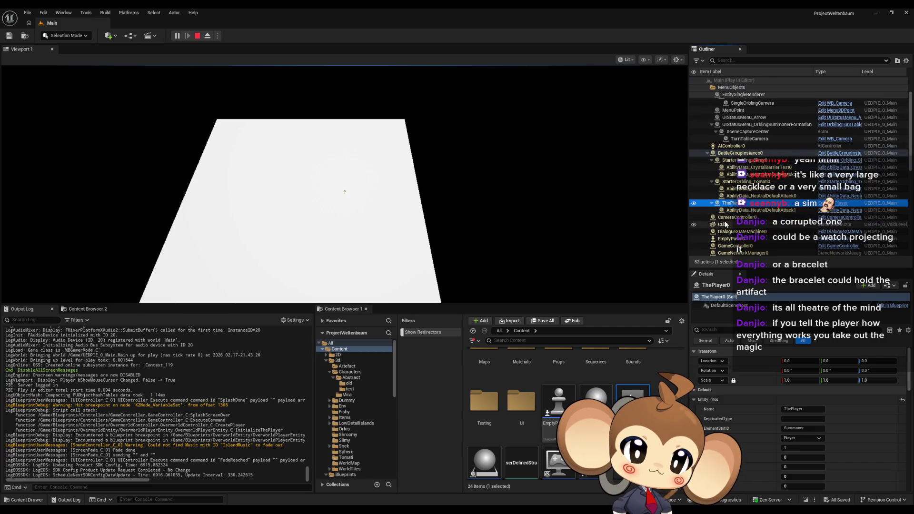
scroll(767, 215, down, 4)
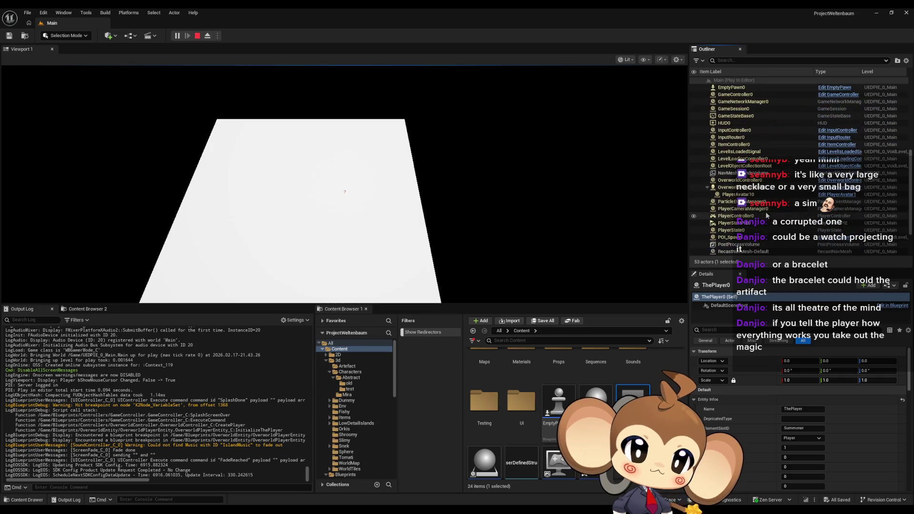
click(744, 189)
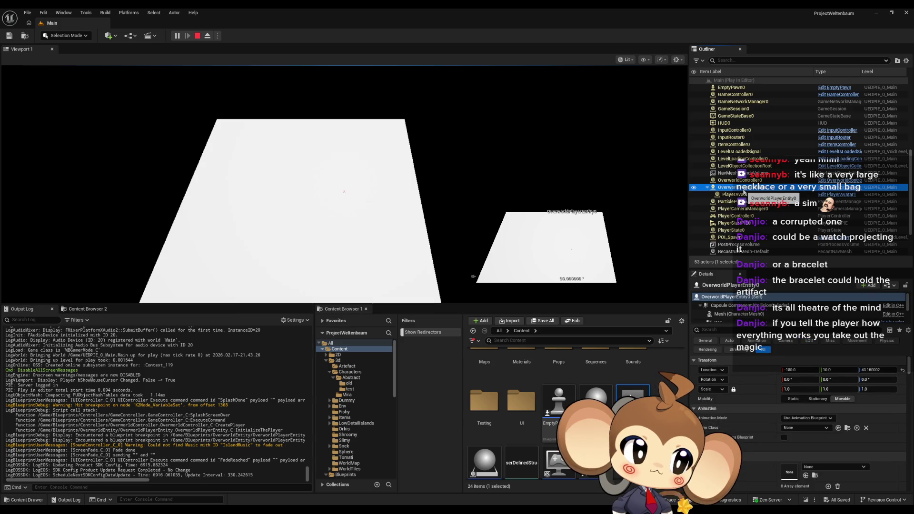
scroll(734, 303, down, 3)
click(728, 298)
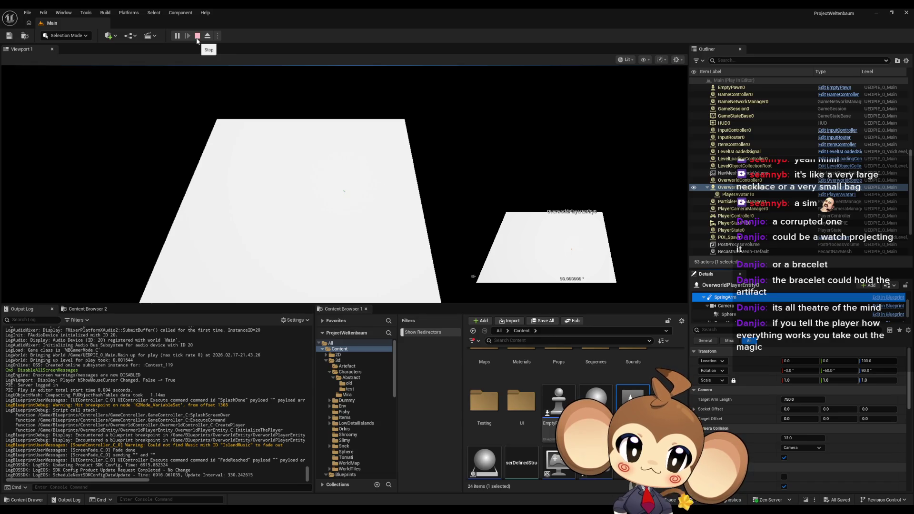
- Stop the play session and bring back the maximized OverworldPlayerEntity blueprint editor
click(197, 36)
mouse_move(374, 511)
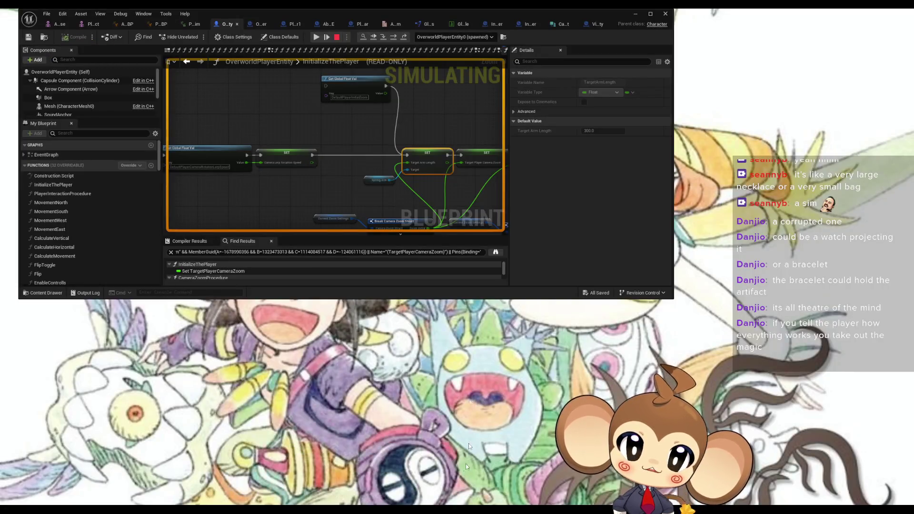
click(466, 463)
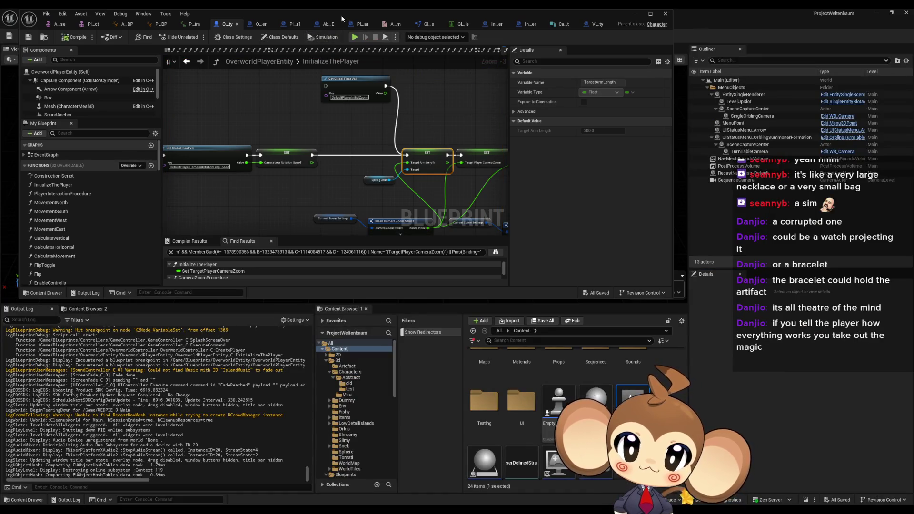
double_click(341, 16)
- Find all references to TargetArmLength from the SET node, by class member
right_click(466, 156)
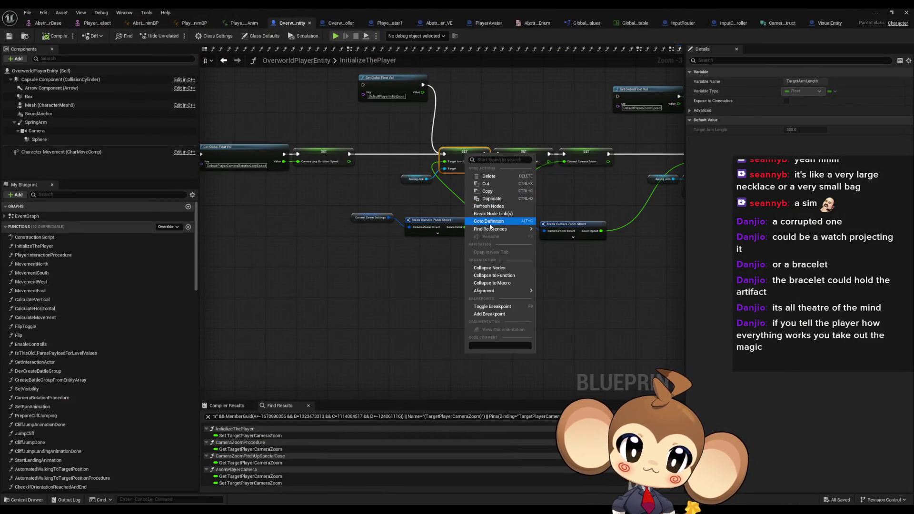
mouse_move(505, 229)
click(557, 256)
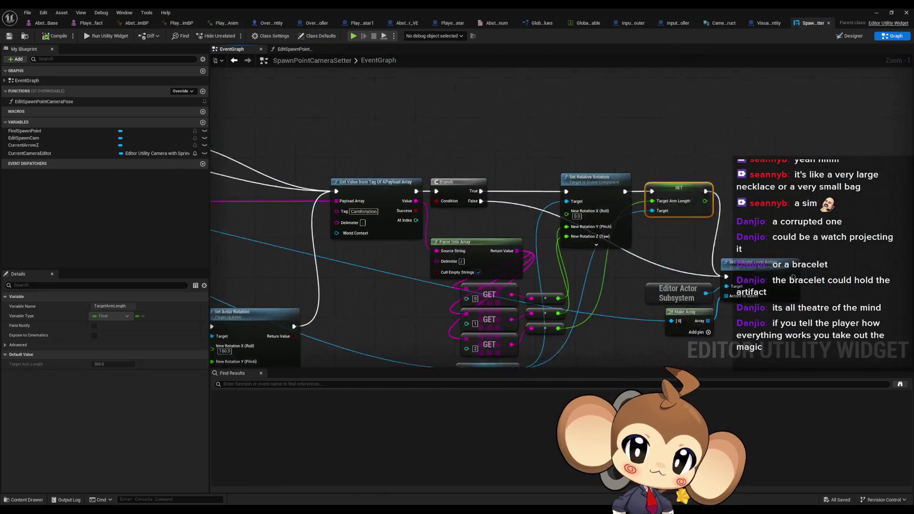
- Zoom out over the SpawnPointCameraSetter EventGraph to see its SET Target Arm Length node
scroll(604, 240, down, 2)
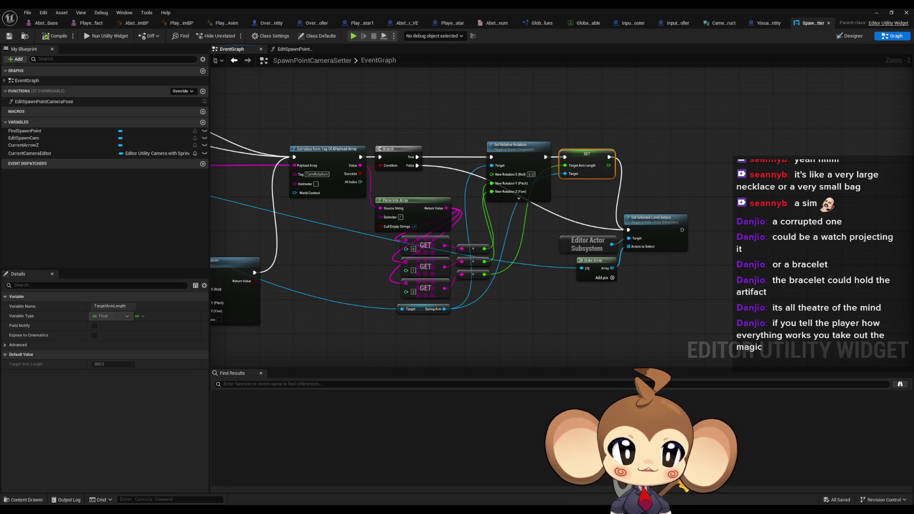
- Browse the Content Browser to Maps > Intro and load the VoidLevel map
key(alt+Tab)
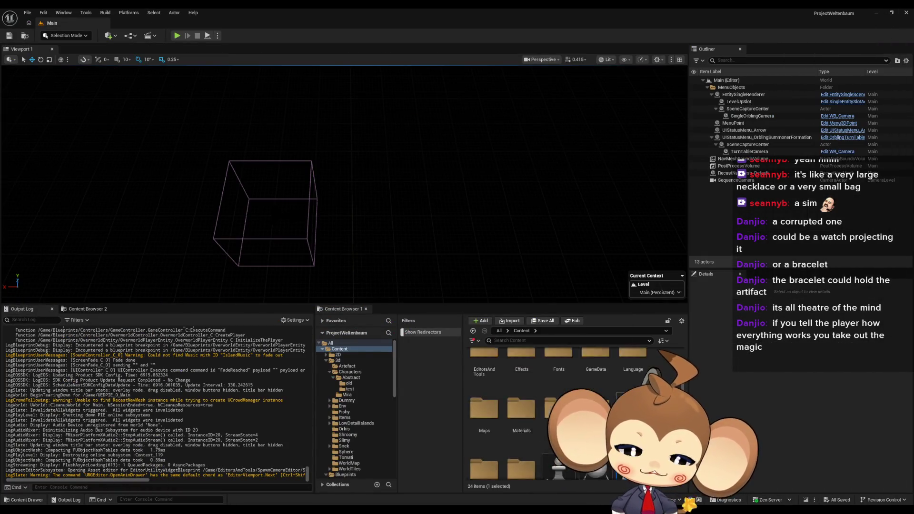
double_click(484, 431)
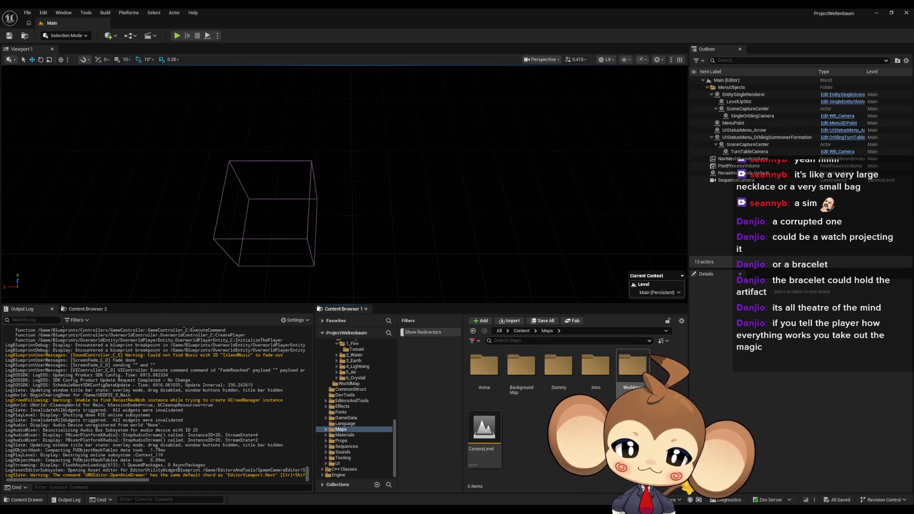
click(637, 381)
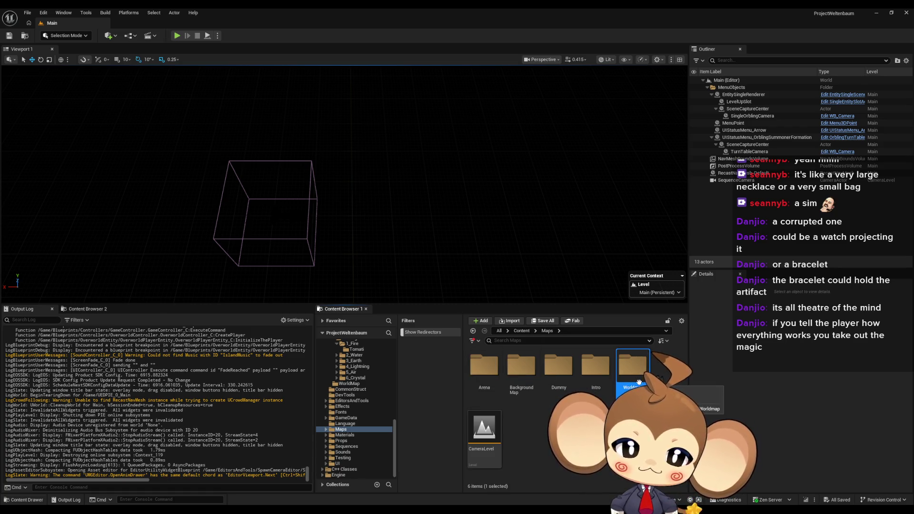
double_click(558, 366)
click(547, 330)
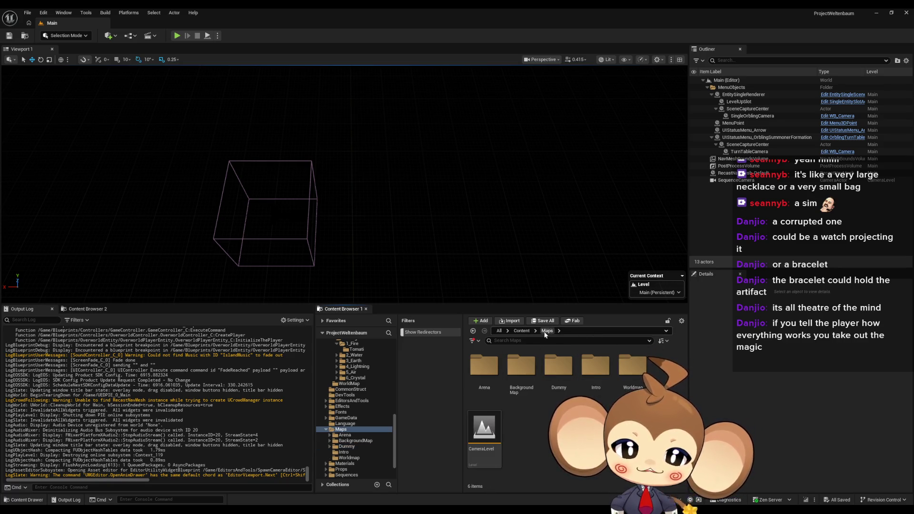
double_click(593, 368)
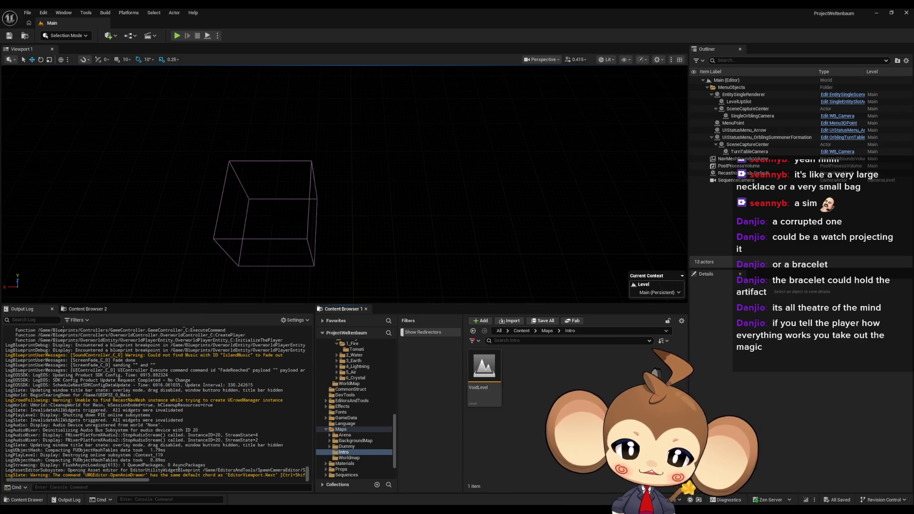
double_click(484, 372)
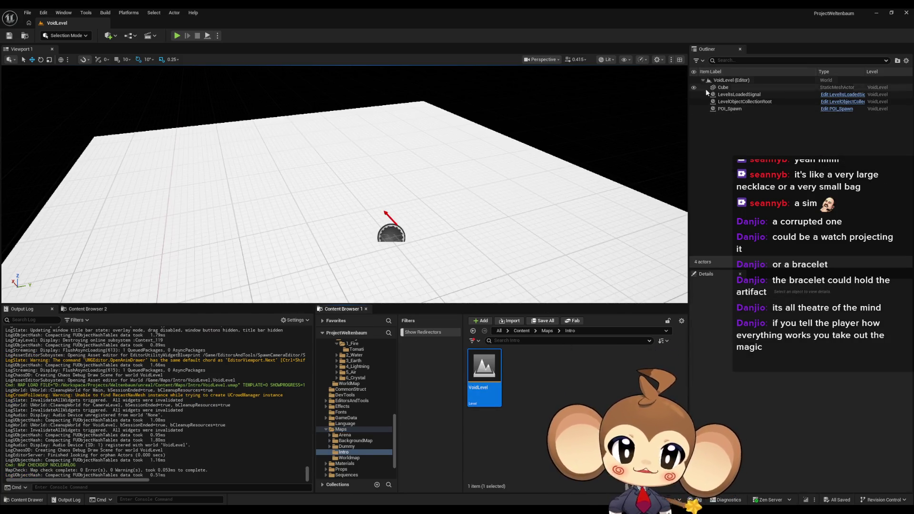
- Select POI_Spawn to view its properties, with ID SpawnpointPlayer and empty Payload
click(729, 109)
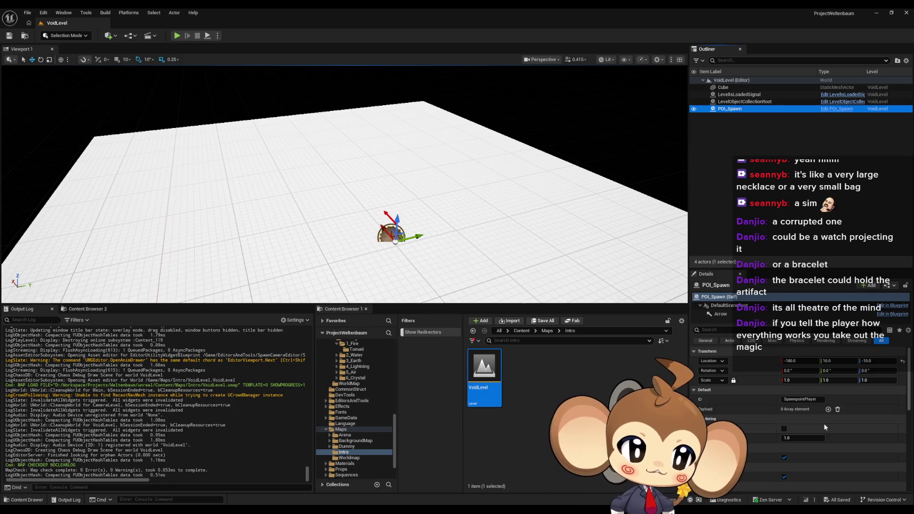
mouse_move(416, 486)
mouse_move(499, 478)
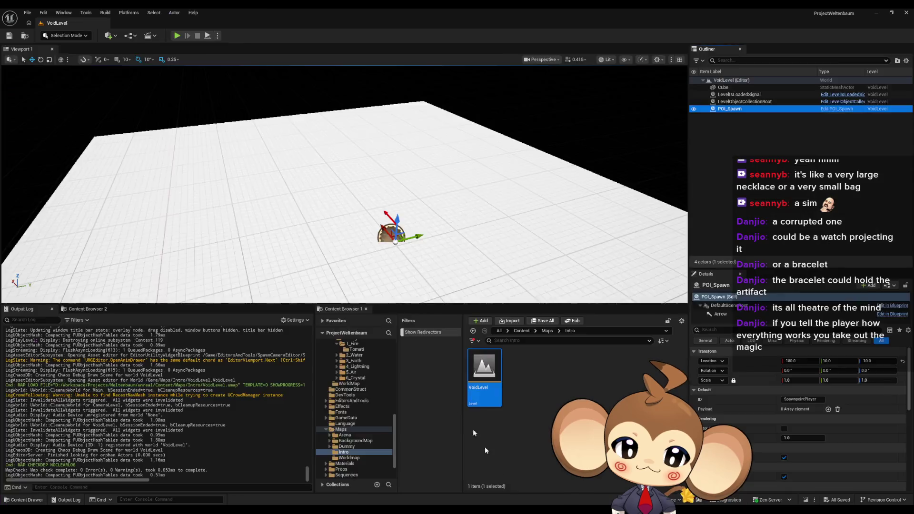
- Add a breakpoint on the Branch node after Cast To LevelObjectCollectionRoot, then minimize the blueprint
click(485, 450)
scroll(513, 270, down, 2)
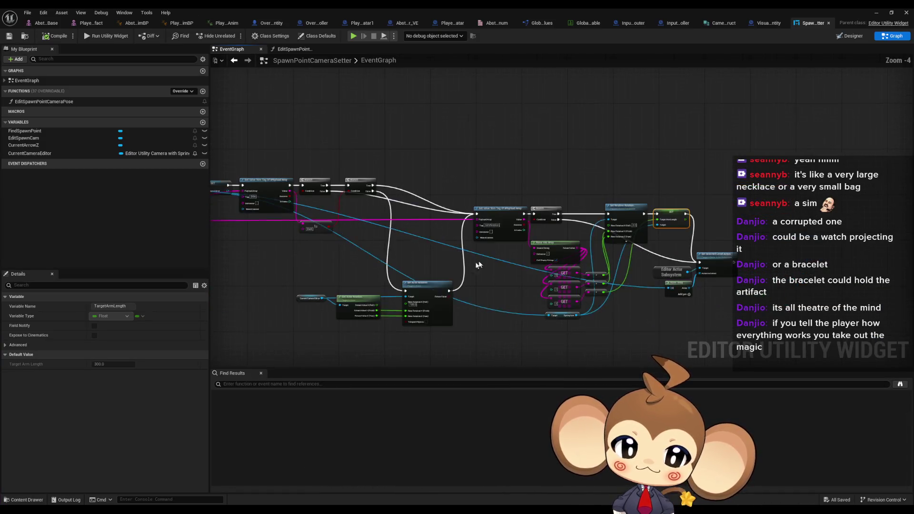
scroll(568, 249, up, 3)
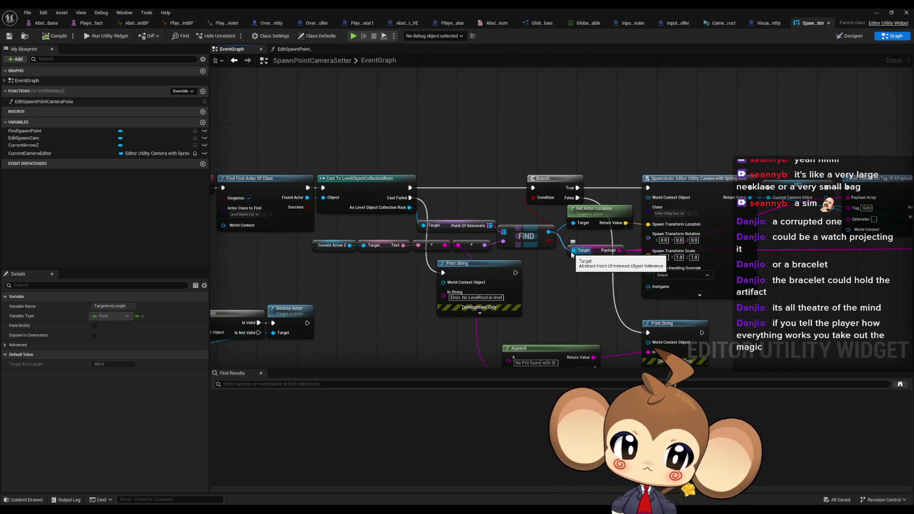
mouse_move(464, 230)
mouse_down()
mouse_move(534, 221)
mouse_move(513, 209)
mouse_up()
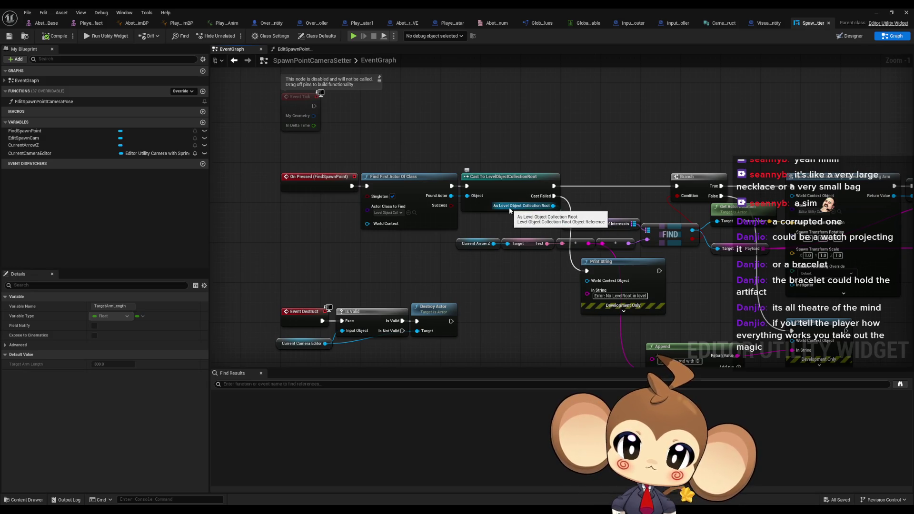
right_click(695, 182)
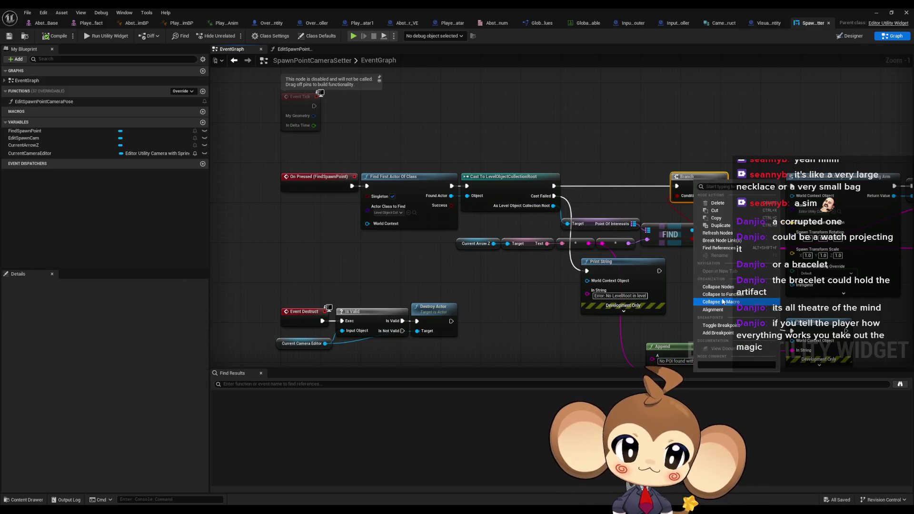
click(721, 325)
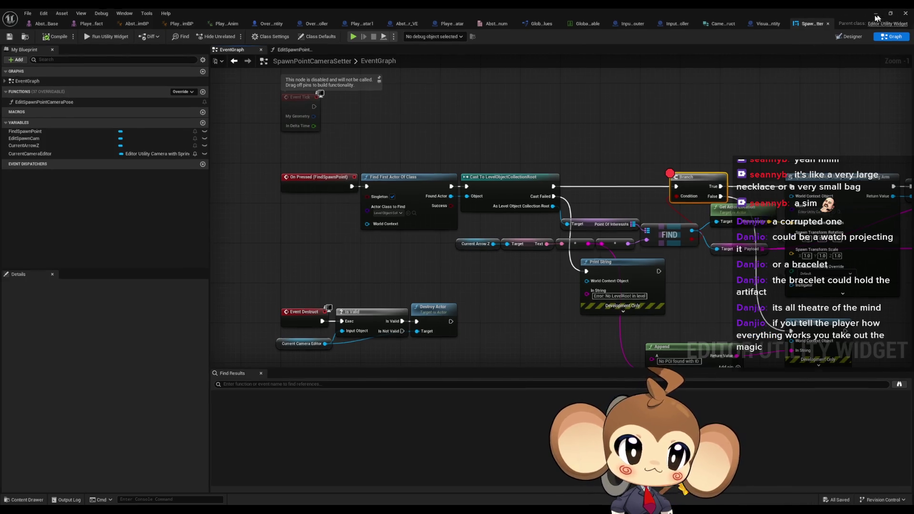
click(877, 13)
- Open the Main level, start Play In Editor, and switch to the SpawnPointCameraSetter graph
scroll(571, 377, down, 5)
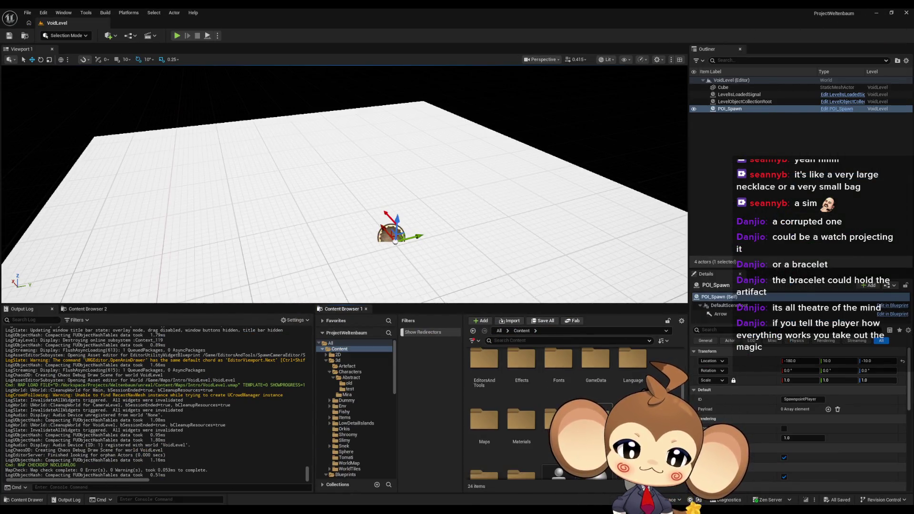
click(625, 380)
double_click(625, 380)
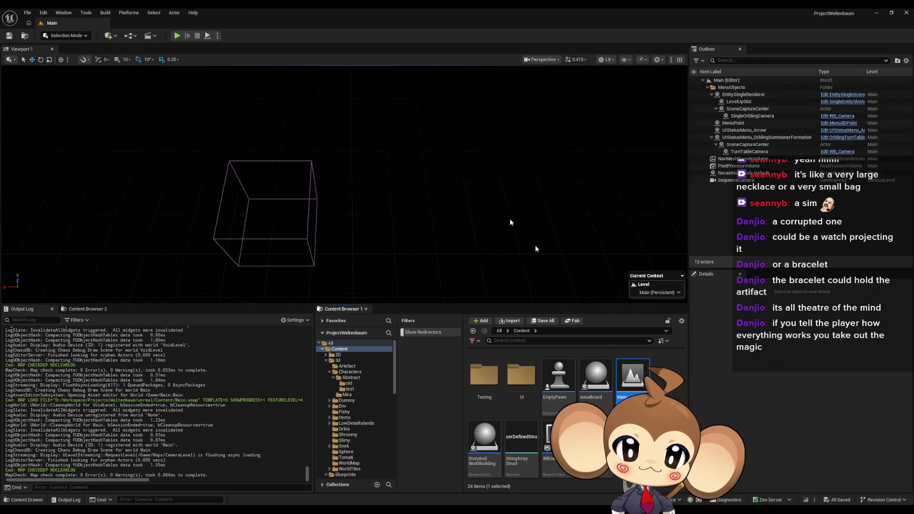
click(176, 35)
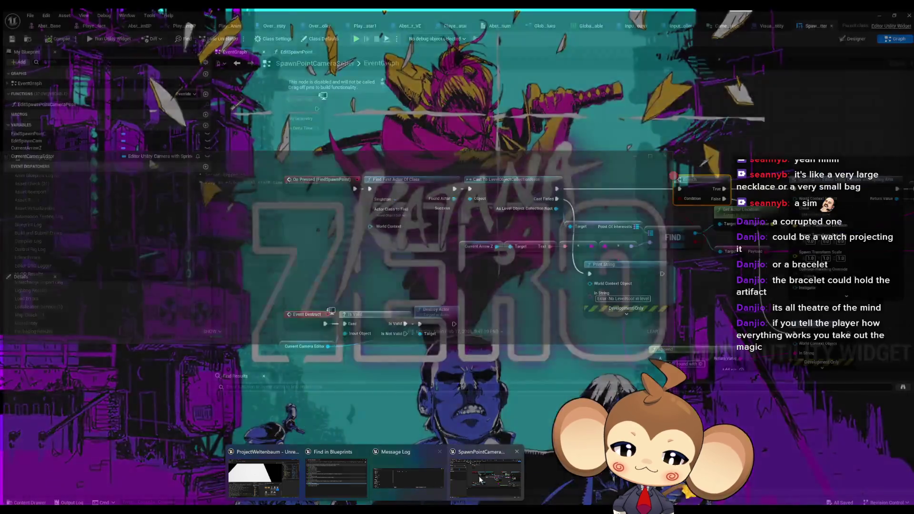
click(478, 480)
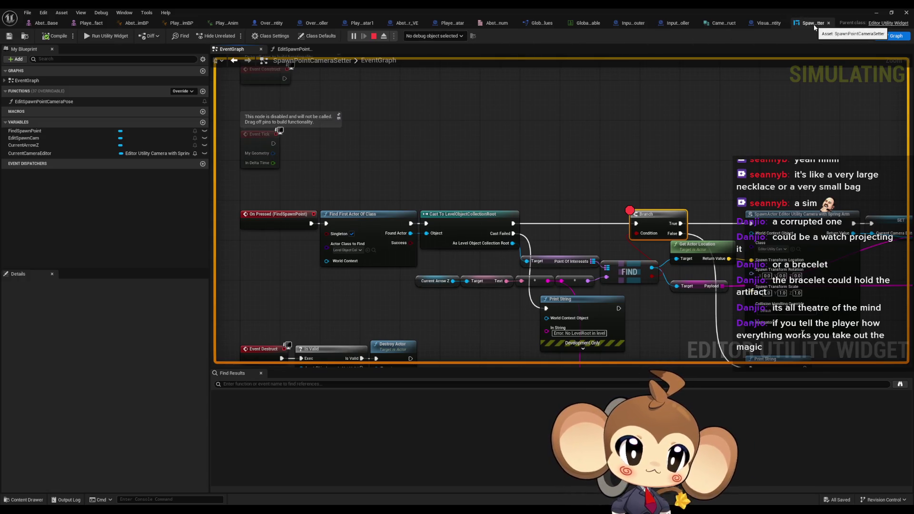
- Clear the Branch breakpoint, stop play, and switch to OverworldPlayerEntity's CameraZoomProcedure graph
right_click(644, 216)
click(696, 371)
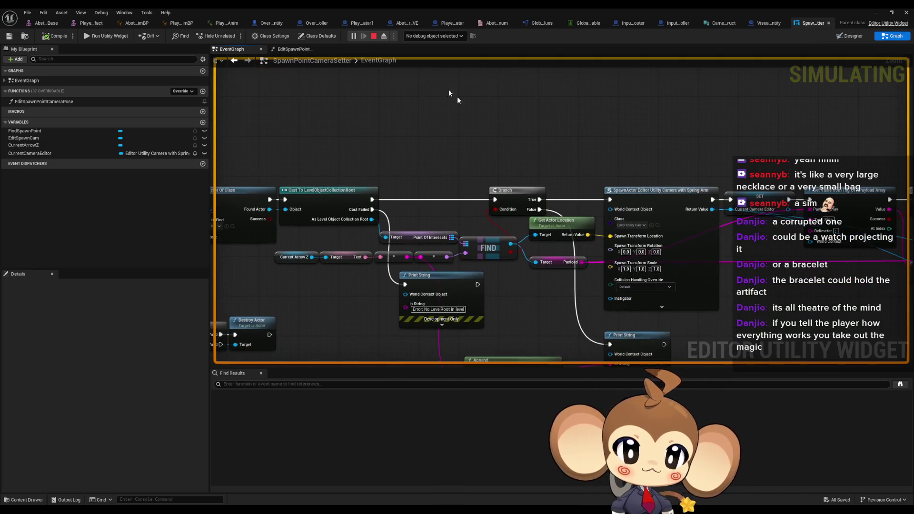
click(375, 36)
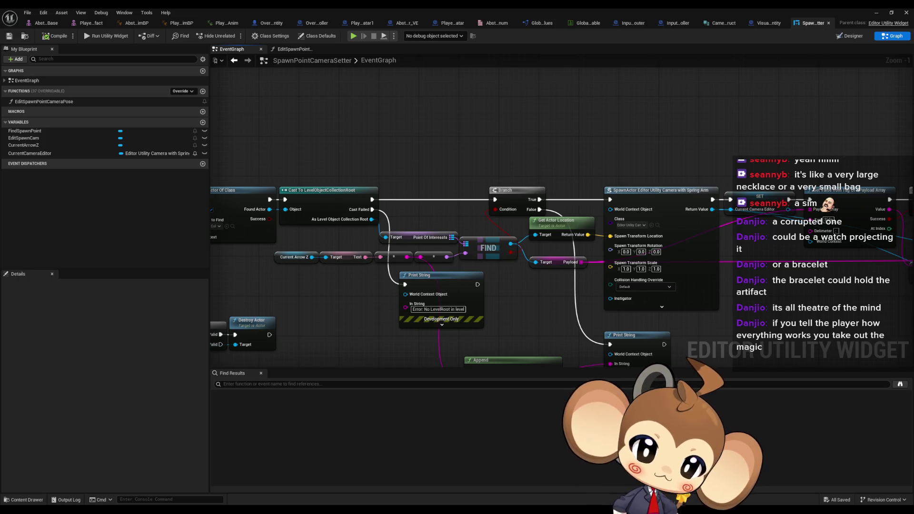
click(294, 49)
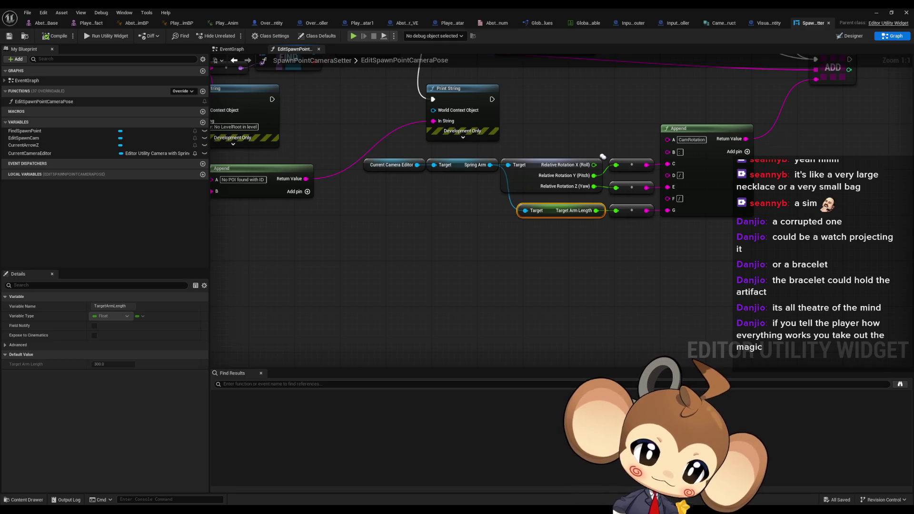
click(272, 23)
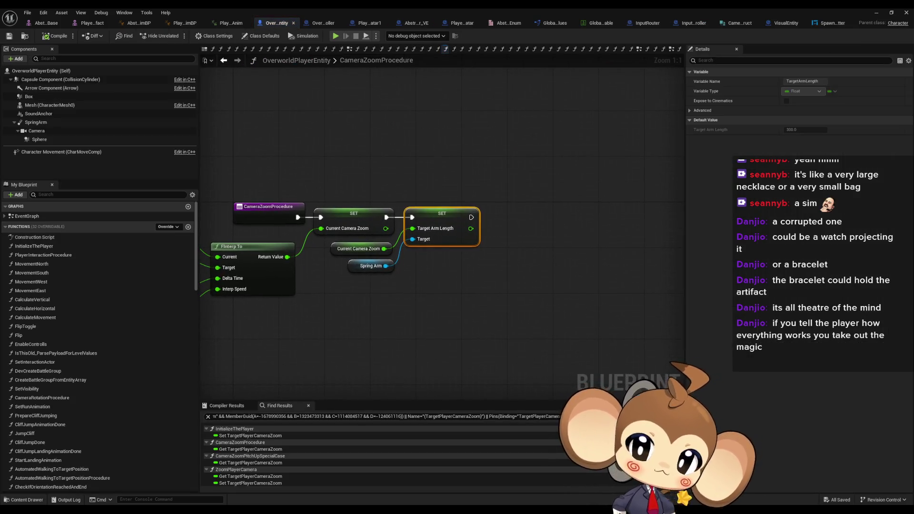
- Inspect Target Arm Length logic in CameraZoomPitchUpSpecialCase and InitializeThePlayer, ending on CameraZoomPitchUpSpecialCase
drag(349, 296, 460, 291)
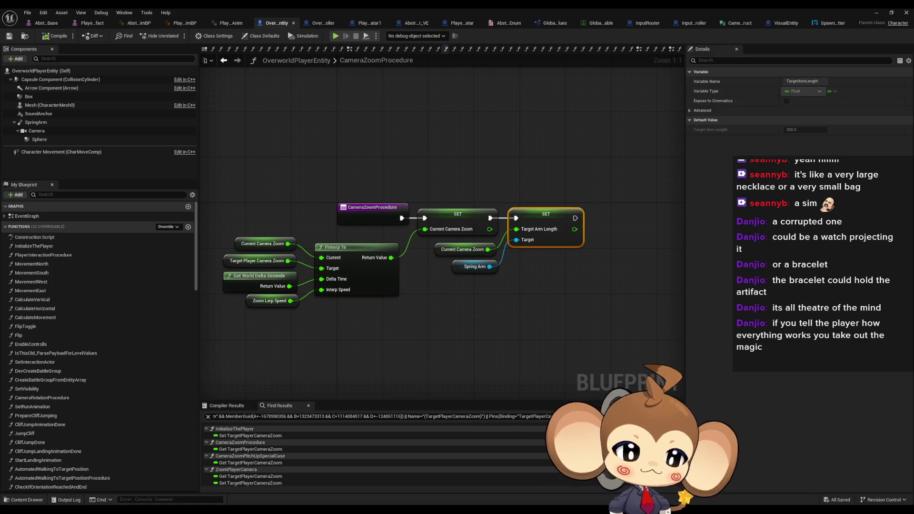
double_click(250, 463)
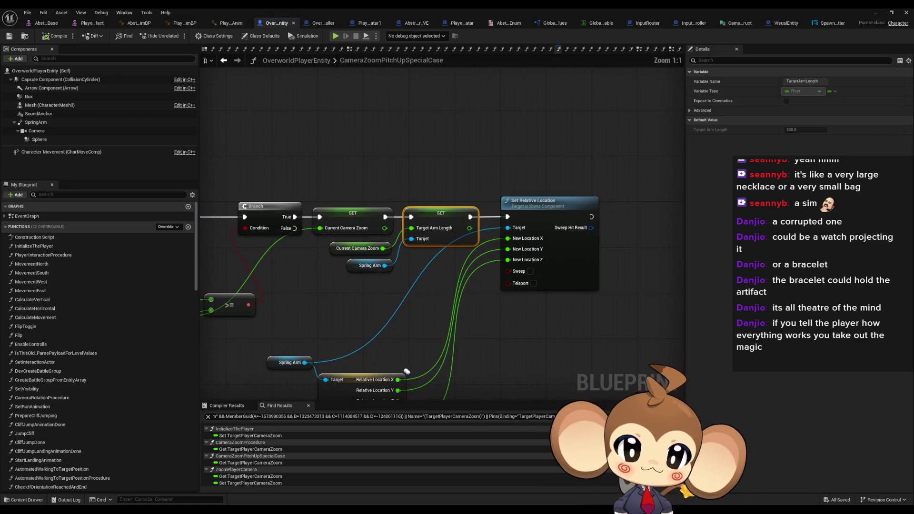
double_click(250, 435)
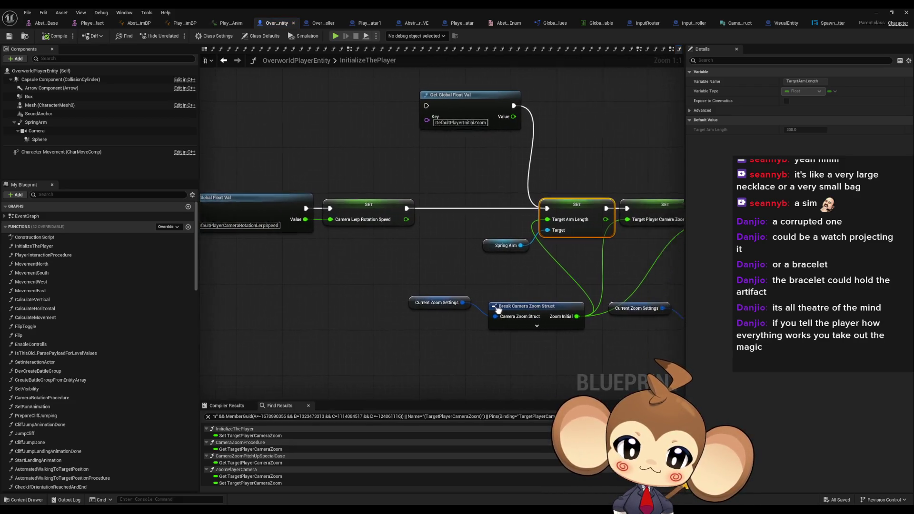
drag(369, 294, 508, 328)
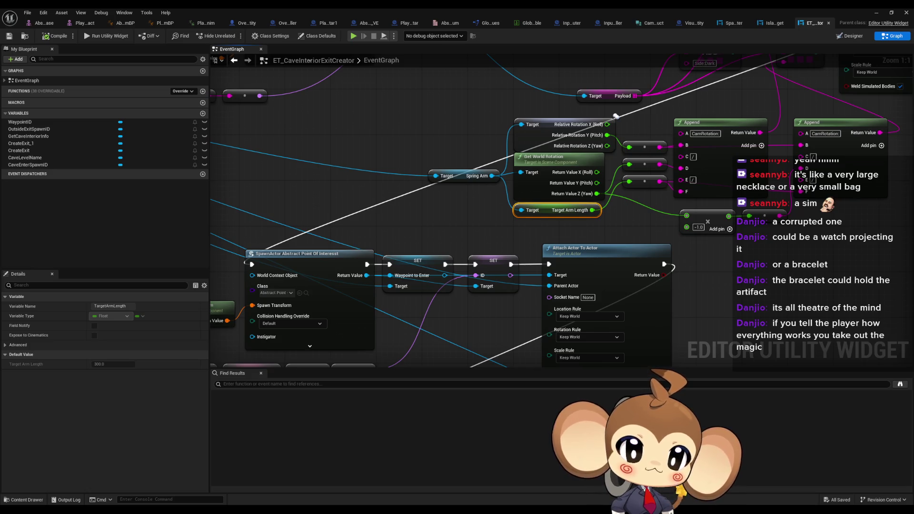
key(ctrl+Tab)
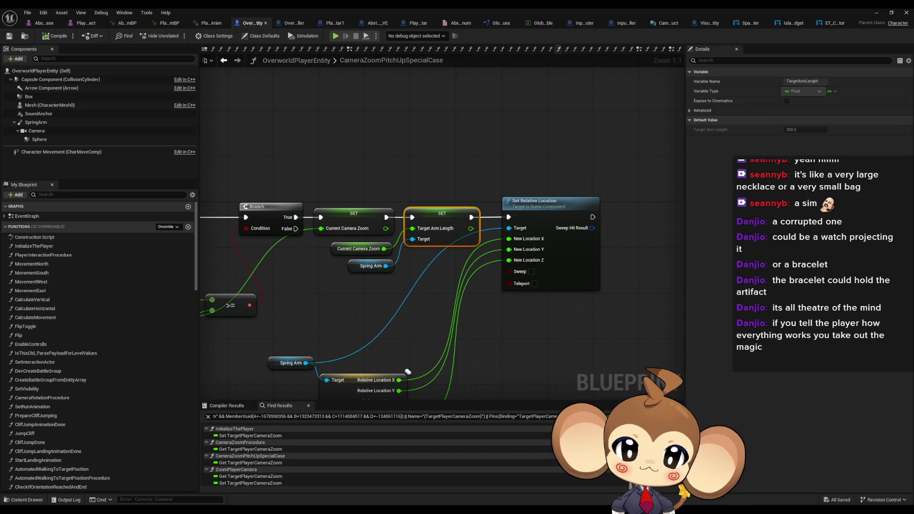
- Navigate back through graph history to the InitializeThePlayer graph
scroll(500, 303, down, 4)
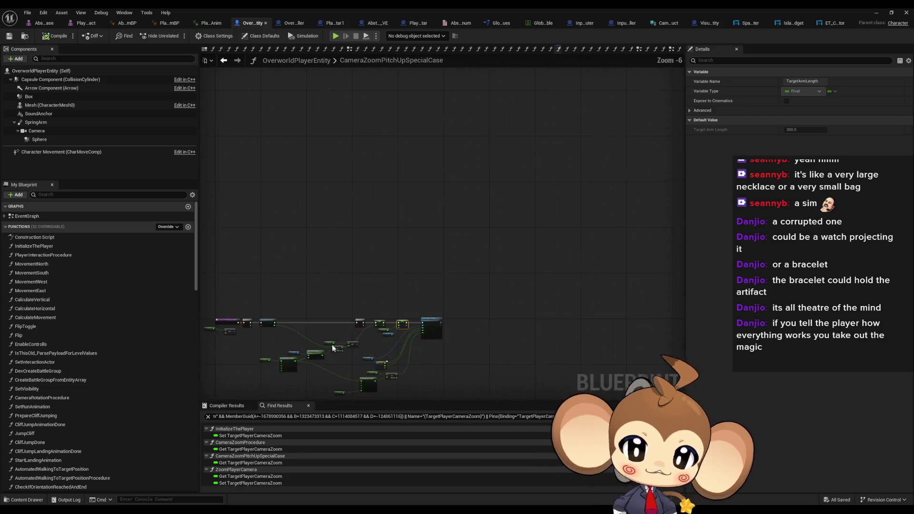
scroll(500, 303, up, 3)
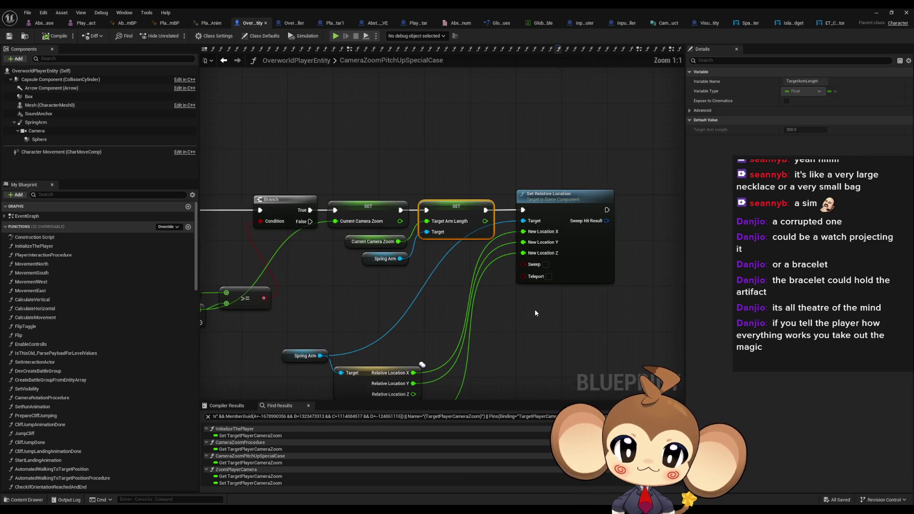
scroll(506, 308, up, 1)
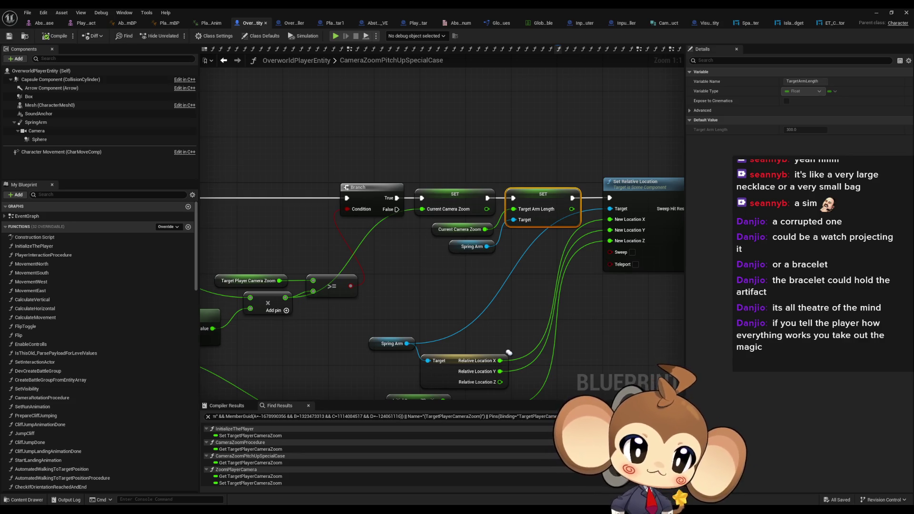
key(alt+Left)
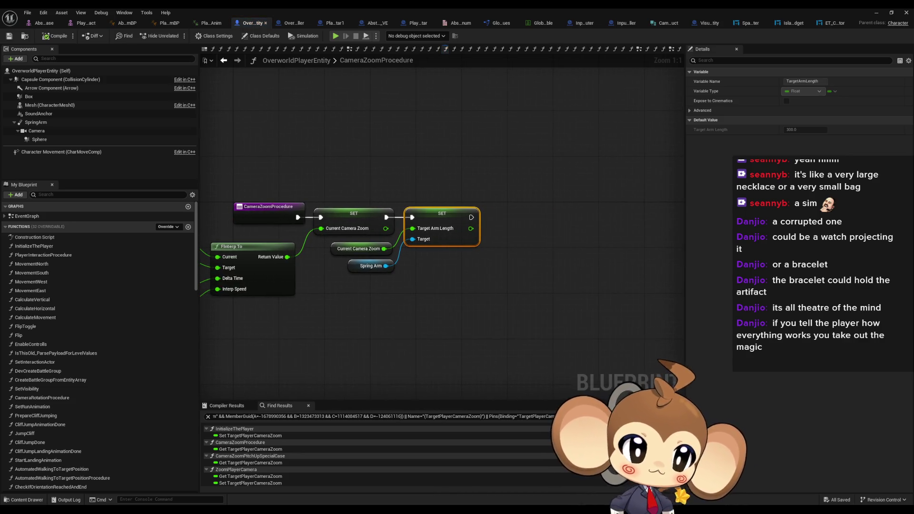
key(alt+Left)
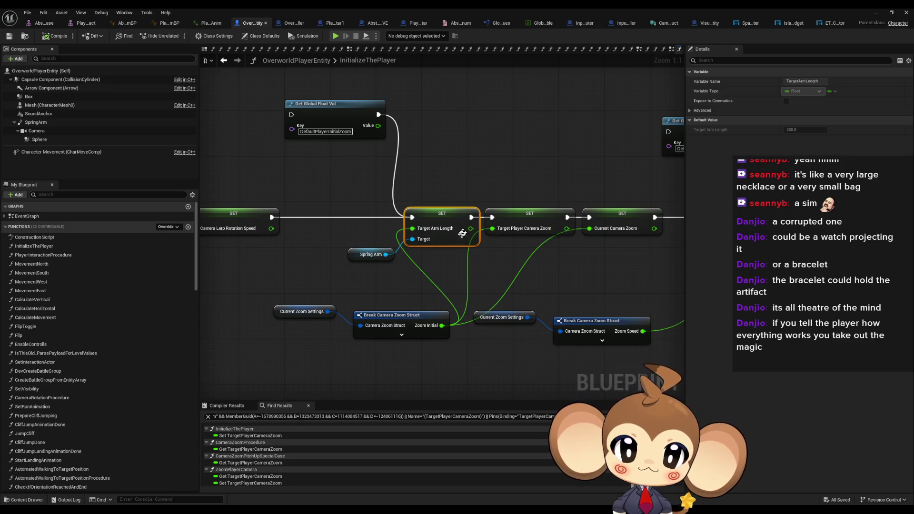
- Find all class-member references to TargetPlayerCameraZoom from its SET node
click(567, 219)
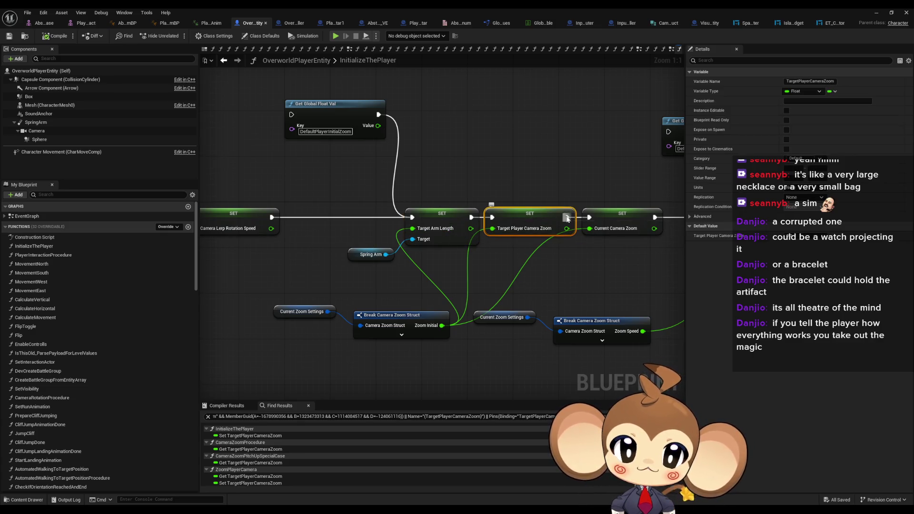
click(617, 220)
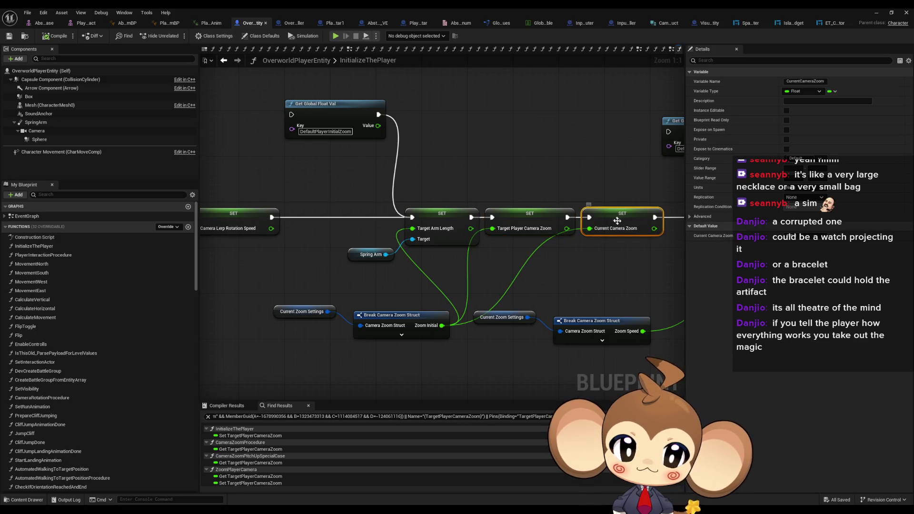
click(411, 205)
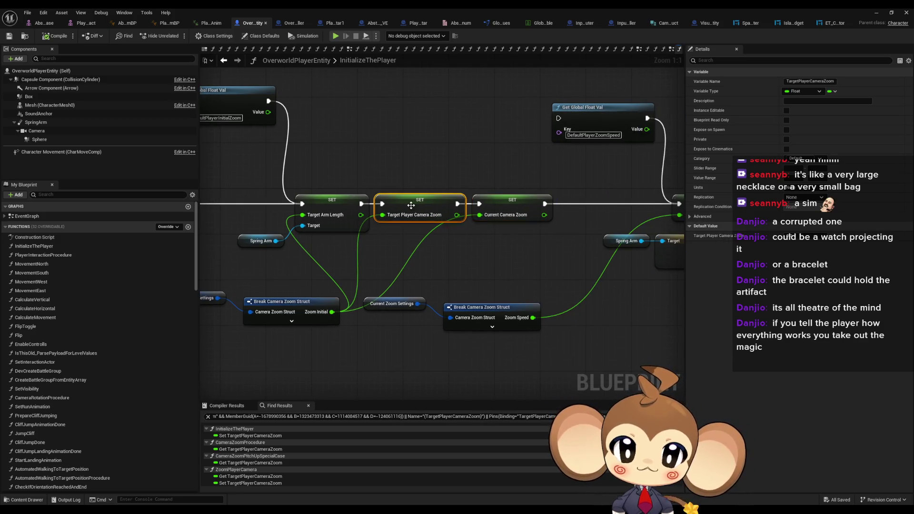
right_click(411, 206)
mouse_move(476, 274)
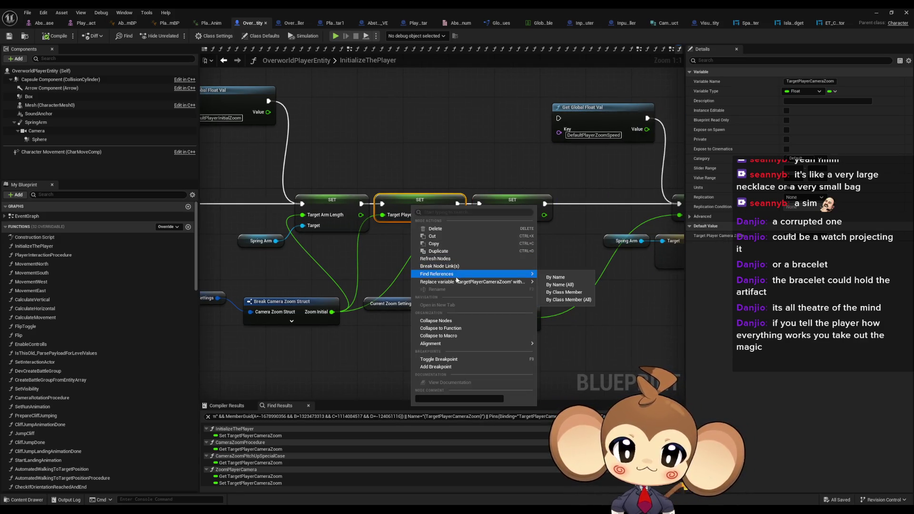
click(507, 198)
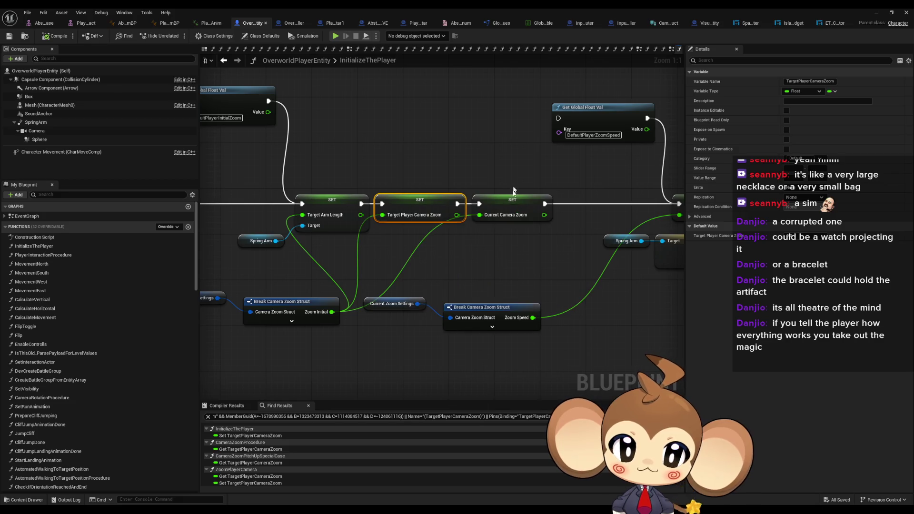
click(514, 199)
right_click(411, 202)
mouse_move(477, 270)
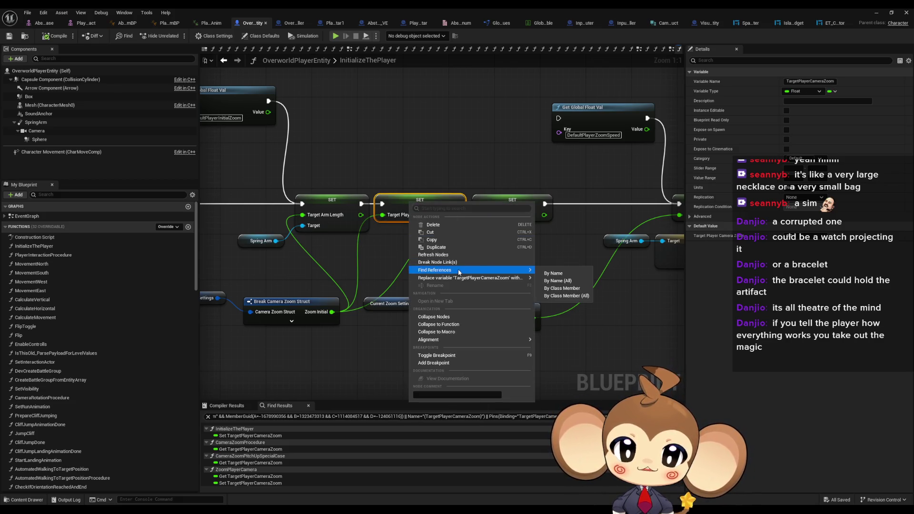
click(575, 301)
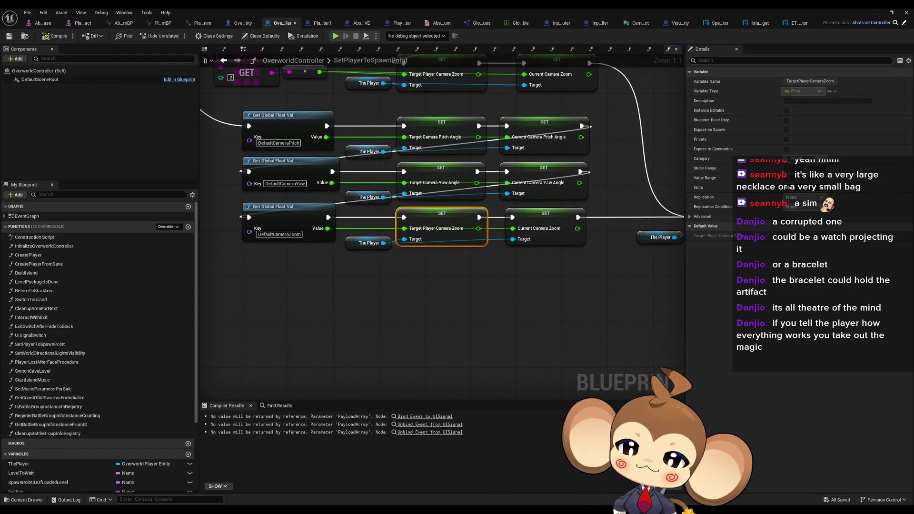
- Select the DefaultCameraZoom global float node and view SetPlayerToSpawnPoint's entry and Sequence nodes
click(290, 236)
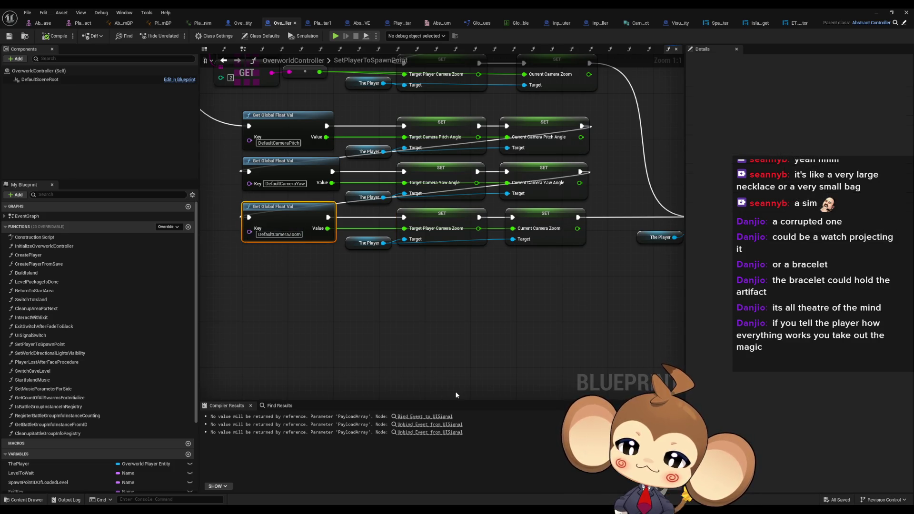
scroll(317, 285, down, 4)
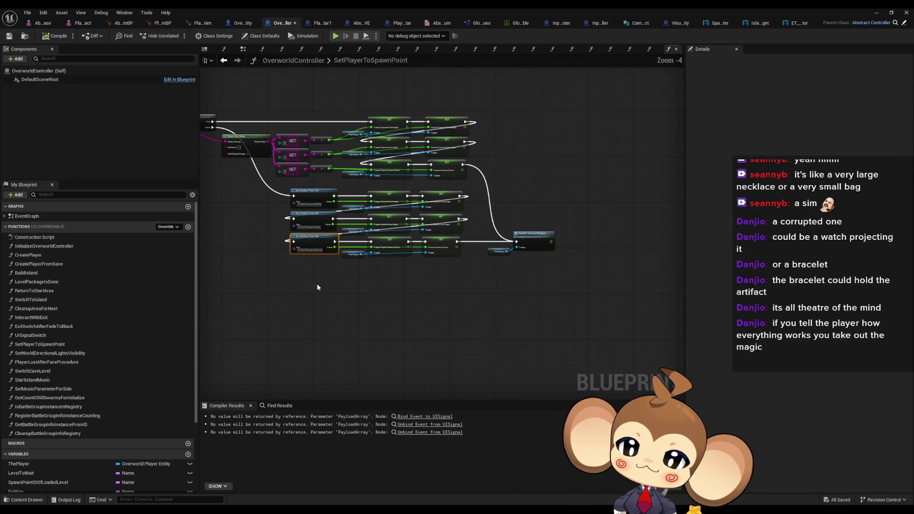
mouse_move(317, 286)
mouse_down()
mouse_move(457, 291)
mouse_move(548, 333)
mouse_move(618, 309)
mouse_move(666, 309)
mouse_move(476, 248)
mouse_move(428, 243)
mouse_move(381, 191)
mouse_up()
drag(634, 219, 614, 219)
scroll(347, 245, up, 5)
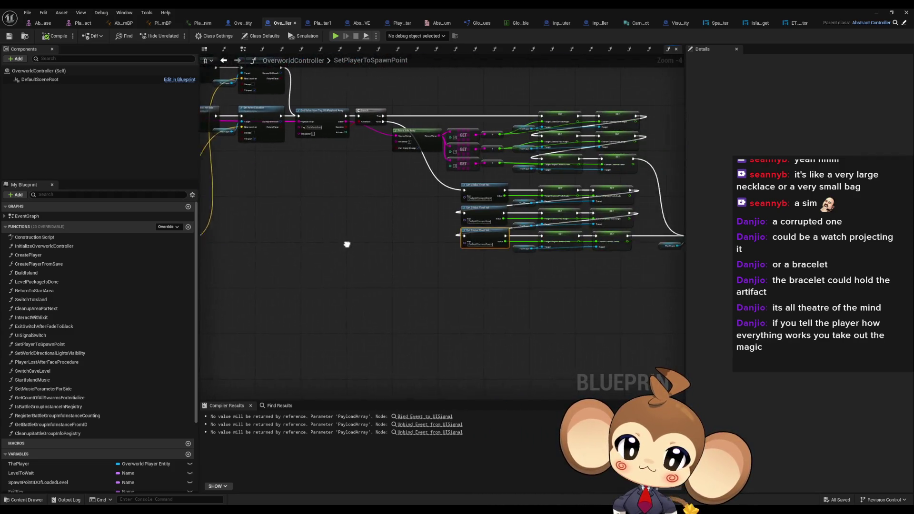
scroll(562, 272, down, 2)
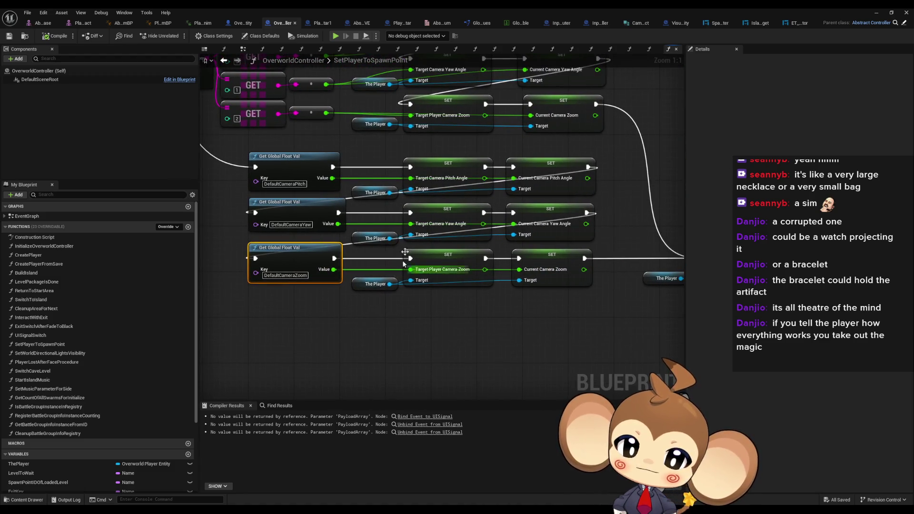
scroll(462, 270, down, 2)
drag(291, 198, 352, 203)
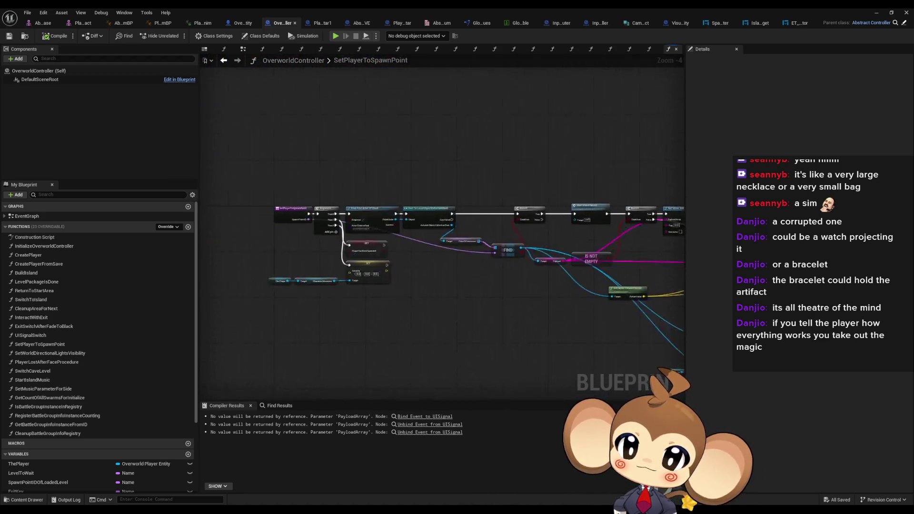
scroll(489, 248, up, 5)
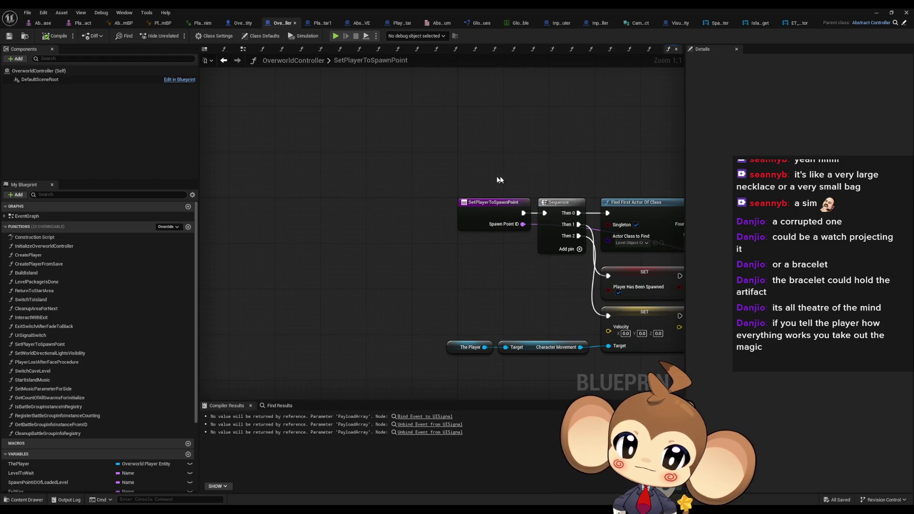
key(Home)
- Pan across the camera pitch, yaw and zoom setup and its True/False Branch
scroll(295, 193, up, 8)
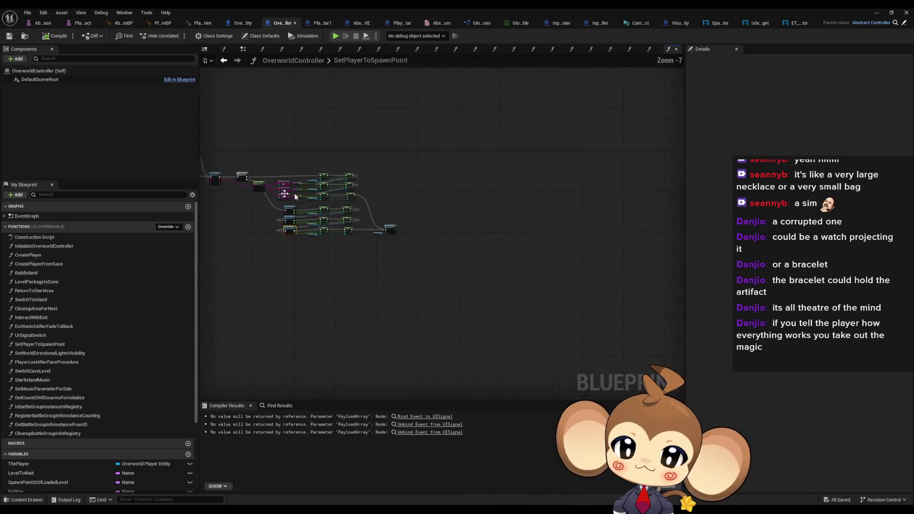
mouse_move(271, 310)
mouse_down()
mouse_move(261, 277)
mouse_move(279, 355)
mouse_move(294, 313)
mouse_up()
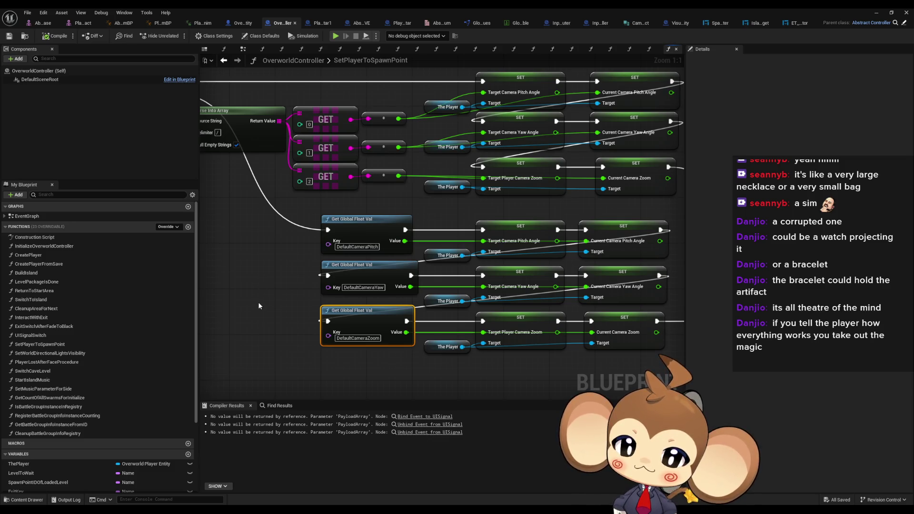
scroll(257, 299, down, 2)
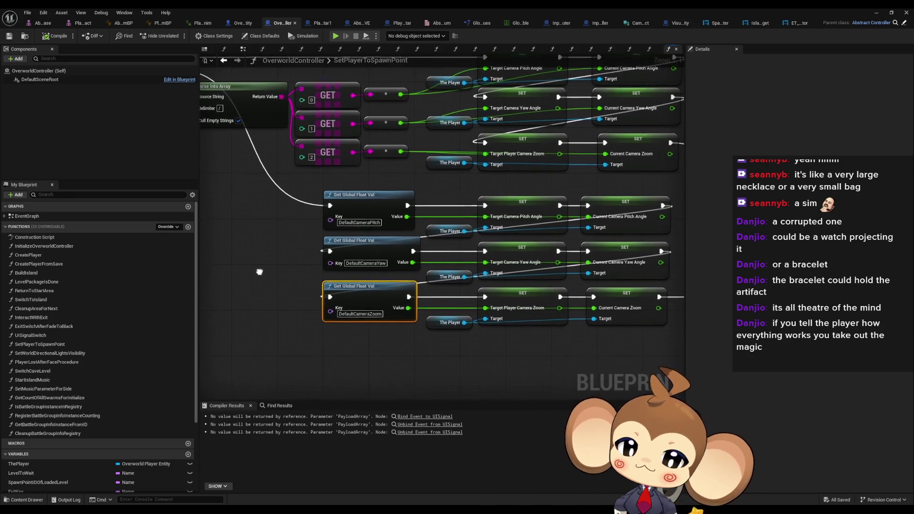
scroll(304, 251, down, 1)
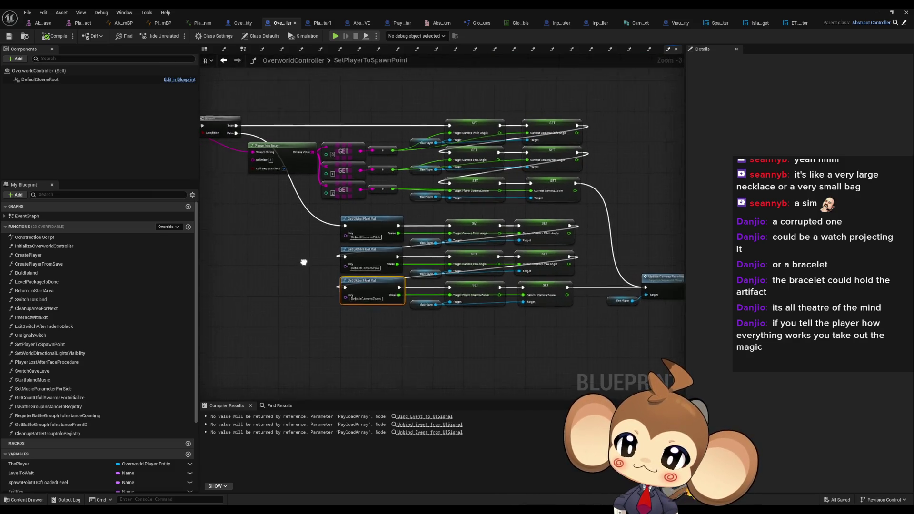
mouse_move(302, 262)
mouse_down()
mouse_move(455, 270)
mouse_move(318, 261)
mouse_up()
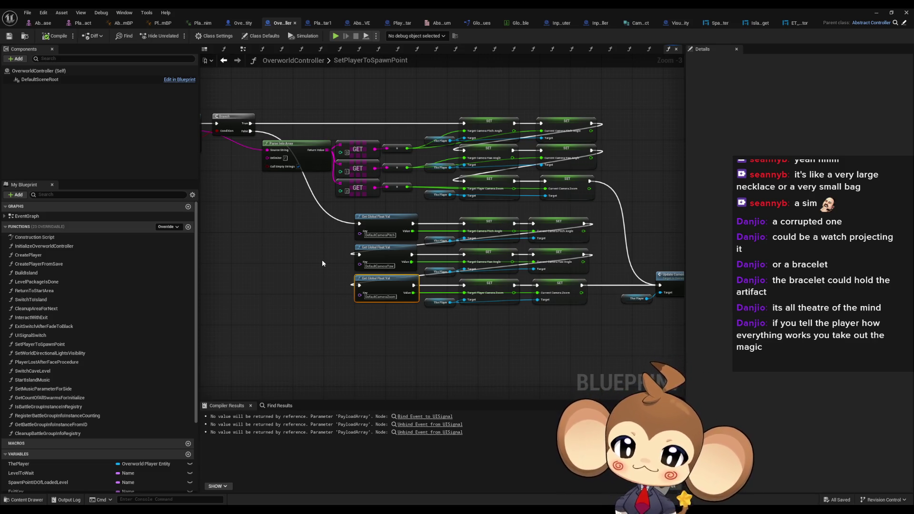
scroll(338, 301, up, 2)
drag(407, 315, 374, 326)
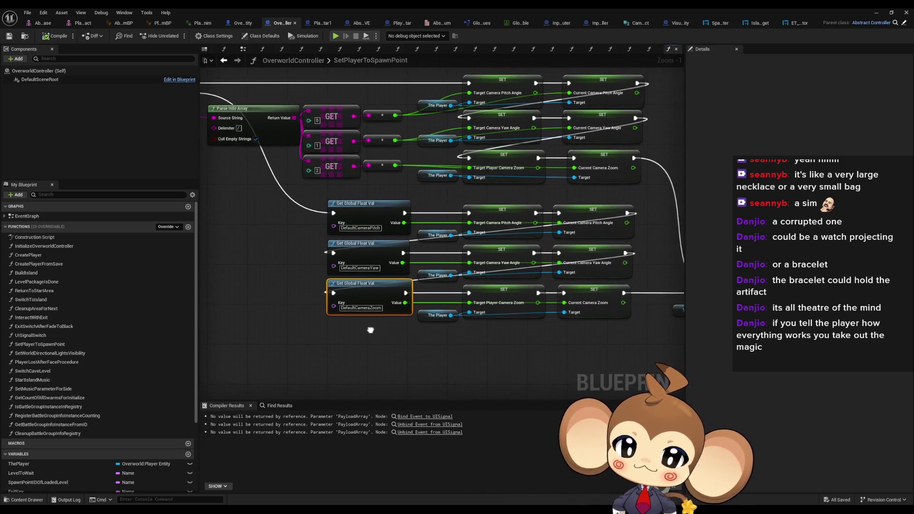
drag(320, 309, 369, 322)
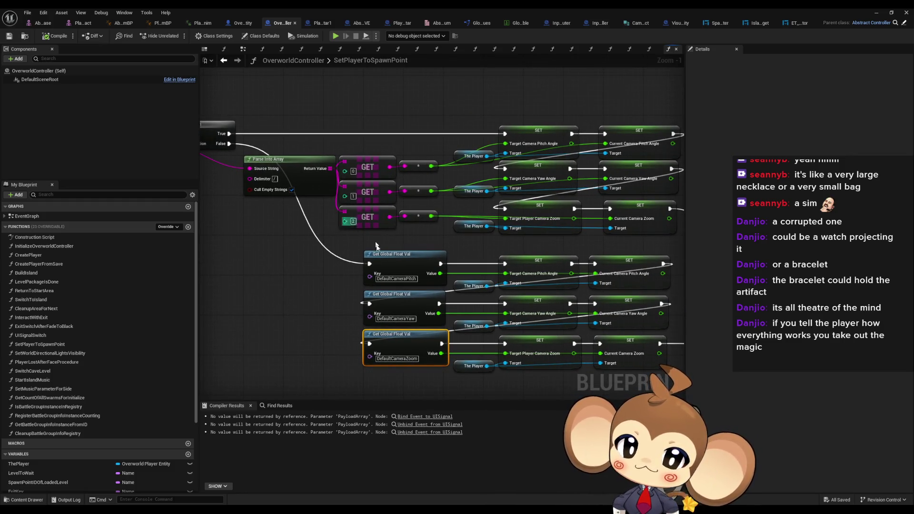
drag(461, 215, 495, 238)
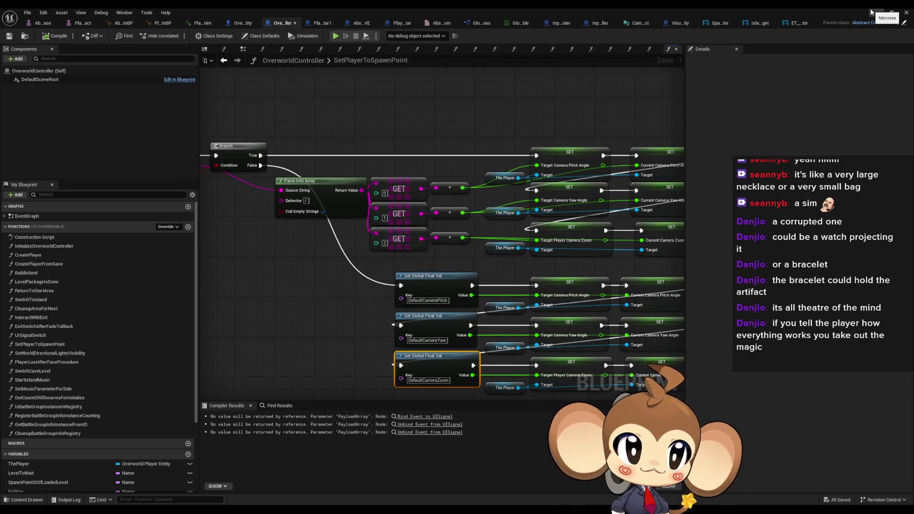
- Load the VoidLevel map from Content/Maps/Intro
scroll(571, 409, up, 5)
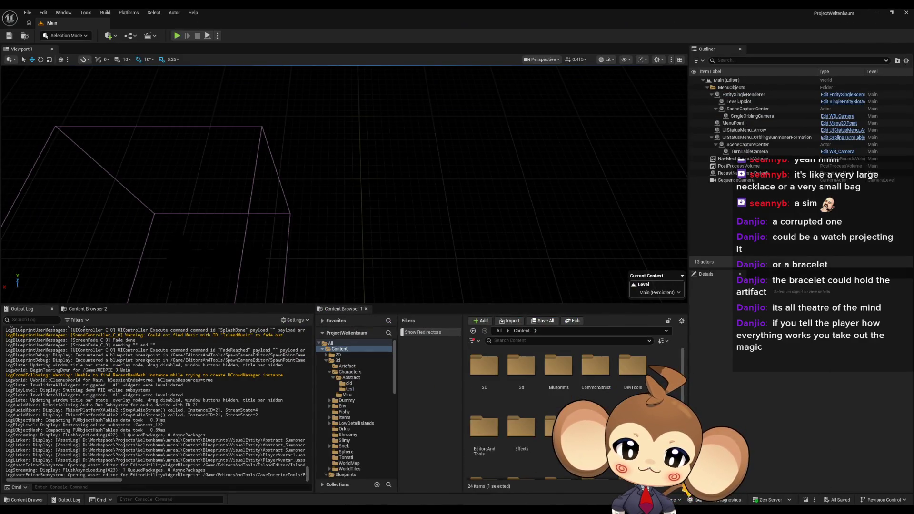
scroll(571, 410, down, 3)
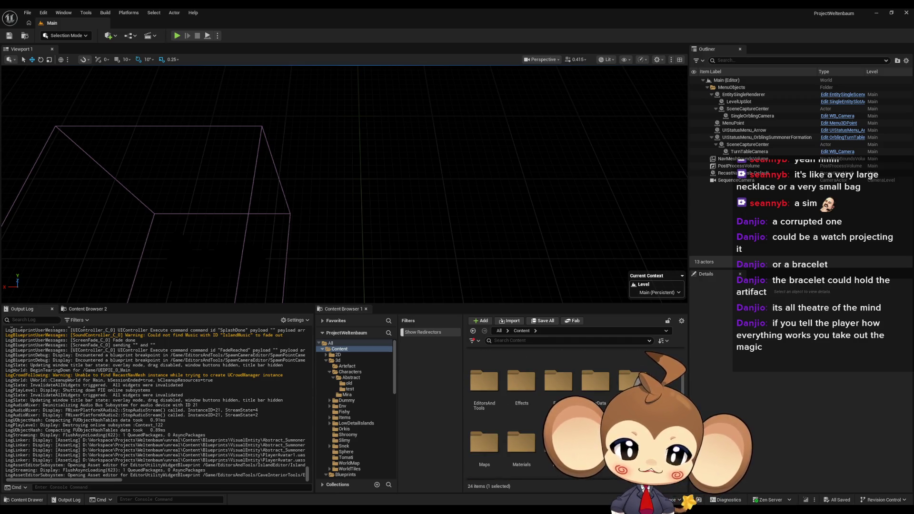
scroll(571, 410, down, 1)
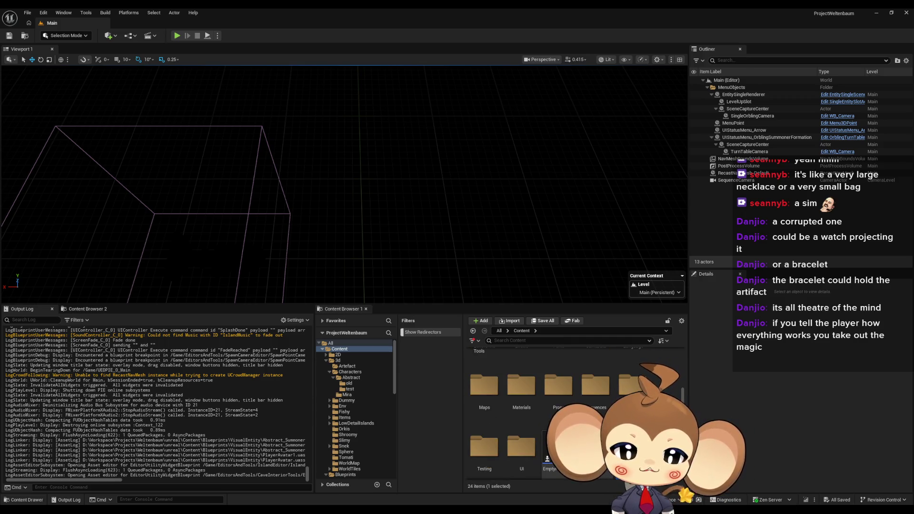
double_click(484, 386)
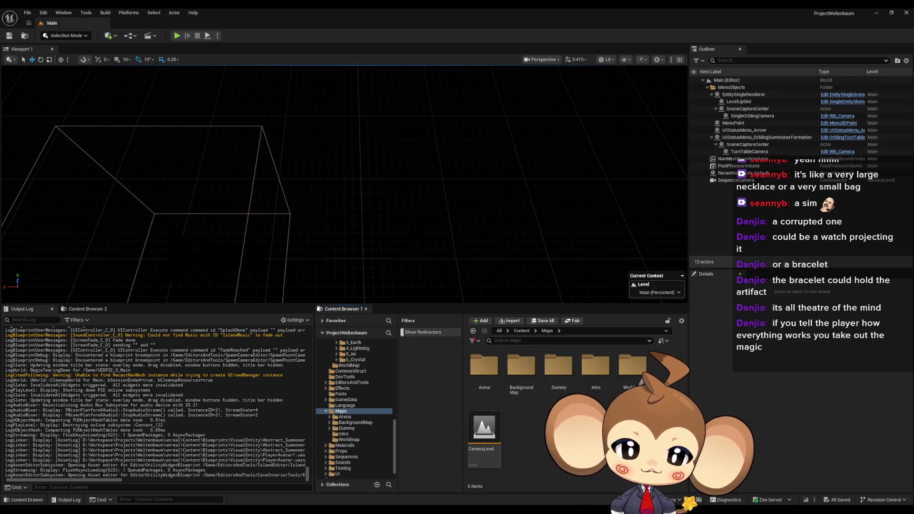
double_click(598, 365)
double_click(484, 369)
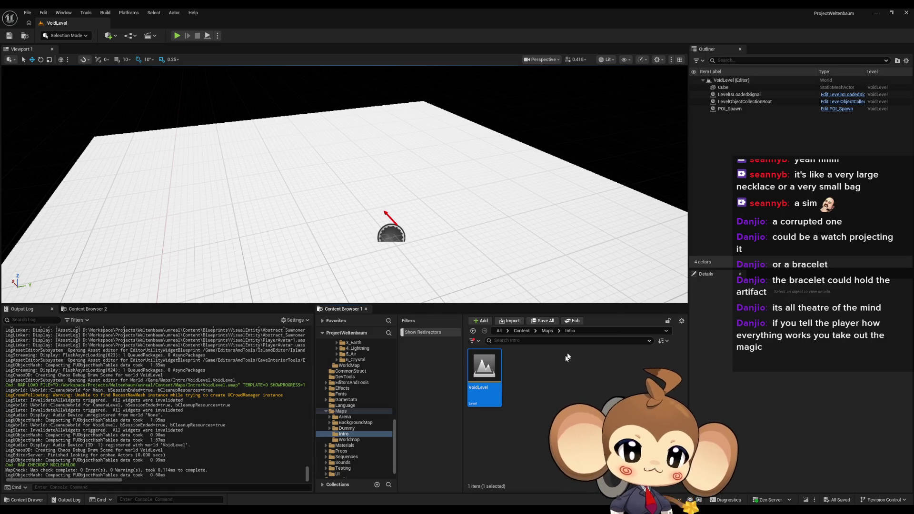
- Open the SpawnPointCameraSetter widget from EditorsAndTools/SpawnCameraEditor
click(523, 331)
double_click(596, 369)
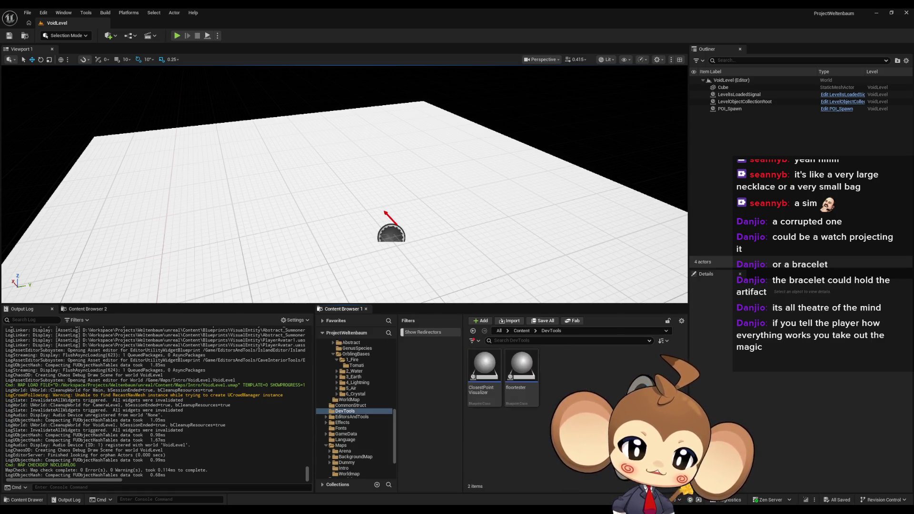
click(522, 331)
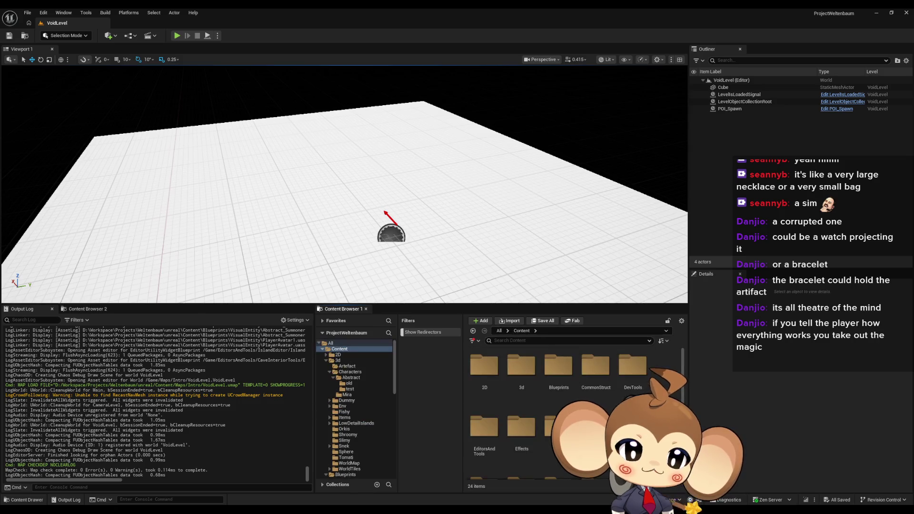
double_click(484, 427)
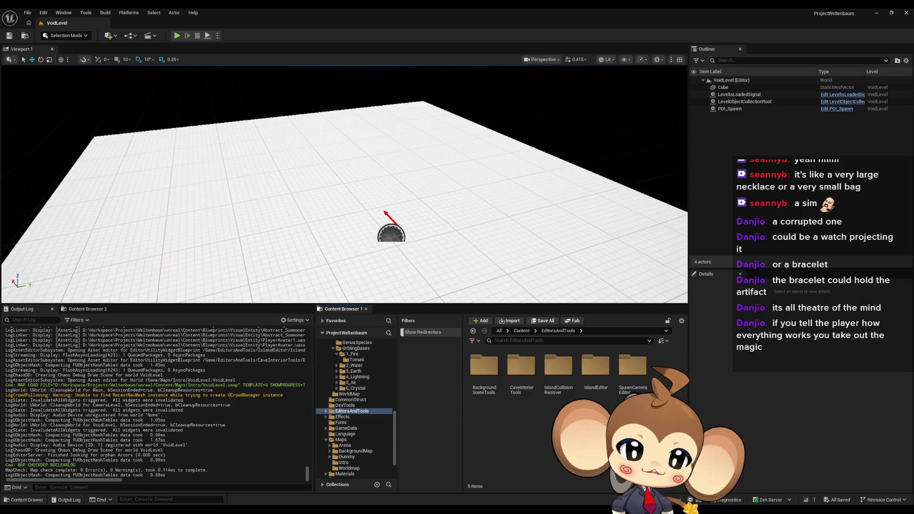
double_click(647, 380)
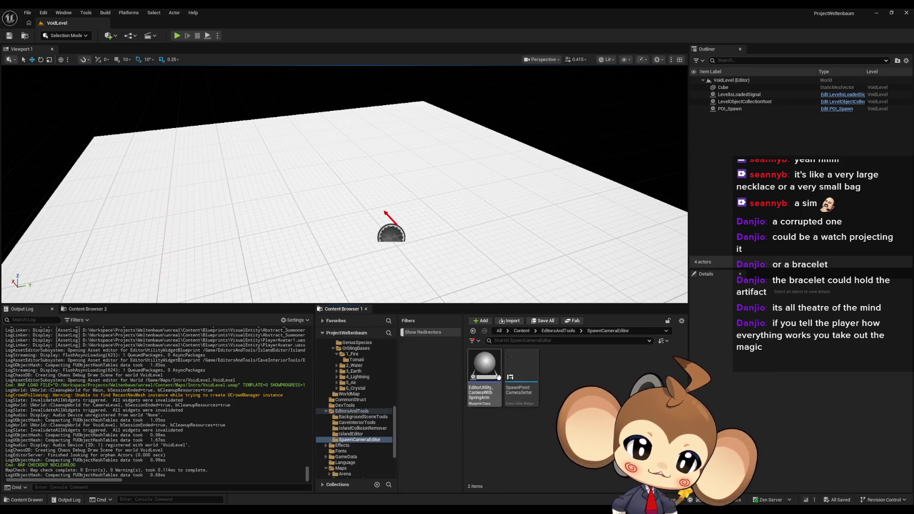
click(525, 371)
double_click(526, 371)
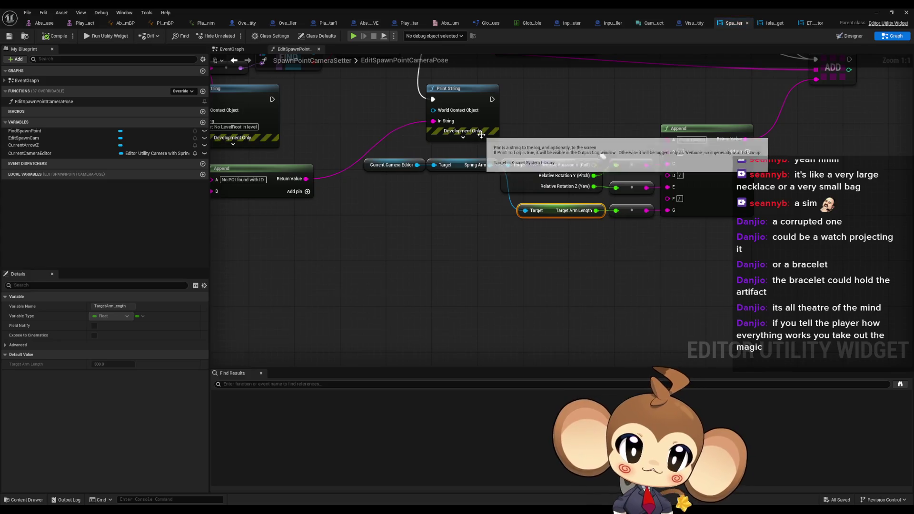
- Run SpawnPointCameraSetter as an editor utility widget and spawn a spring-arm camera with FindSpawnPoint
key(alt+Tab)
right_click(522, 374)
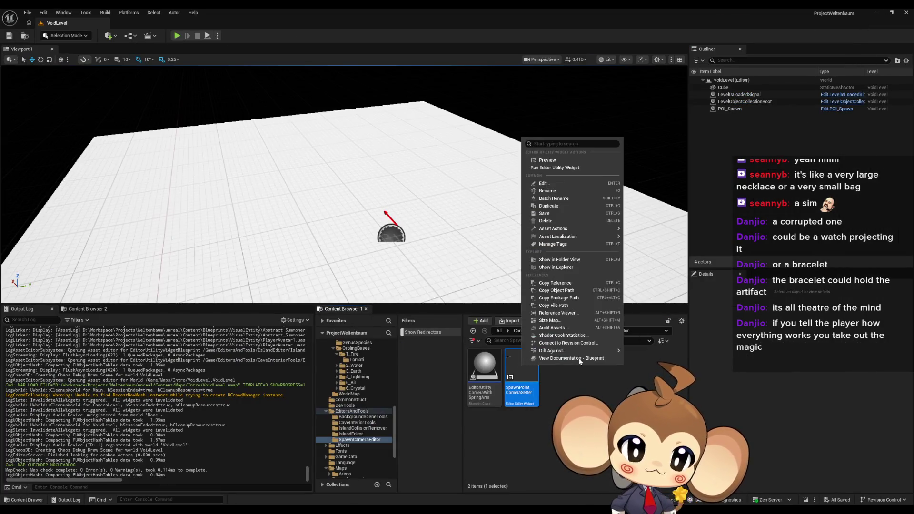
click(578, 168)
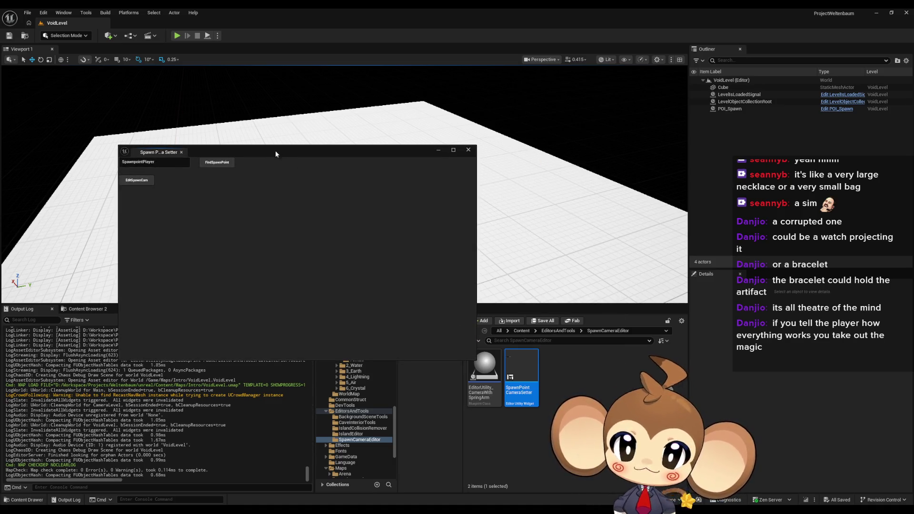
drag(275, 150, 657, 203)
click(595, 215)
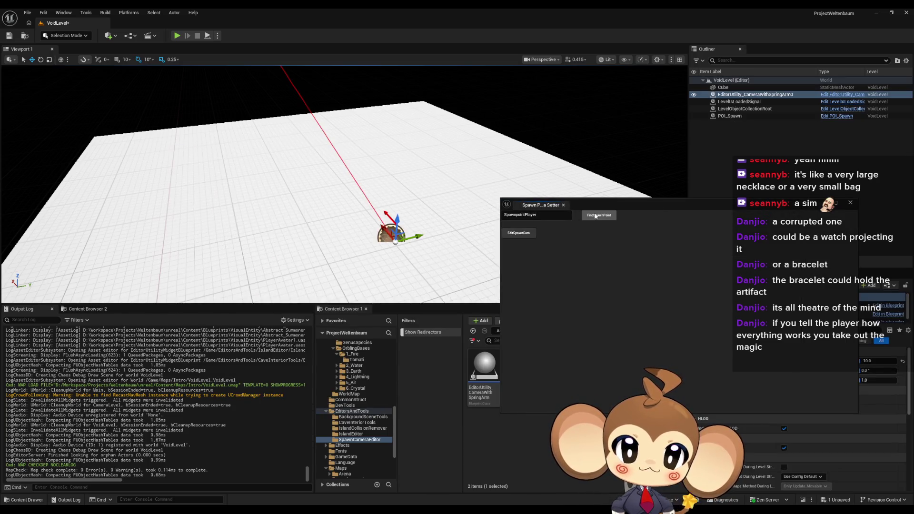
mouse_move(678, 206)
mouse_down()
mouse_move(402, 253)
mouse_move(236, 203)
mouse_up()
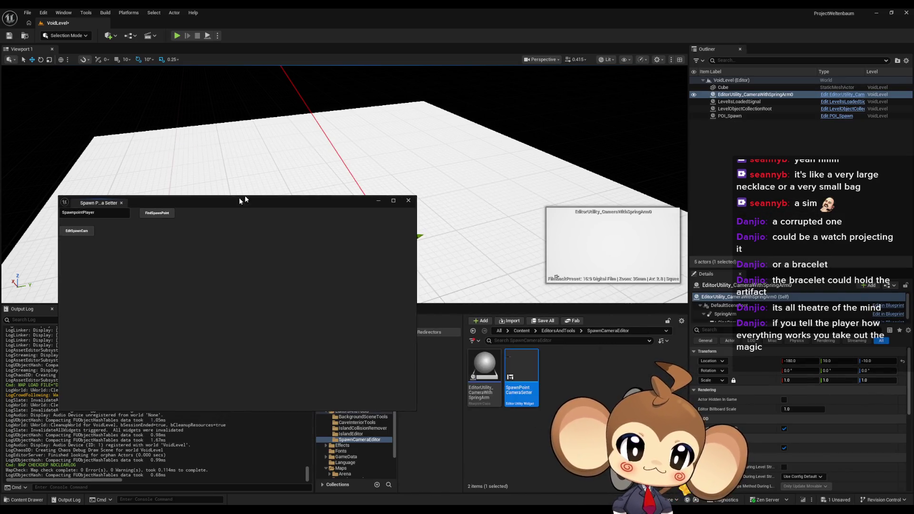
drag(592, 171, 556, 277)
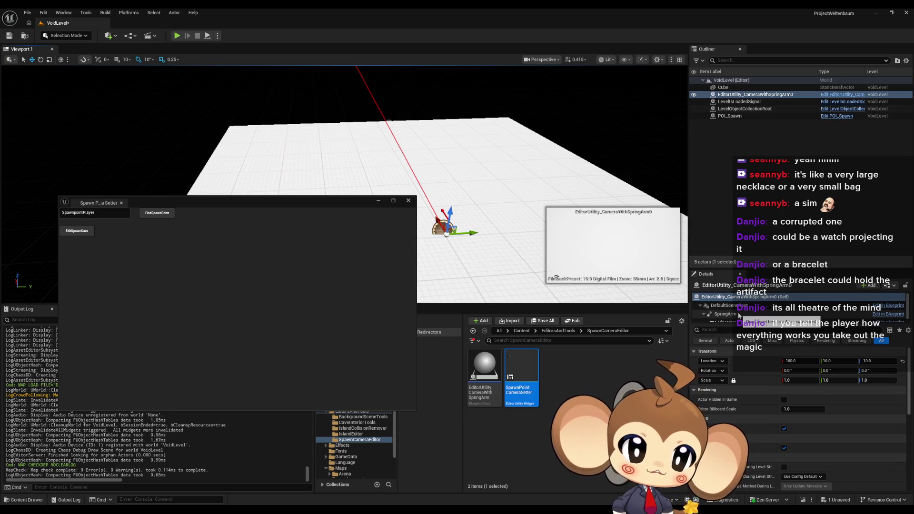
double_click(526, 374)
scroll(541, 234, down, 3)
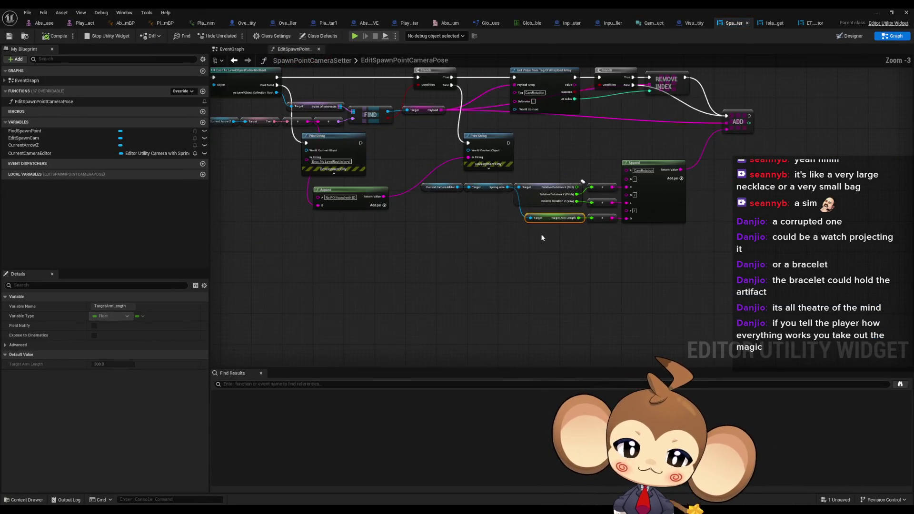
scroll(616, 265, up, 3)
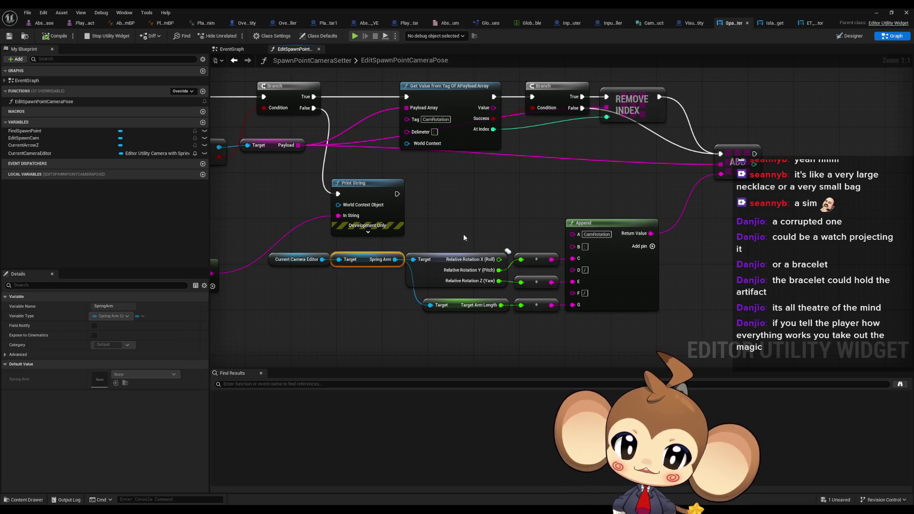
click(474, 262)
click(461, 308)
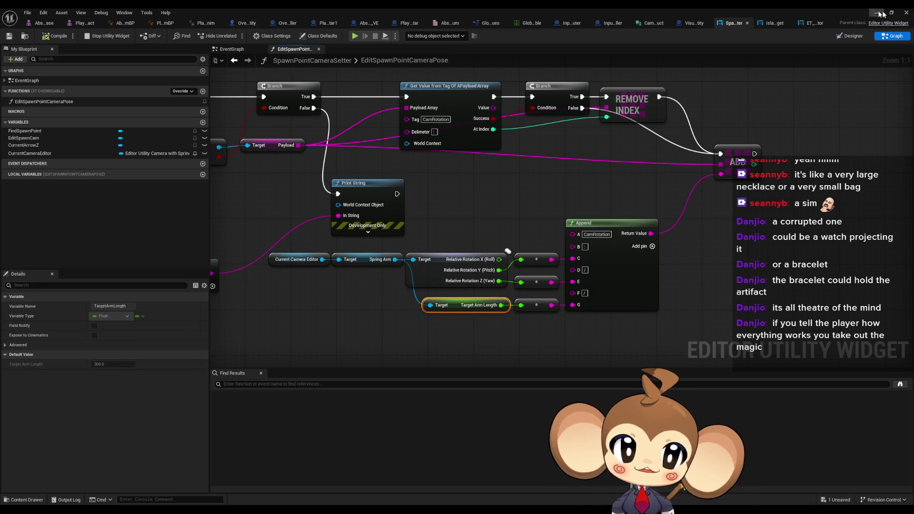
key(alt+Tab)
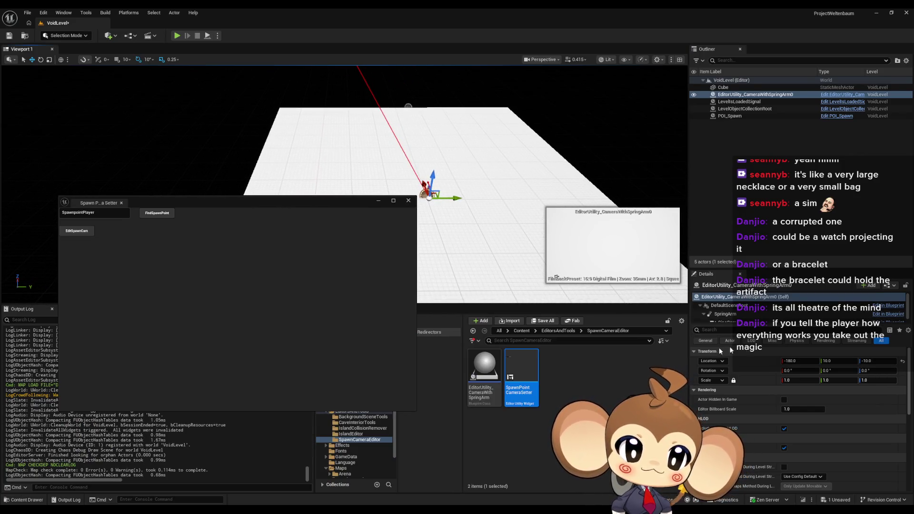
- Rotate the camera's SpringArm to yaw 0 and pitch -40
click(726, 314)
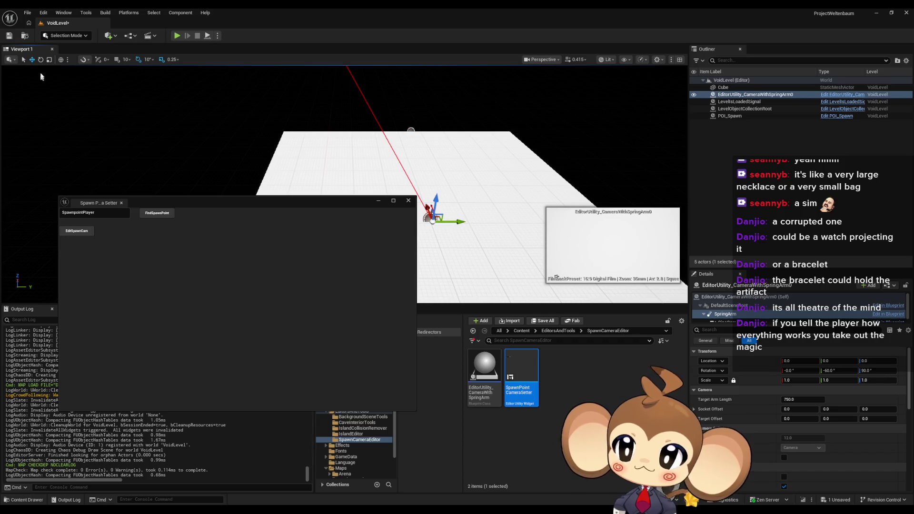
click(41, 60)
drag(433, 250, 441, 246)
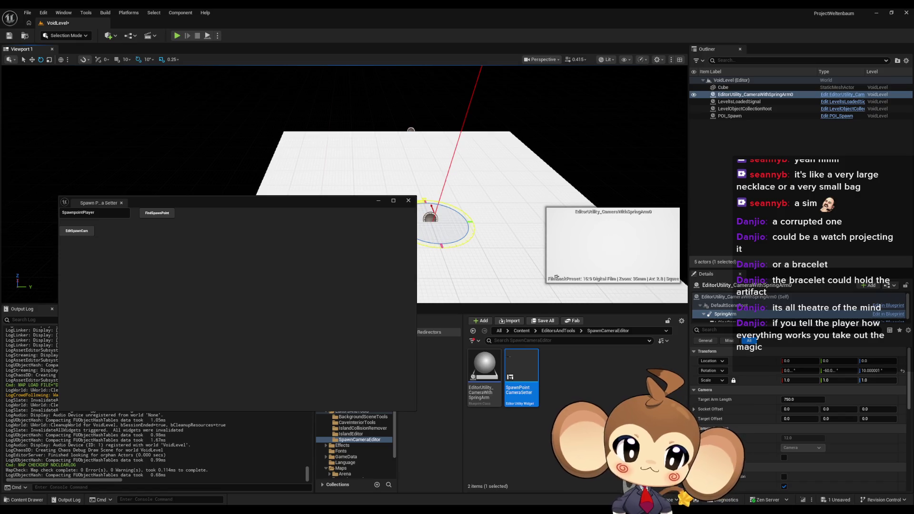
drag(442, 246, 433, 247)
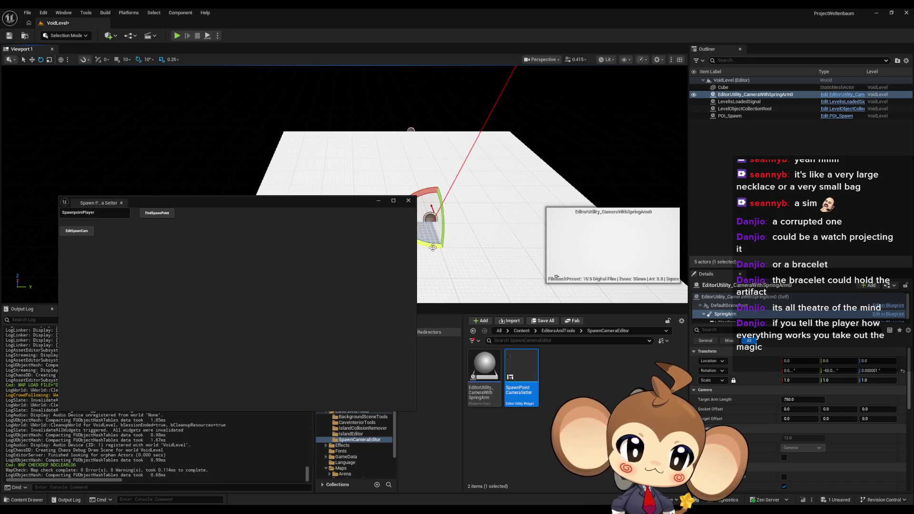
mouse_move(497, 199)
mouse_down()
mouse_move(443, 198)
mouse_move(489, 200)
mouse_up()
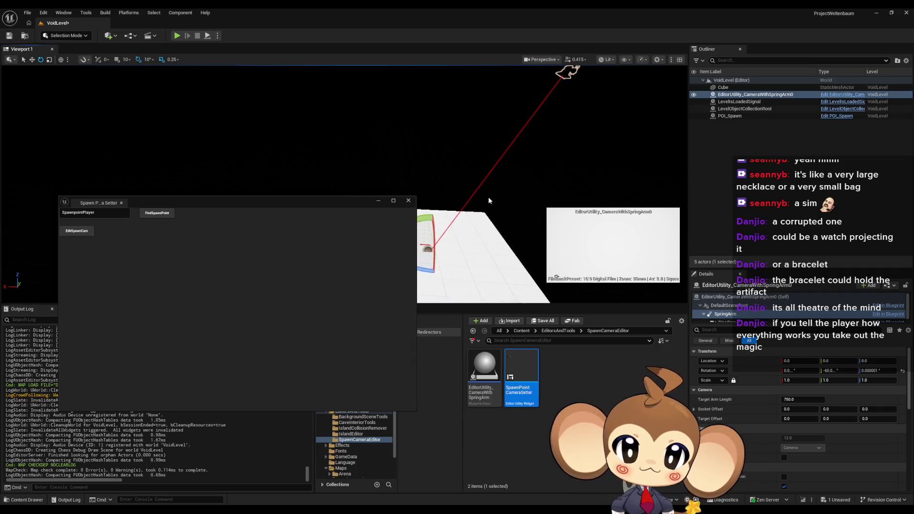
drag(420, 217, 479, 233)
drag(542, 252, 543, 267)
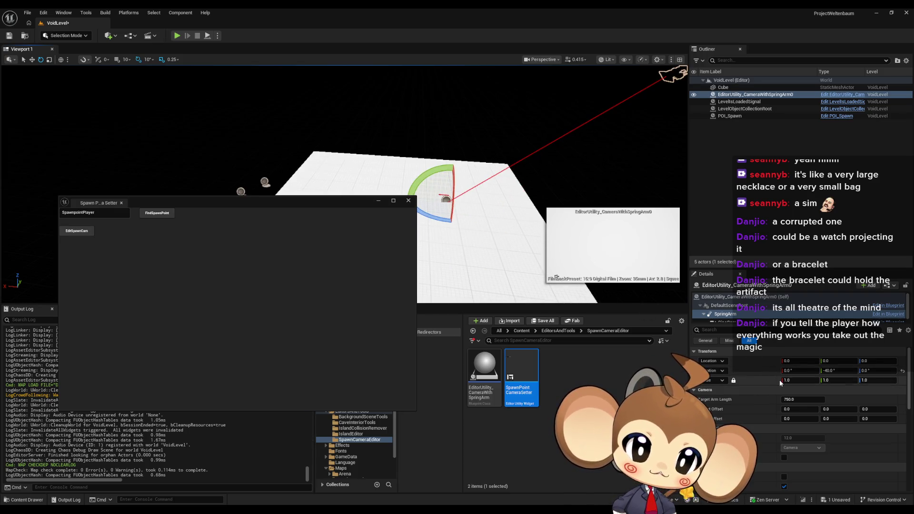
- Set Target Arm Length to 250, save the pose with EditSpawnCam, and close the tool
click(804, 400)
text(25)
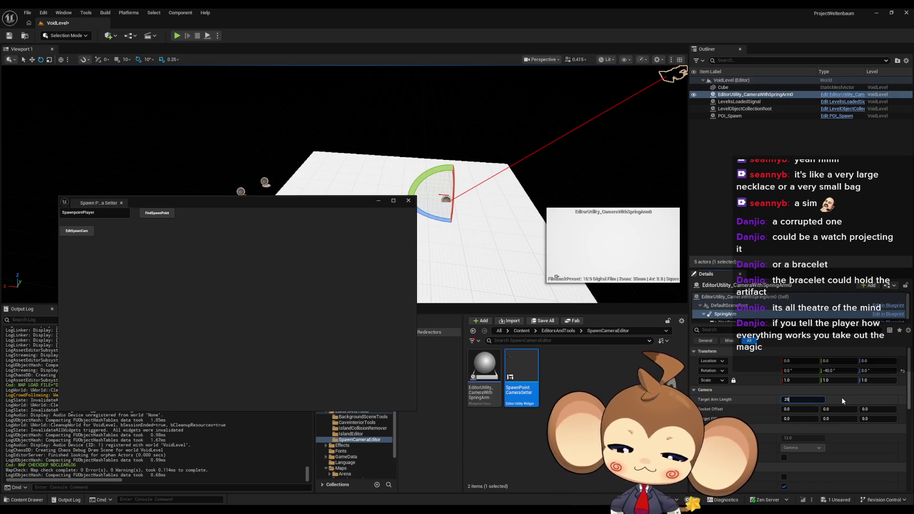
text(0)
key(Return)
mouse_move(549, 157)
mouse_down()
mouse_move(516, 162)
mouse_move(500, 185)
mouse_up()
click(75, 234)
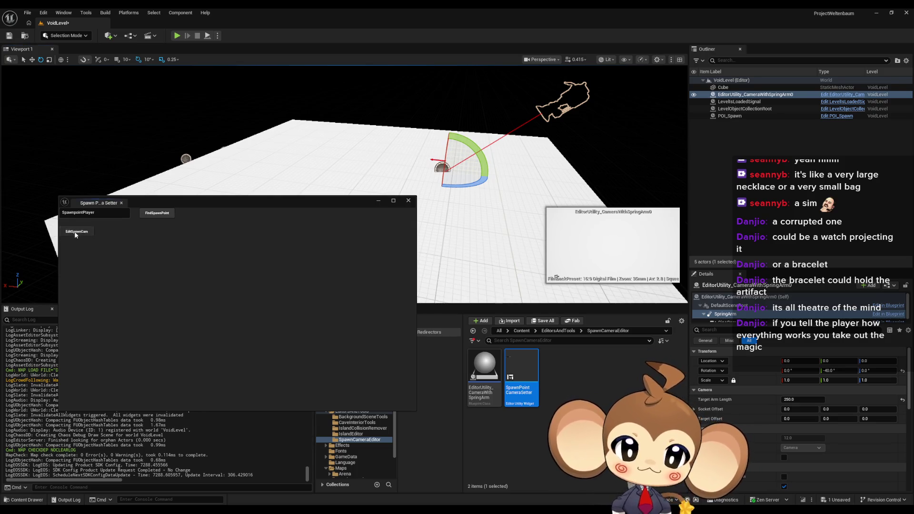
click(411, 202)
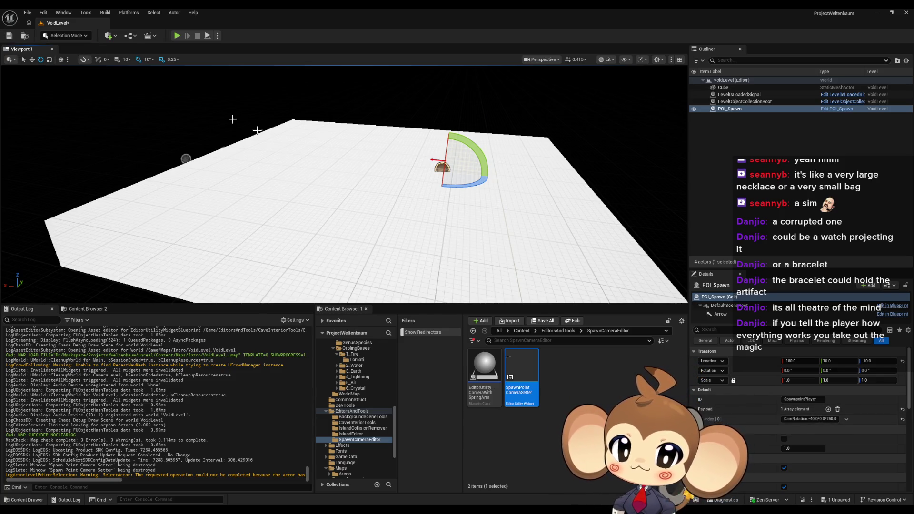
- Return to the move tool, save VoidLevel, and open the Main level
click(32, 60)
click(9, 36)
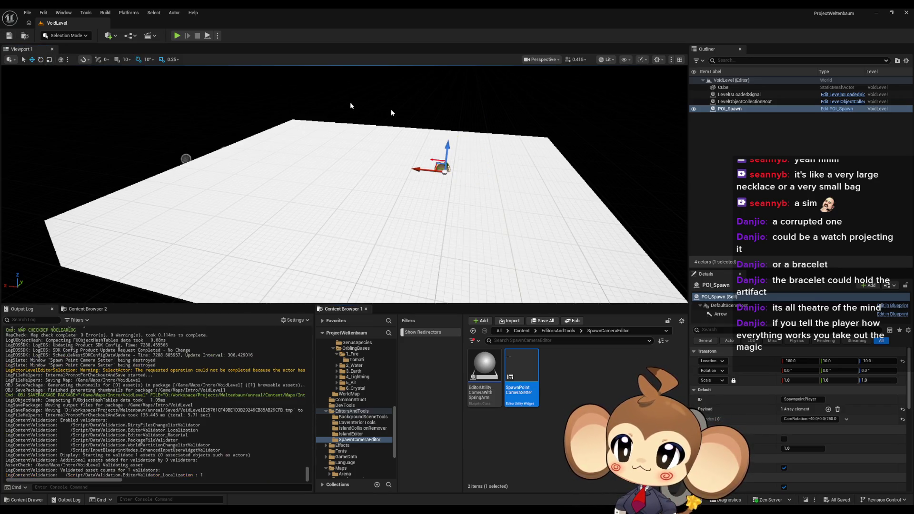
click(522, 331)
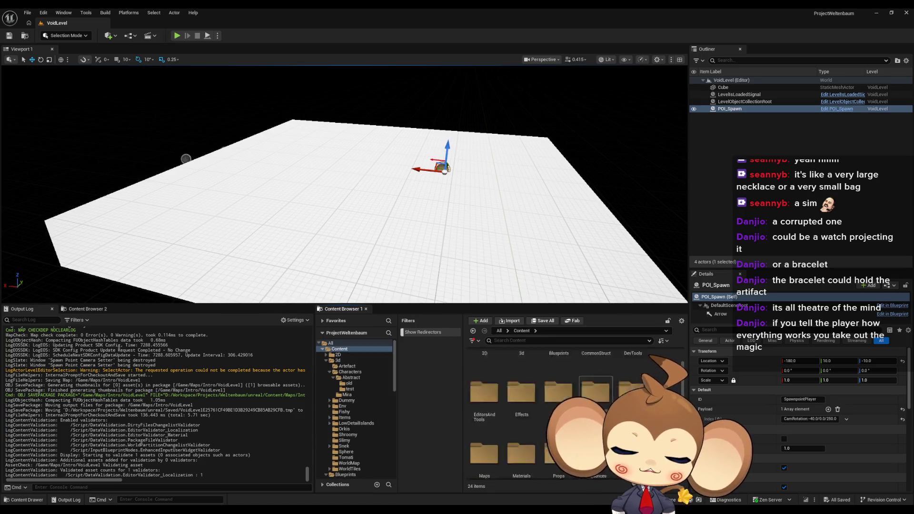
double_click(632, 376)
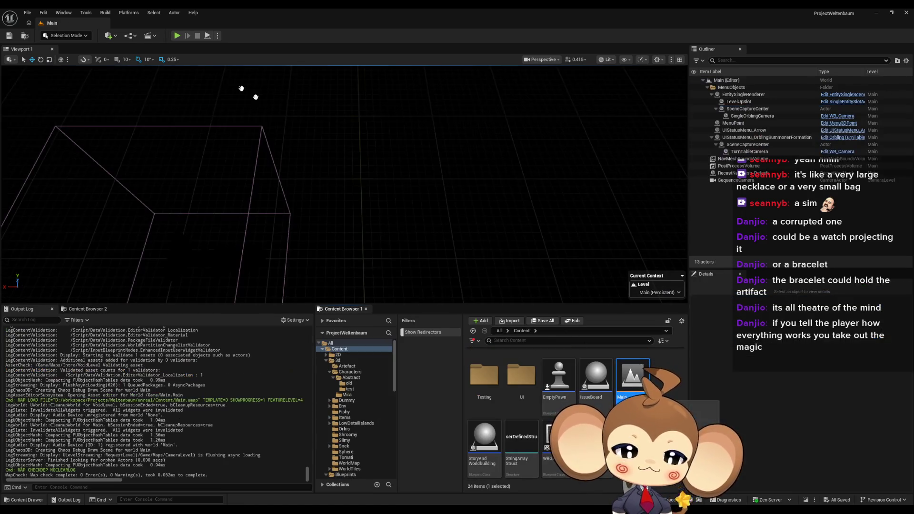
- Play-test the Main level once, then go back to the PlayerAvatar blueprint
key(alt+p)
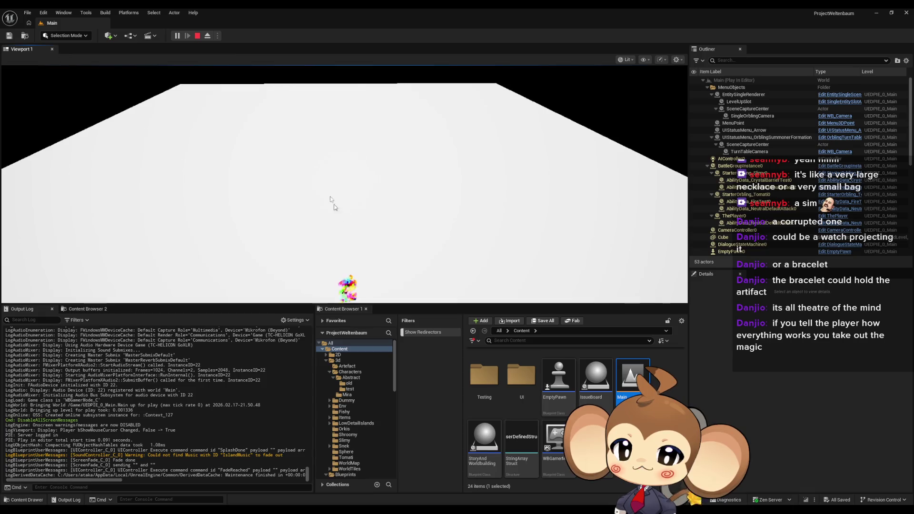
click(197, 36)
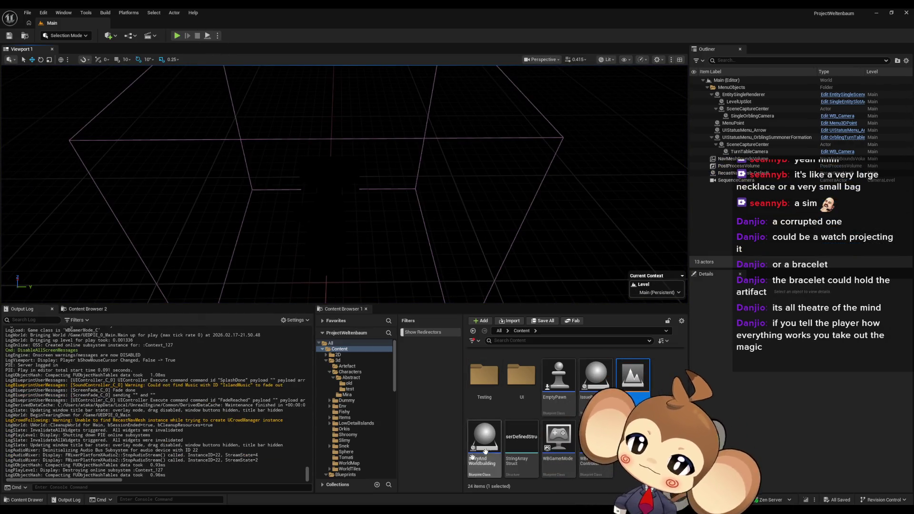
mouse_move(374, 513)
click(490, 486)
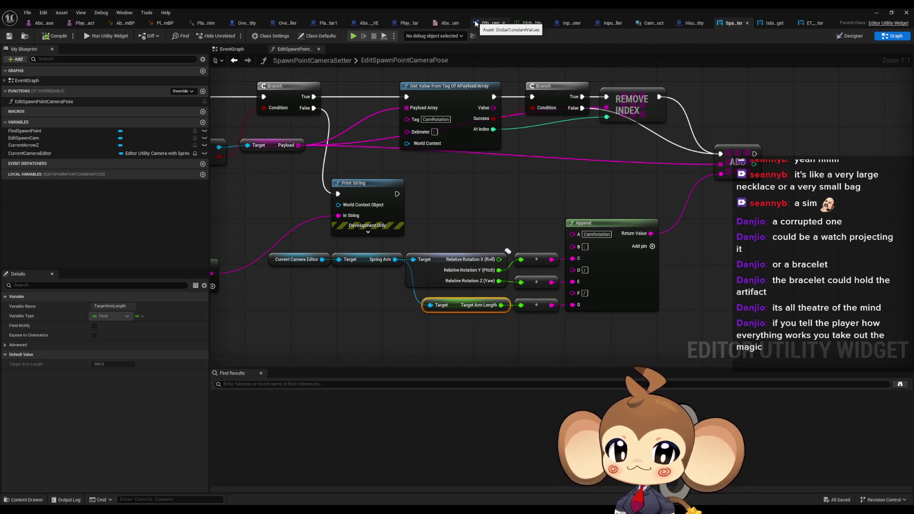
click(407, 23)
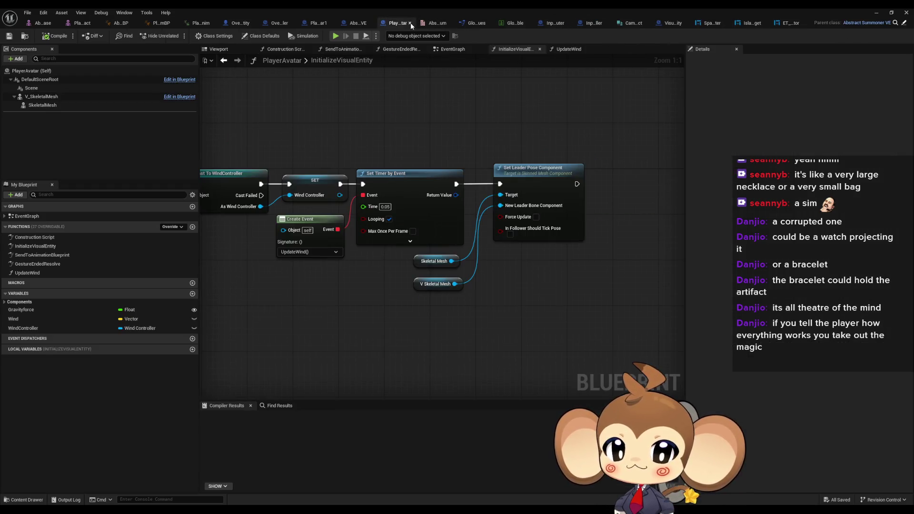
click(877, 13)
- Play the Main level, eject from the player to look around, then stop
click(180, 35)
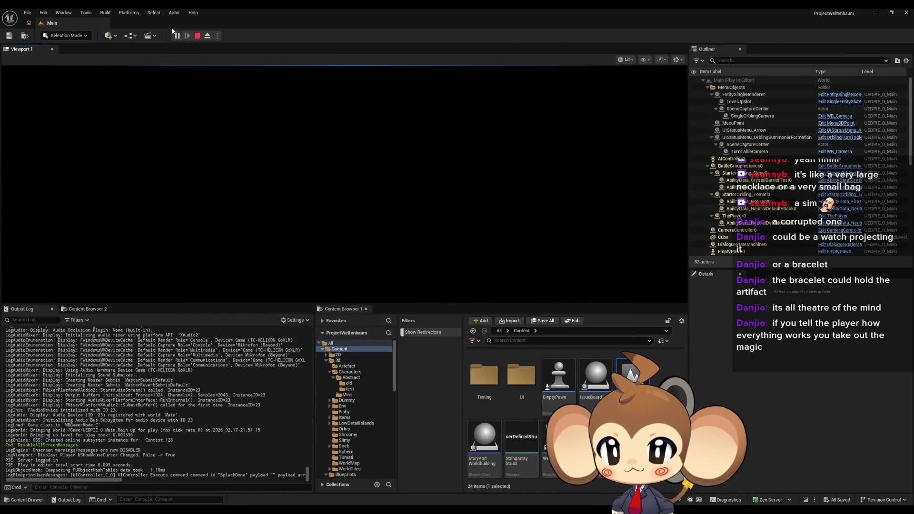
click(208, 36)
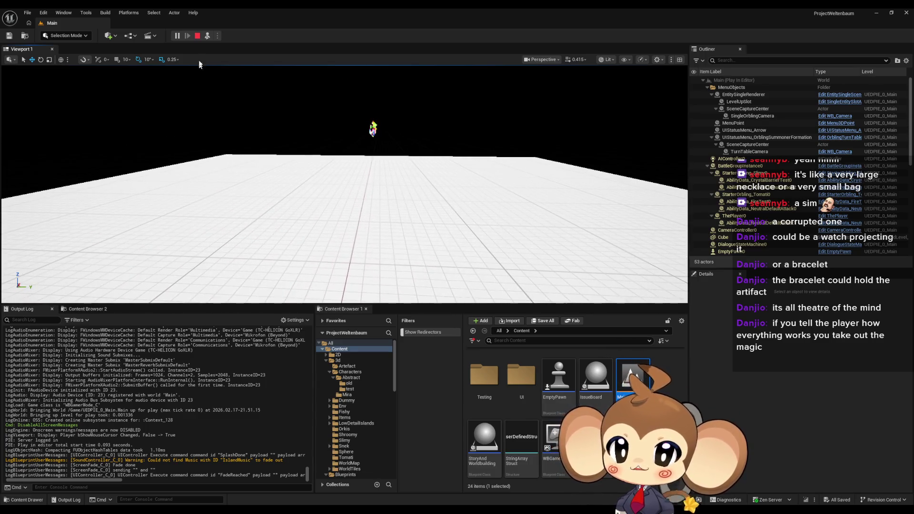
click(198, 36)
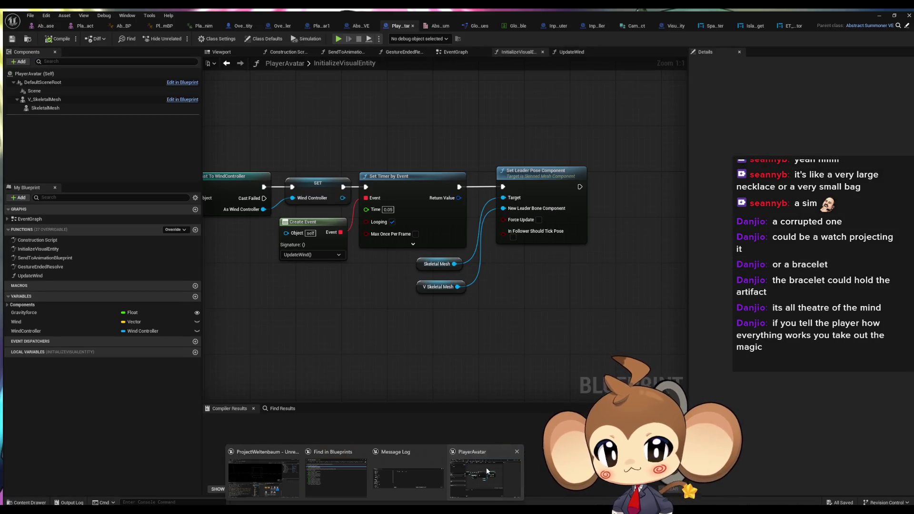
- Go from PlayerAvatar1 up its parent blueprints to OverworldPlayerEntity's InitializeThePlayer graph
click(486, 467)
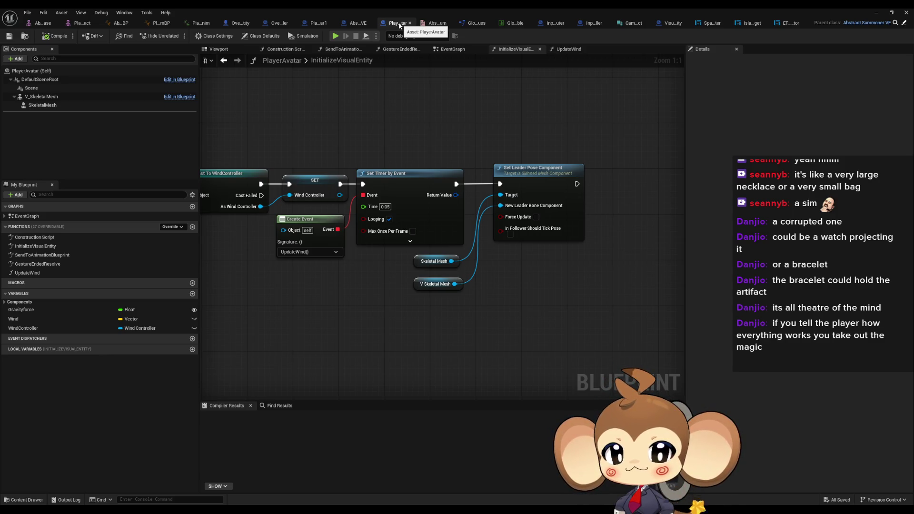
click(320, 24)
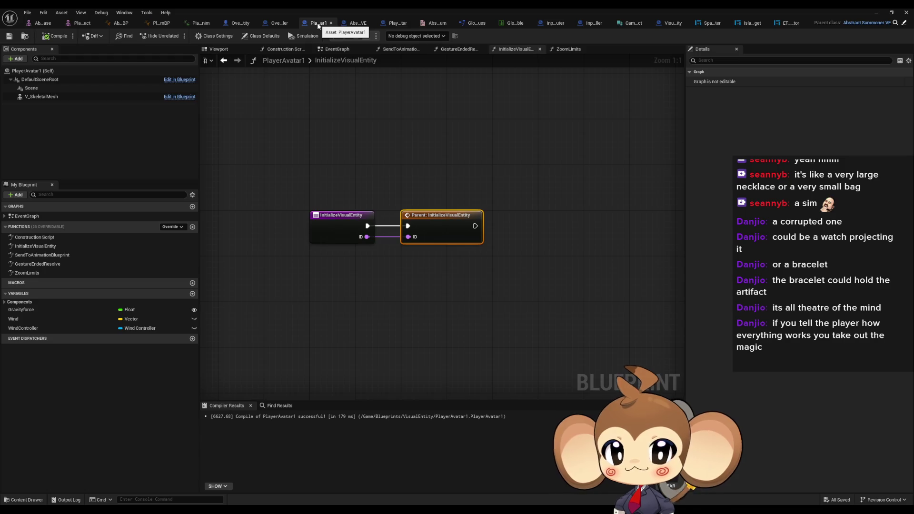
click(905, 22)
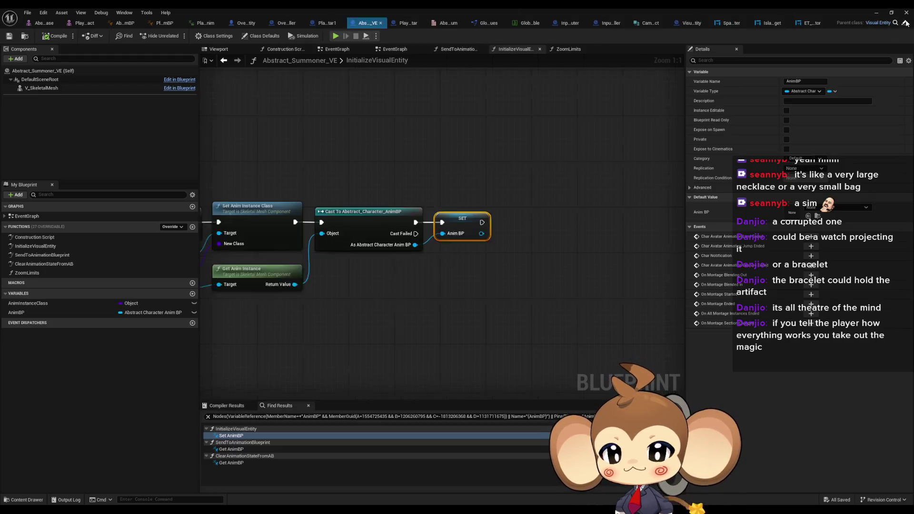
click(906, 22)
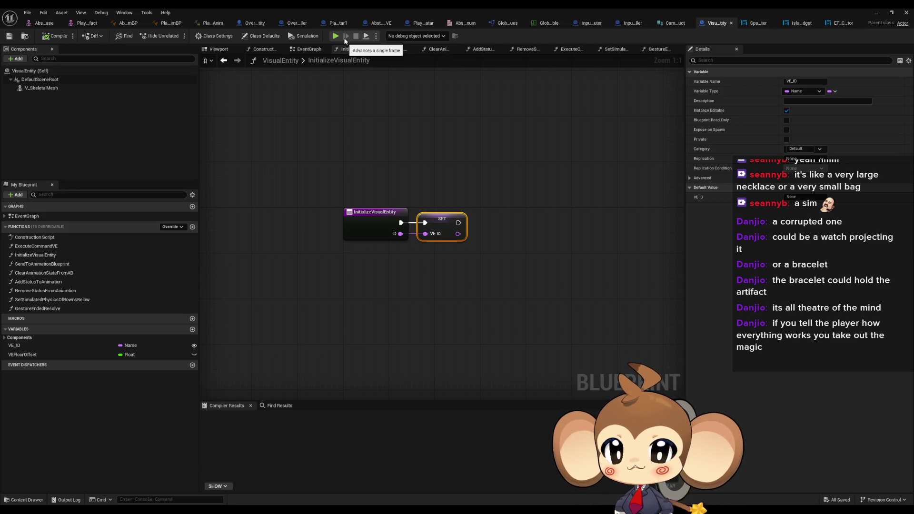
click(249, 24)
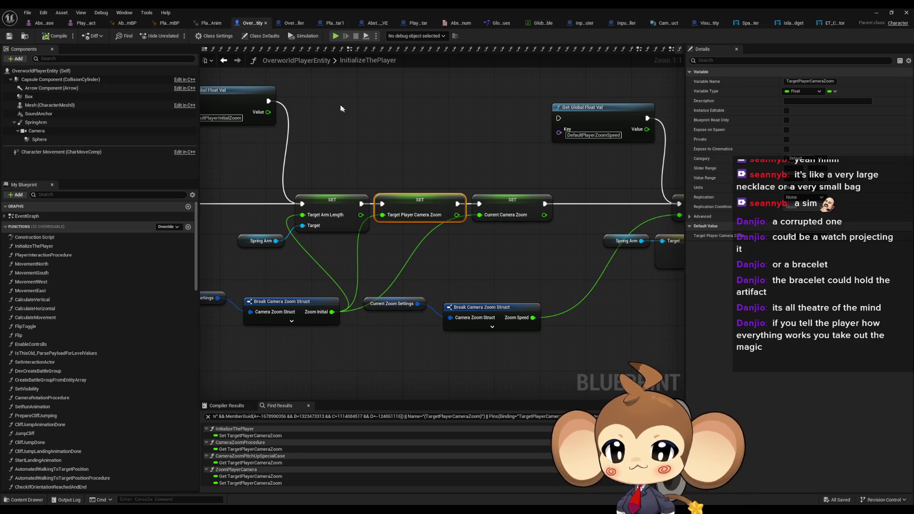
- Inspect OverworldPlayerEntity's SpringArm in the viewport: location 0, 0, 100, rotation -0, -60, 90
click(205, 51)
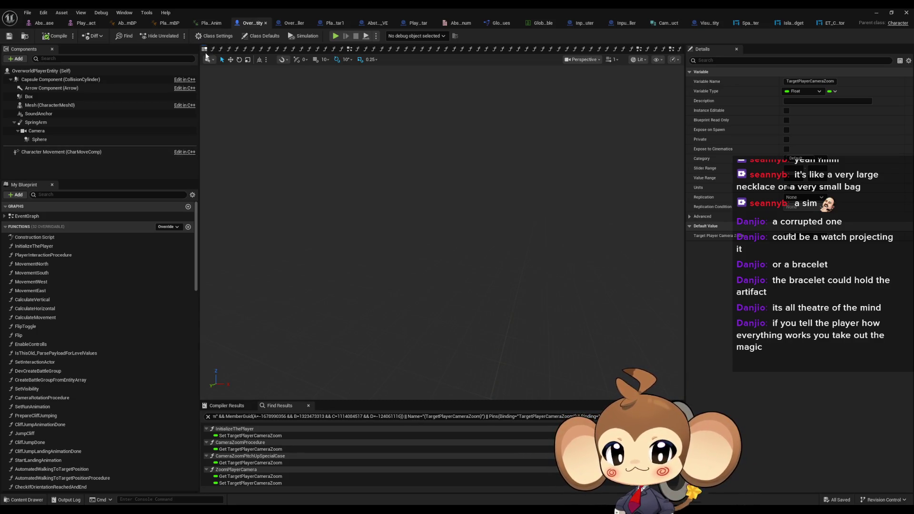
drag(511, 216, 511, 216)
click(53, 122)
drag(36, 131, 26, 130)
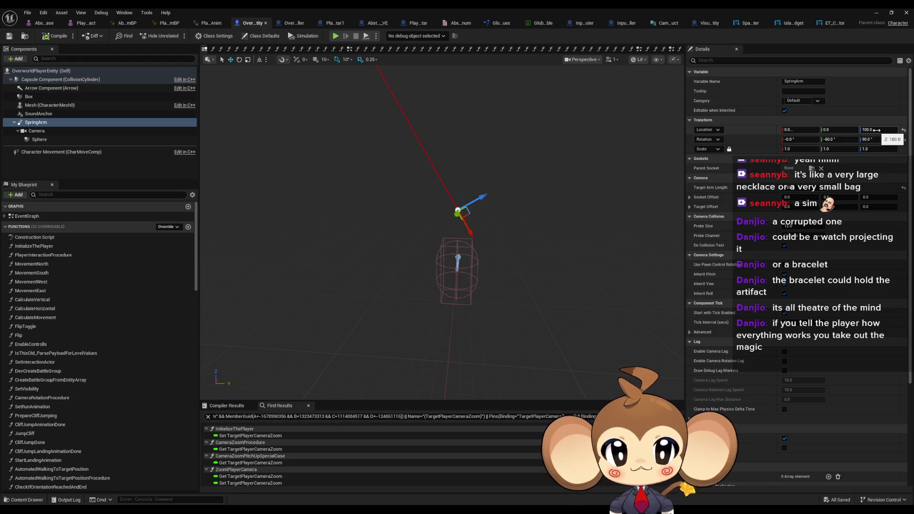
drag(599, 266, 598, 267)
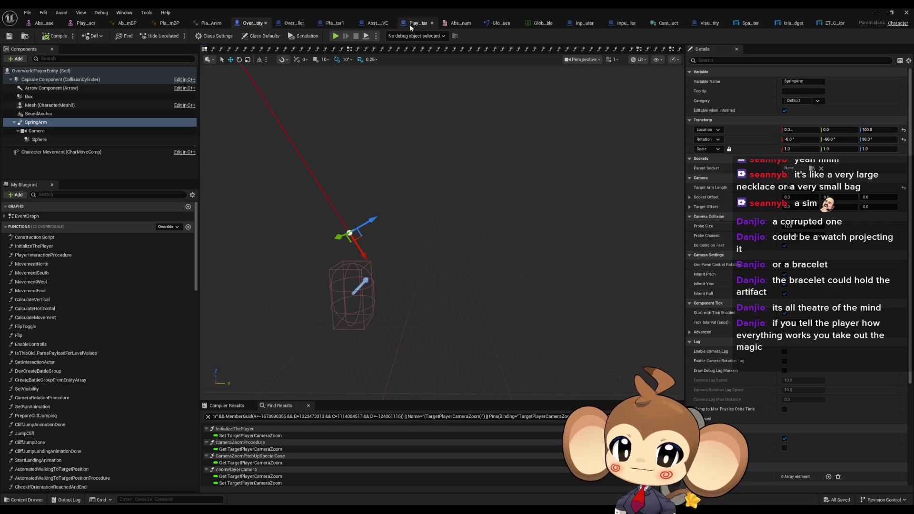
- Switch to PlayerAvatar1 and inspect V_SkeletalMesh (Z 96.73, scale 0.1) in its viewport
click(336, 23)
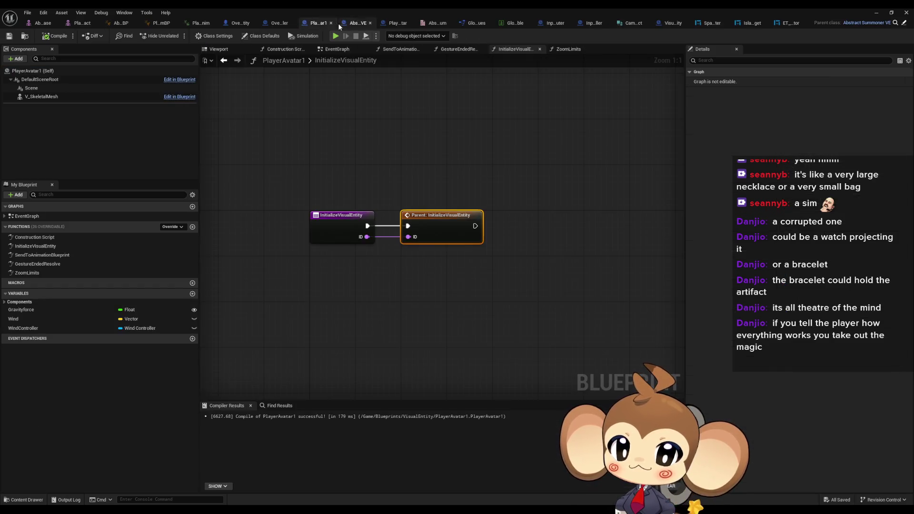
click(218, 49)
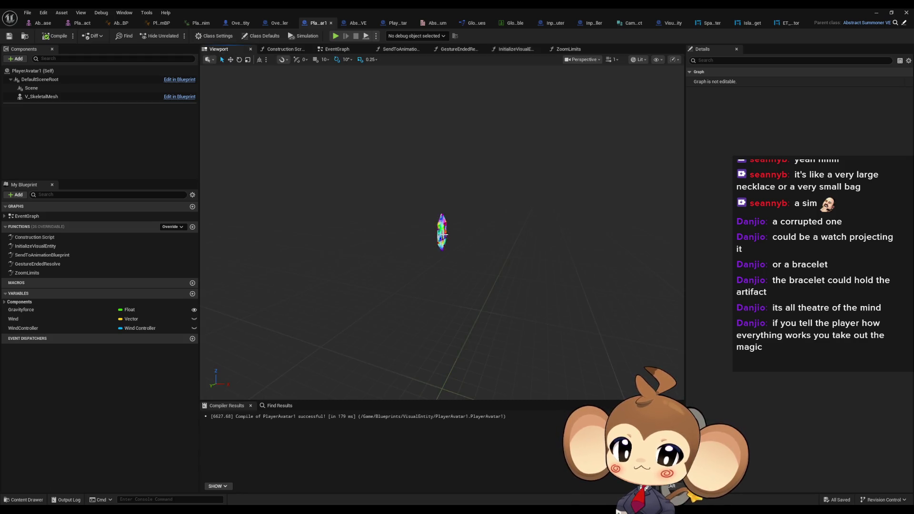
click(443, 233)
drag(455, 246, 461, 300)
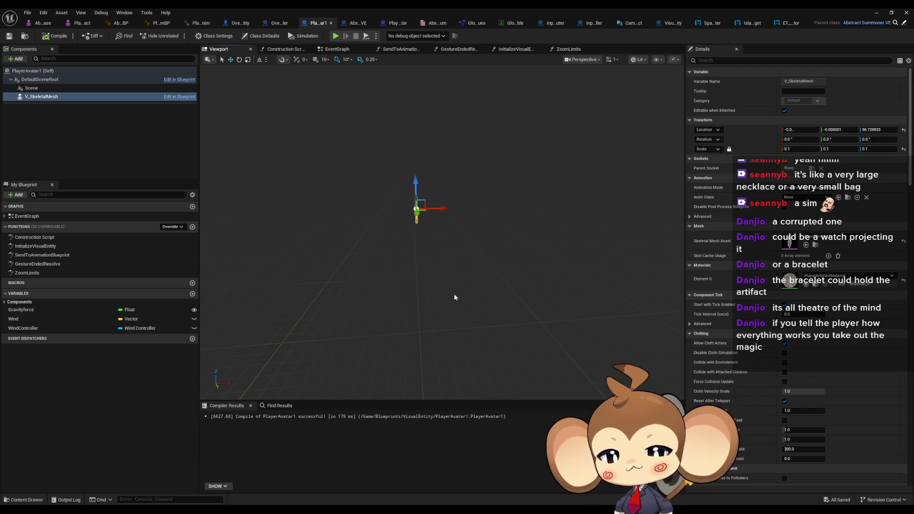
click(880, 14)
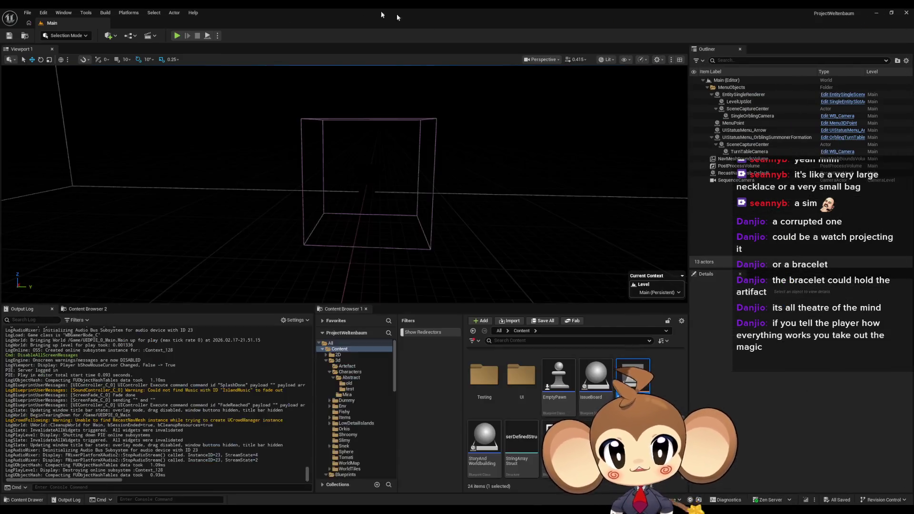
click(185, 36)
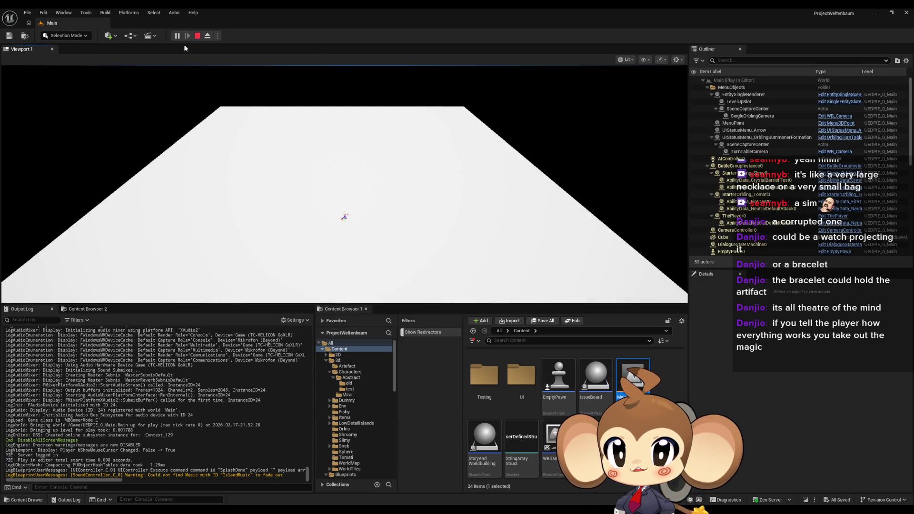
click(207, 36)
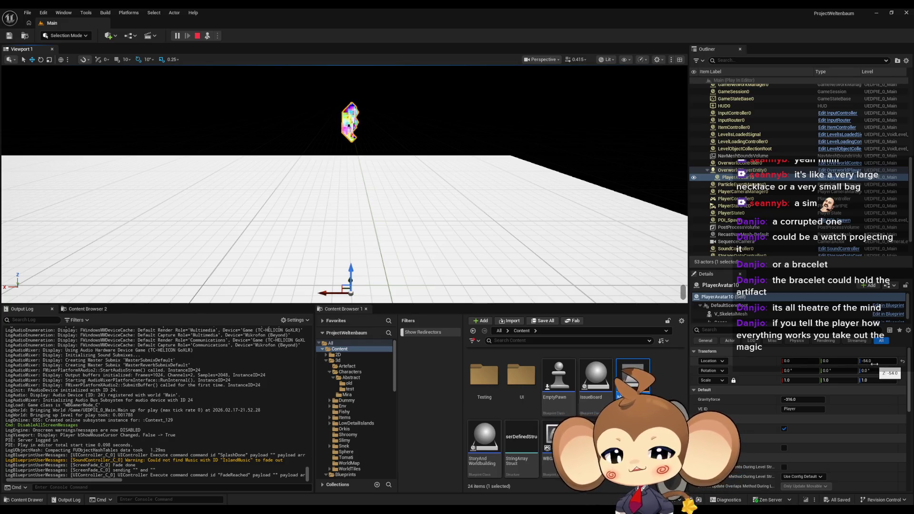
click(875, 364)
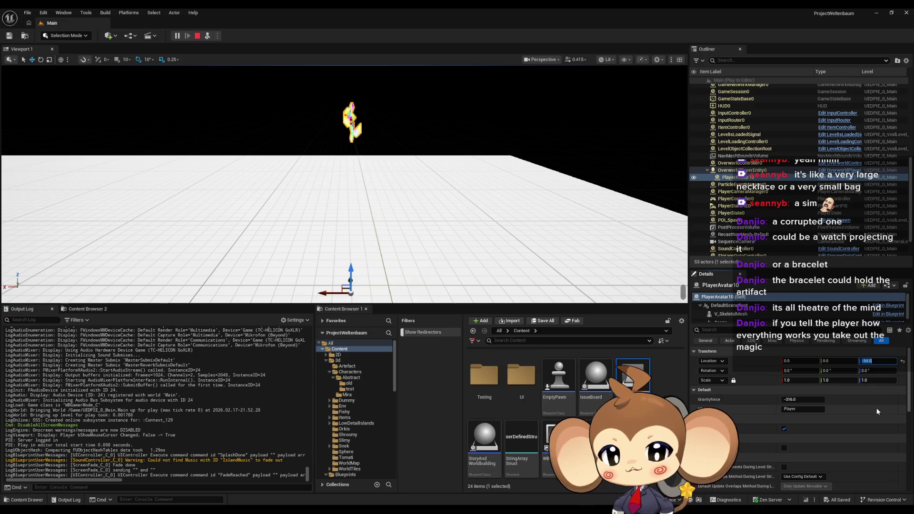
text(0)
key(Return)
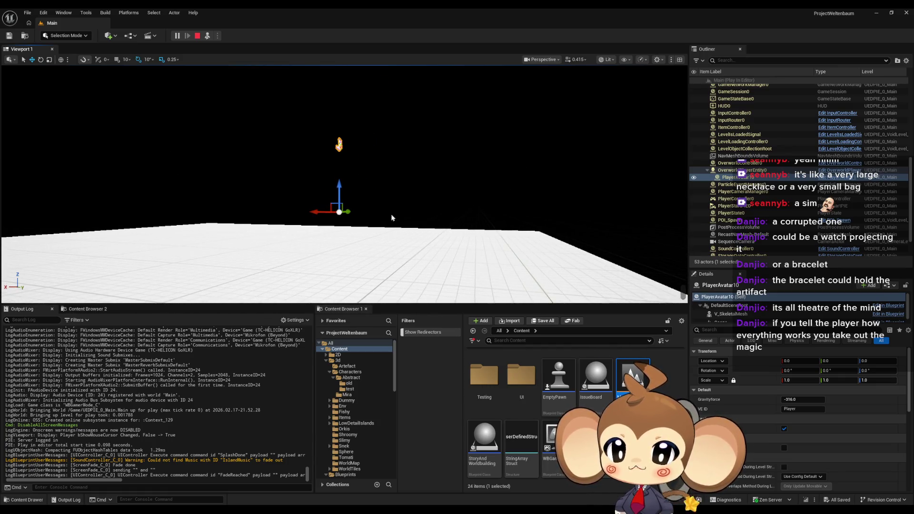
click(197, 38)
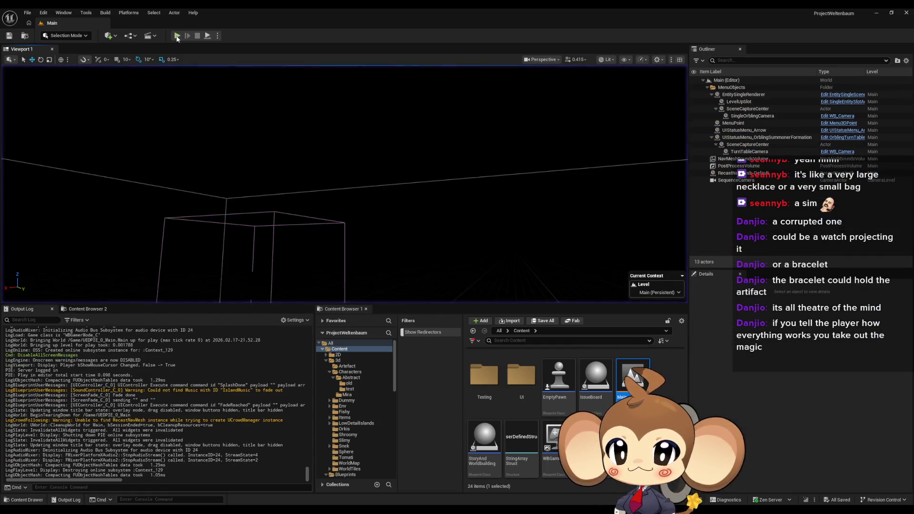
click(177, 35)
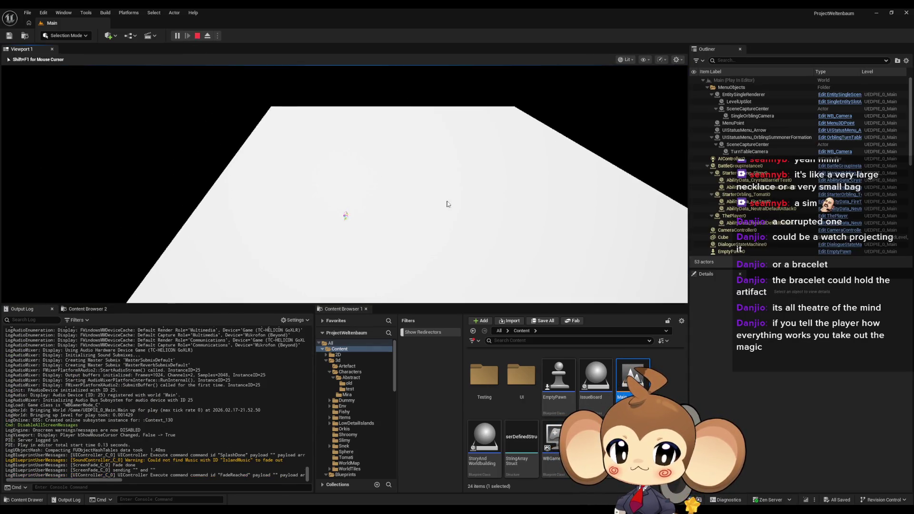
click(207, 37)
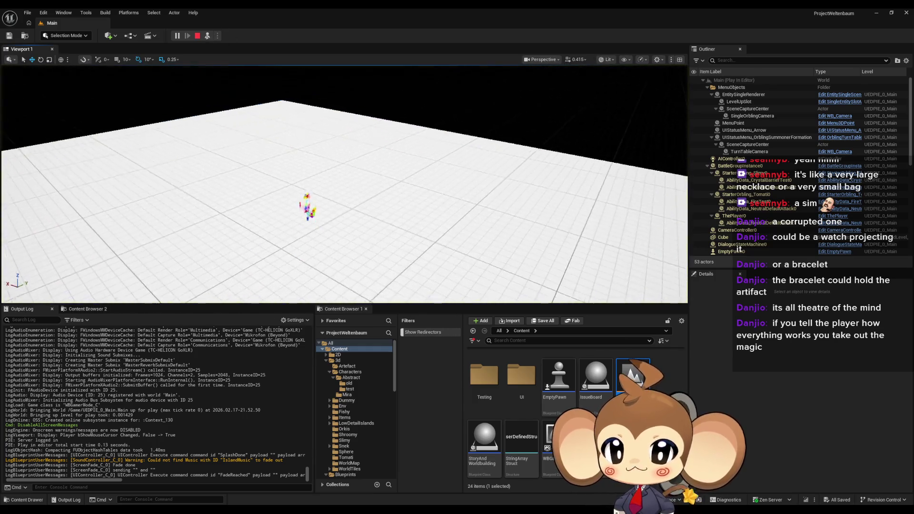
click(336, 115)
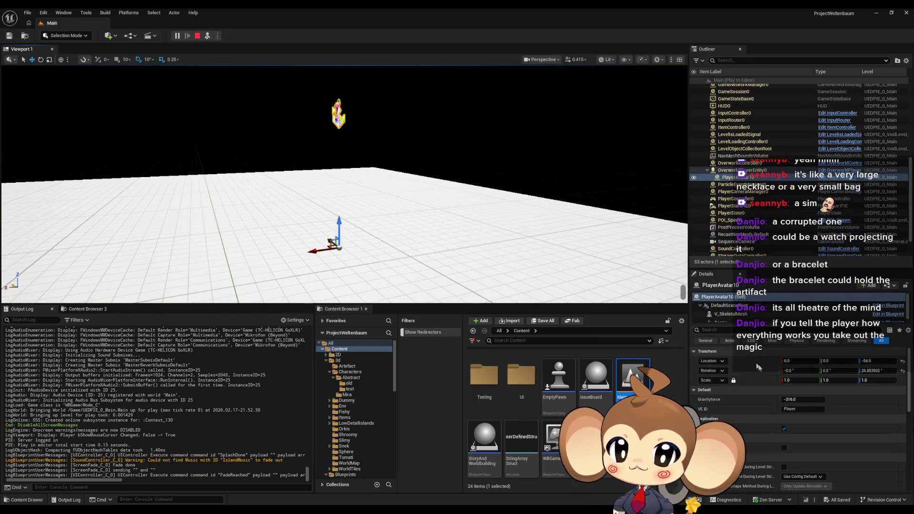
scroll(704, 309, down, 1)
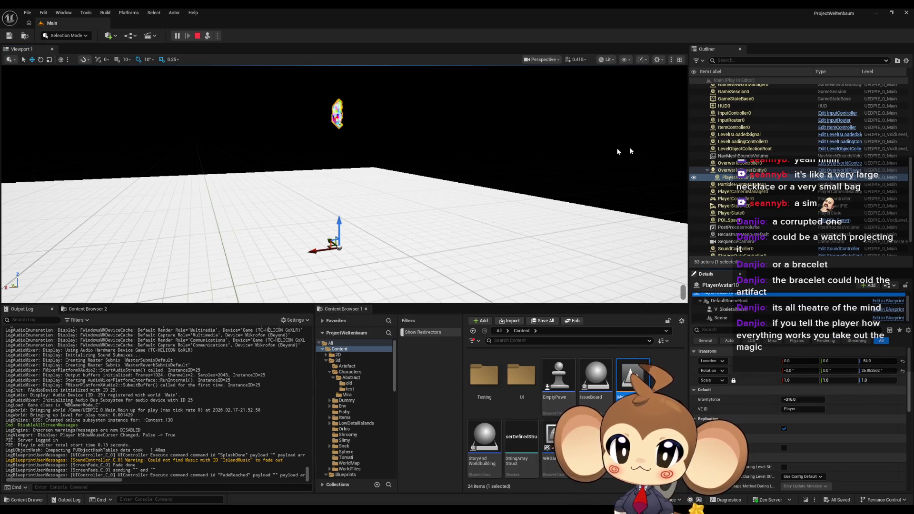
click(741, 177)
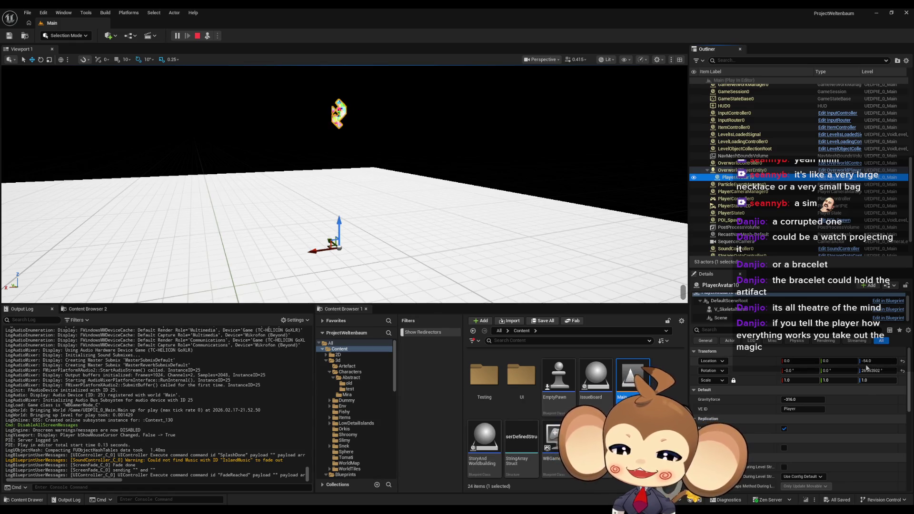
click(731, 171)
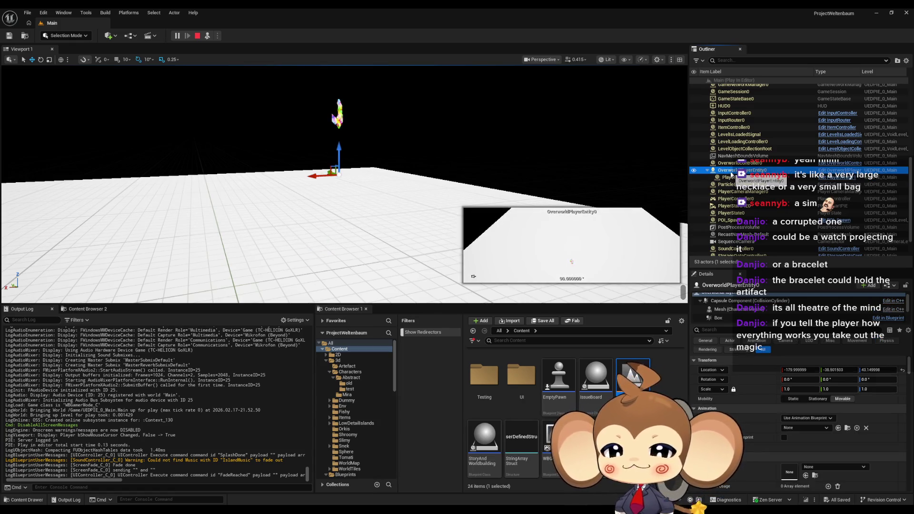
double_click(731, 172)
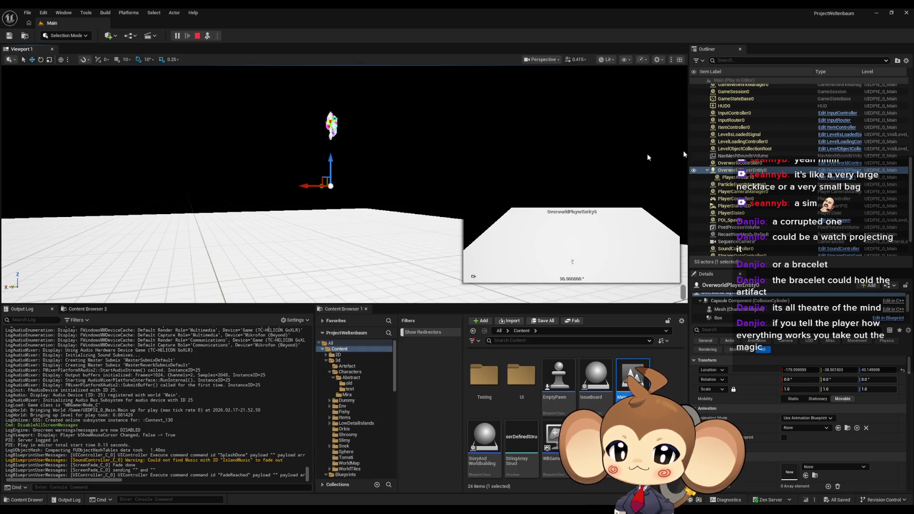
click(747, 178)
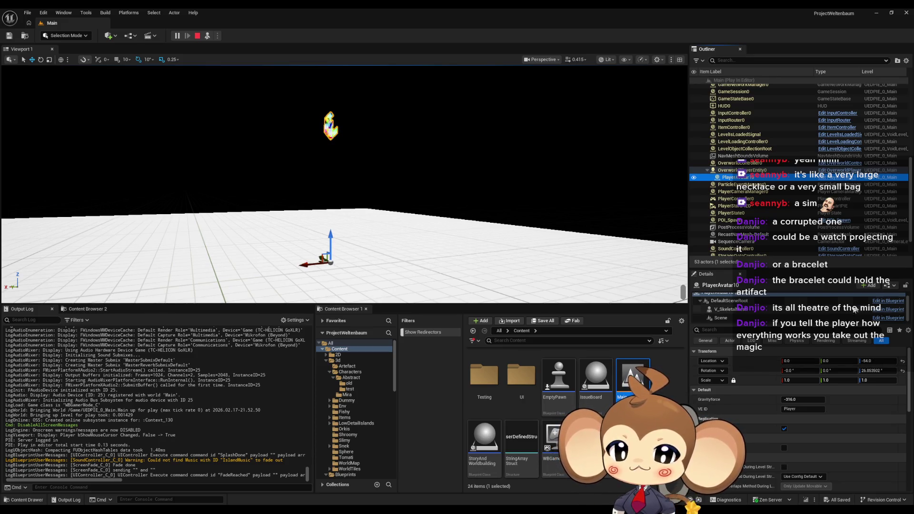
mouse_move(878, 361)
mouse_down()
mouse_move(903, 361)
mouse_move(869, 361)
mouse_up()
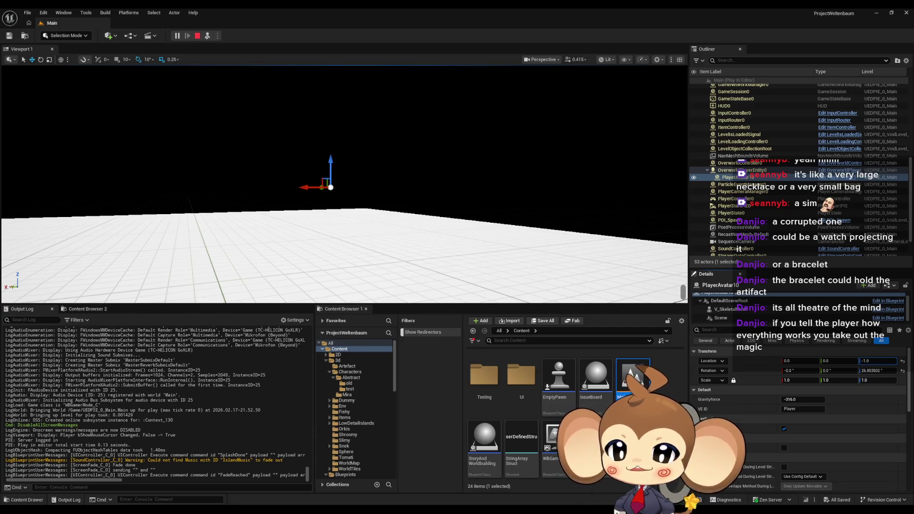
drag(868, 361, 826, 360)
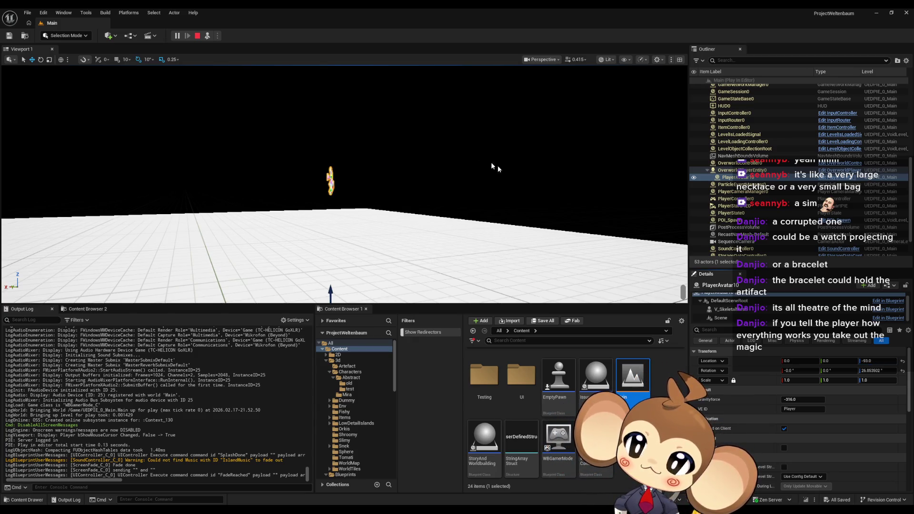
click(197, 35)
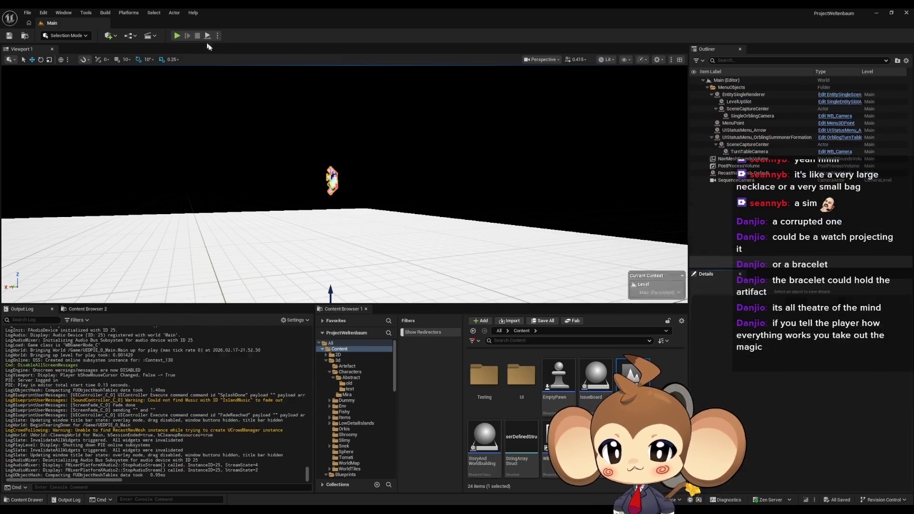
mouse_move(202, 499)
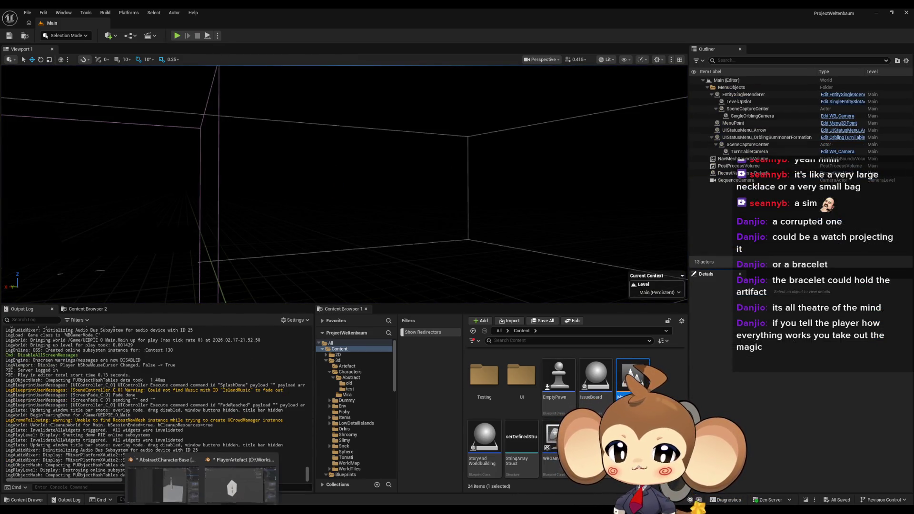
click(232, 492)
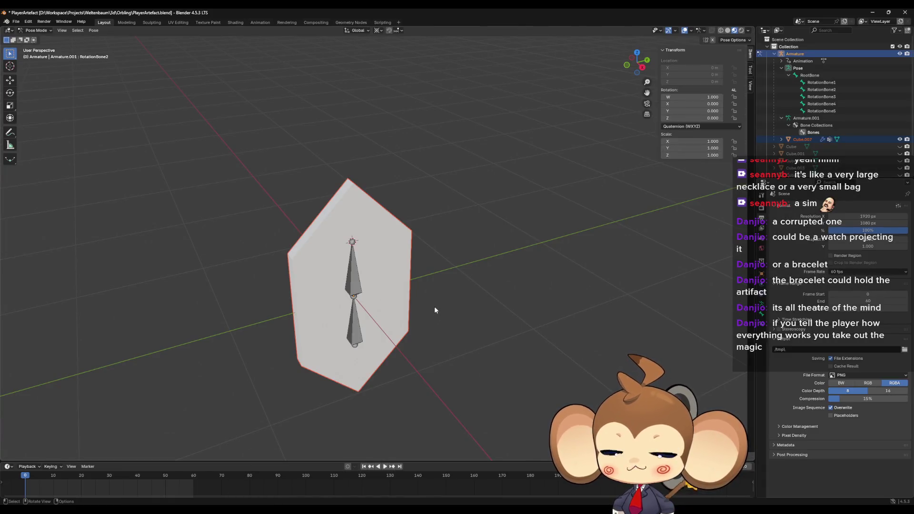
mouse_move(434, 310)
mouse_down()
mouse_move(454, 281)
mouse_move(466, 296)
mouse_up()
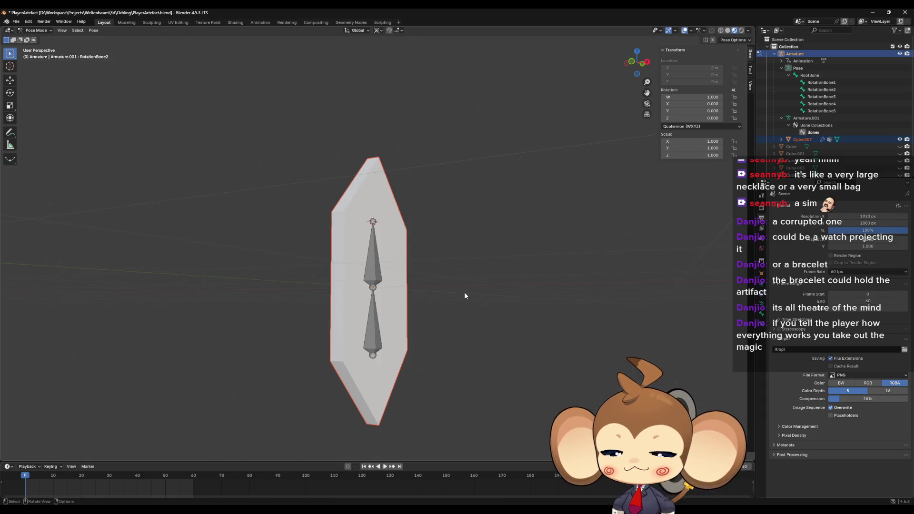
click(872, 12)
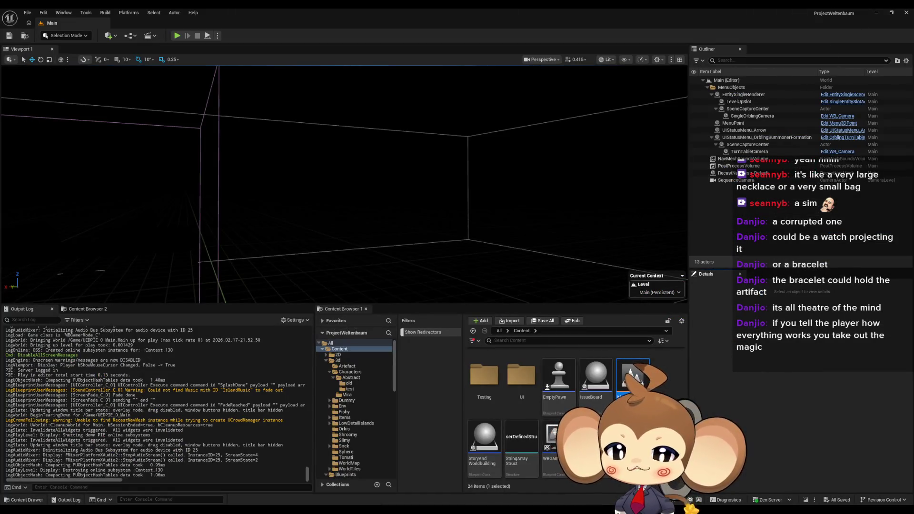
- Browse the Content Browser into 3d asset > Artefact to view the artifact assets
click(520, 332)
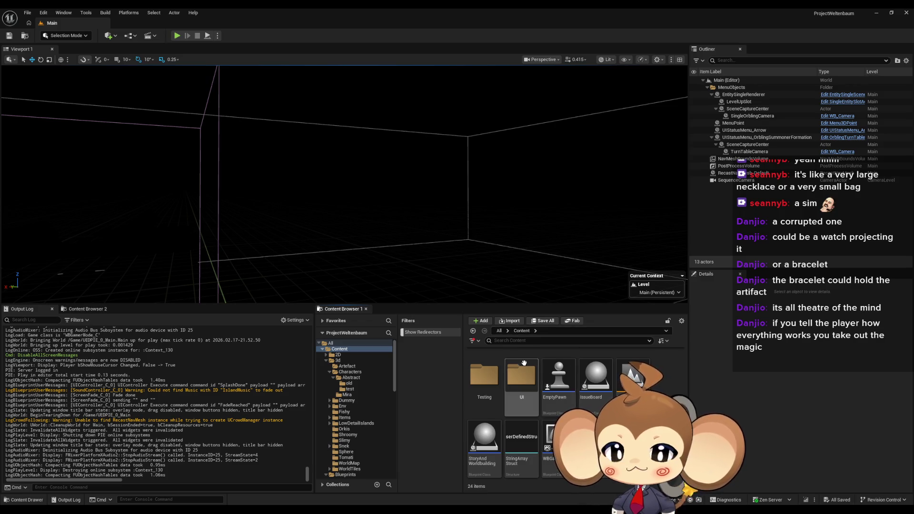
scroll(523, 363, up, 5)
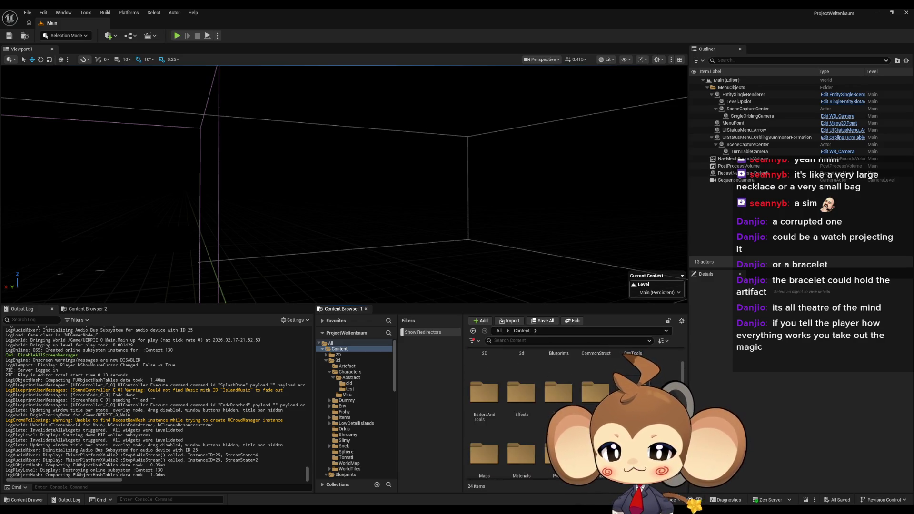
double_click(521, 376)
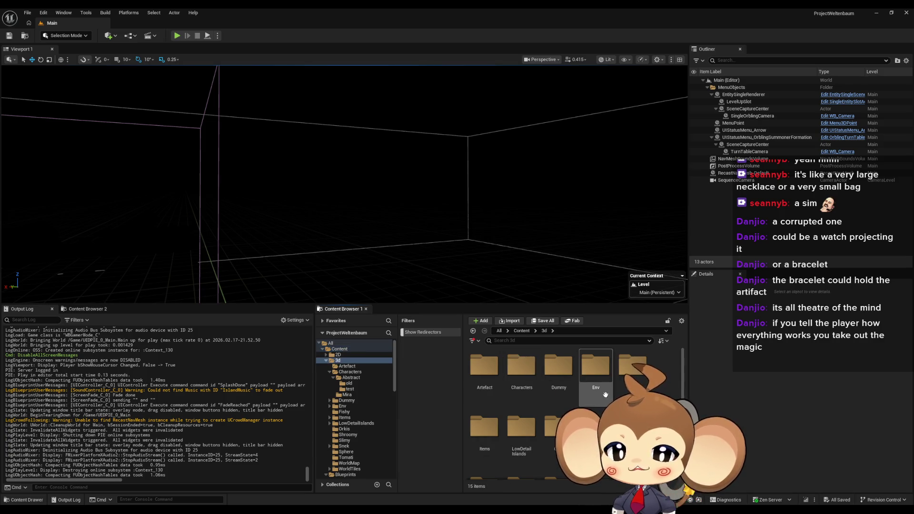
click(485, 366)
double_click(484, 366)
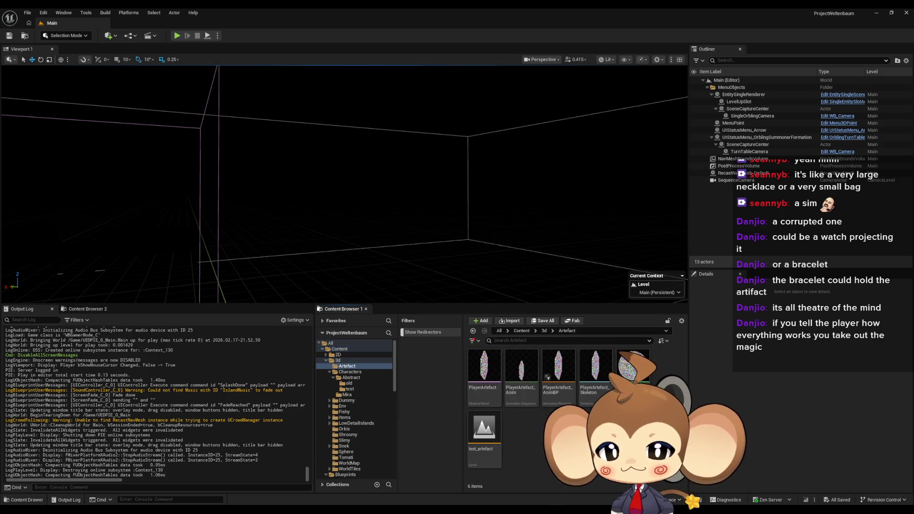
- Browse into the Blueprints > OverworldEntity folder
click(520, 331)
double_click(559, 367)
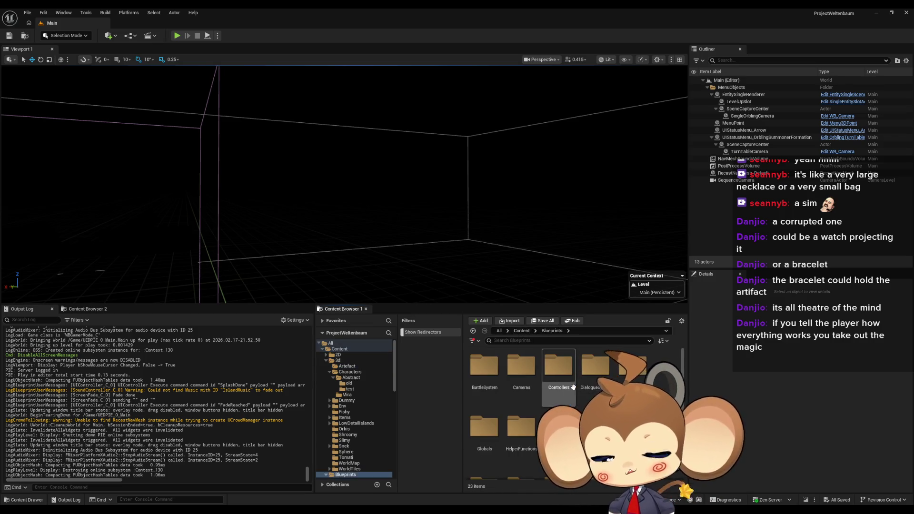
click(493, 411)
double_click(494, 408)
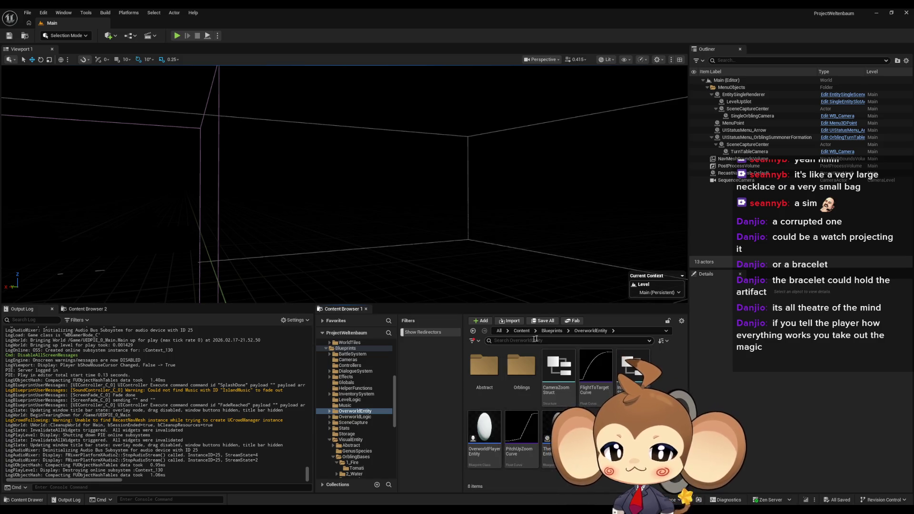
click(552, 331)
key(alt+Right)
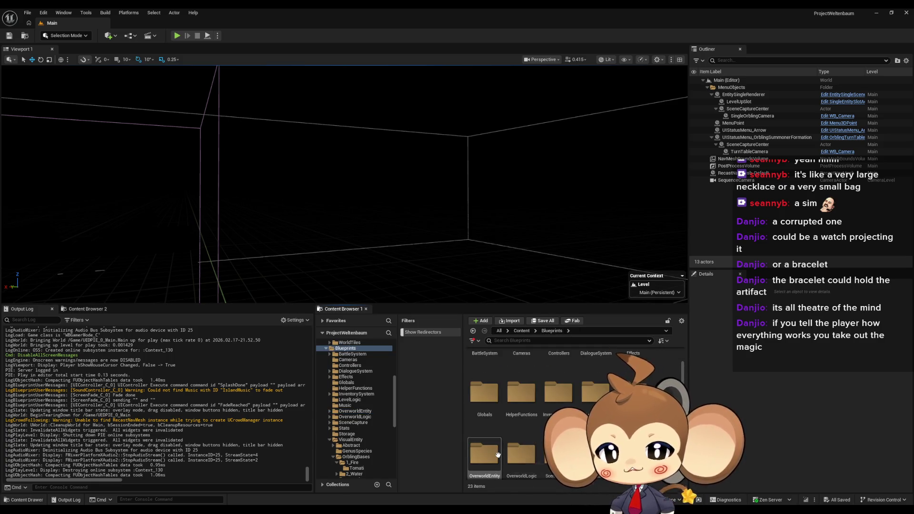
- Browse into the 3d asset > Characters > Mira character folder
click(521, 331)
double_click(525, 379)
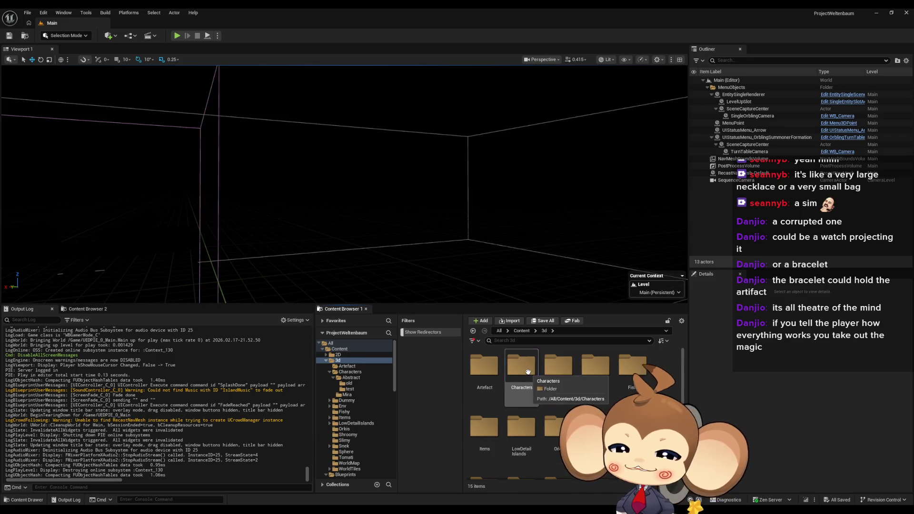
double_click(528, 372)
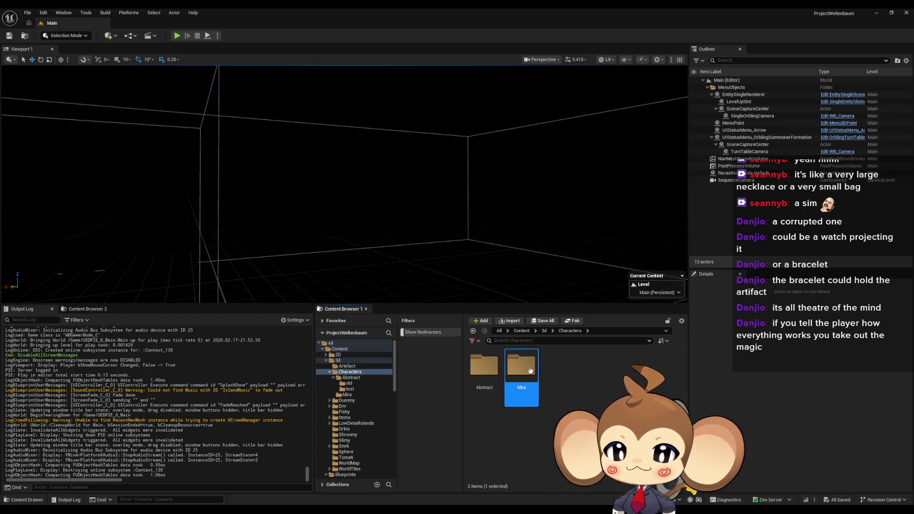
double_click(530, 372)
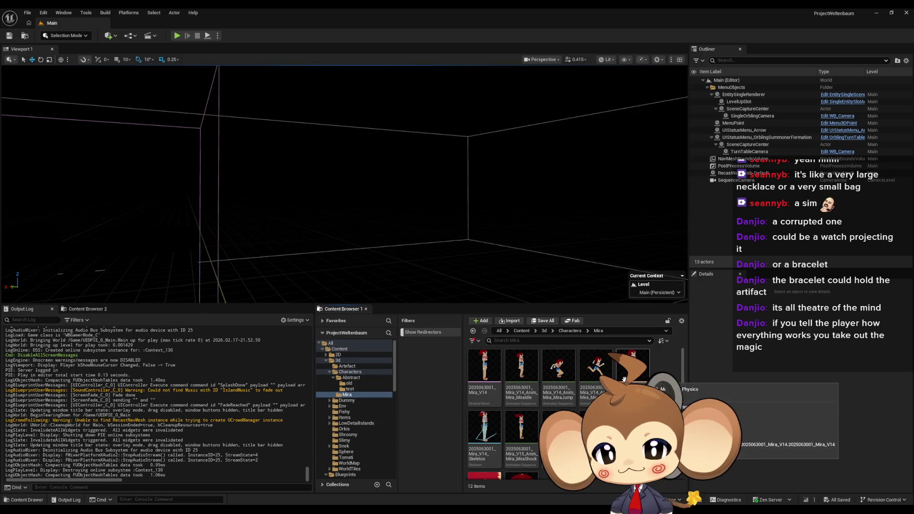
- Look through Blueprints > OverworldEntity, its Abstract subfolder and the Orblings folder
click(518, 332)
double_click(569, 372)
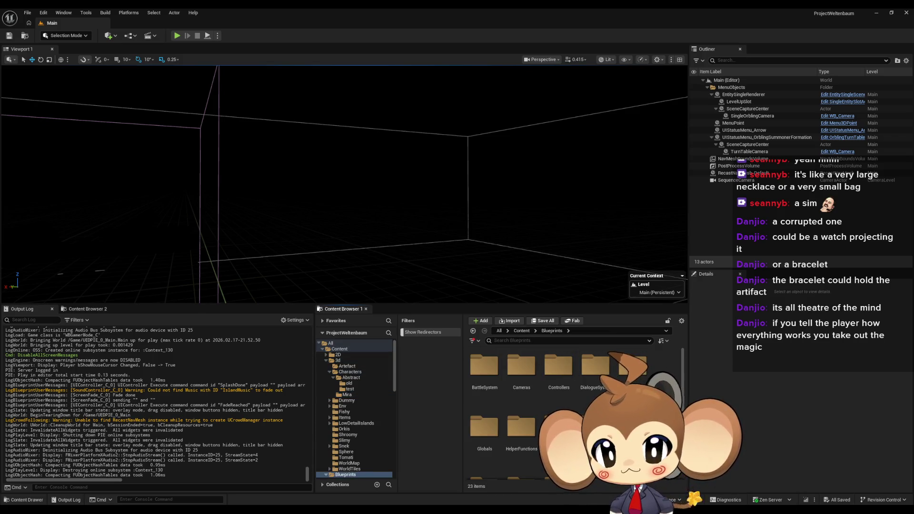
scroll(571, 404, down, 2)
double_click(484, 369)
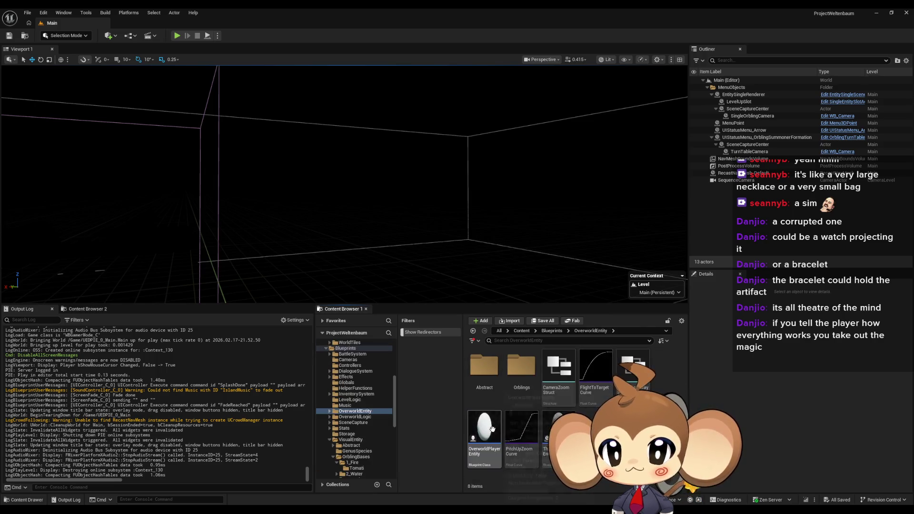
double_click(484, 367)
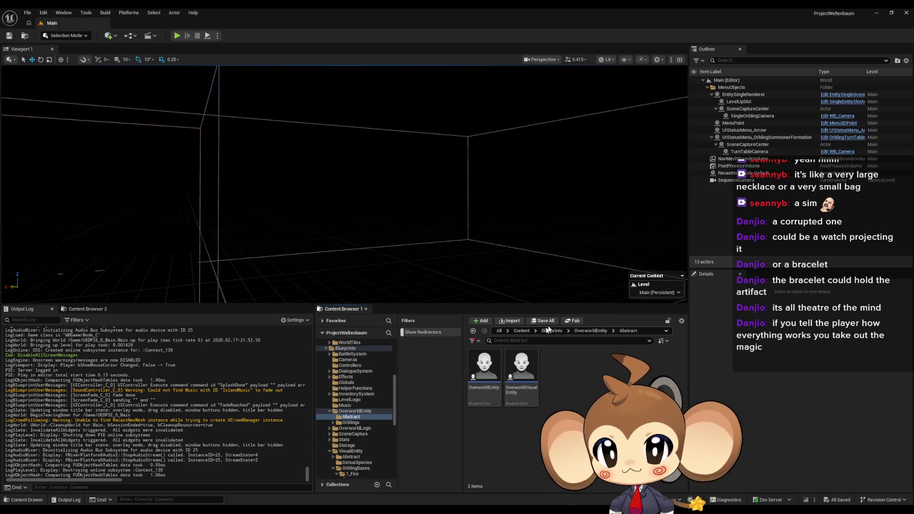
click(590, 331)
double_click(521, 367)
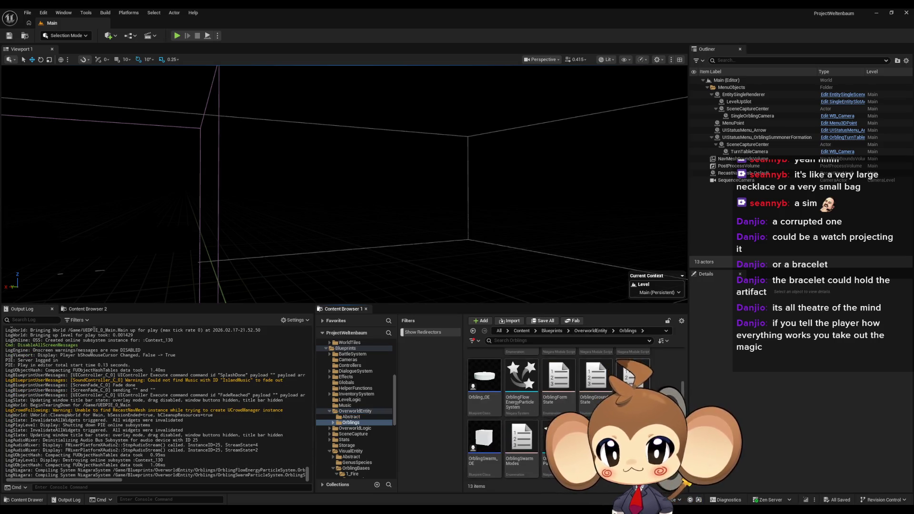
- Open the PlayerAvatar1 blueprint from Blueprints > VisualEntity
click(522, 332)
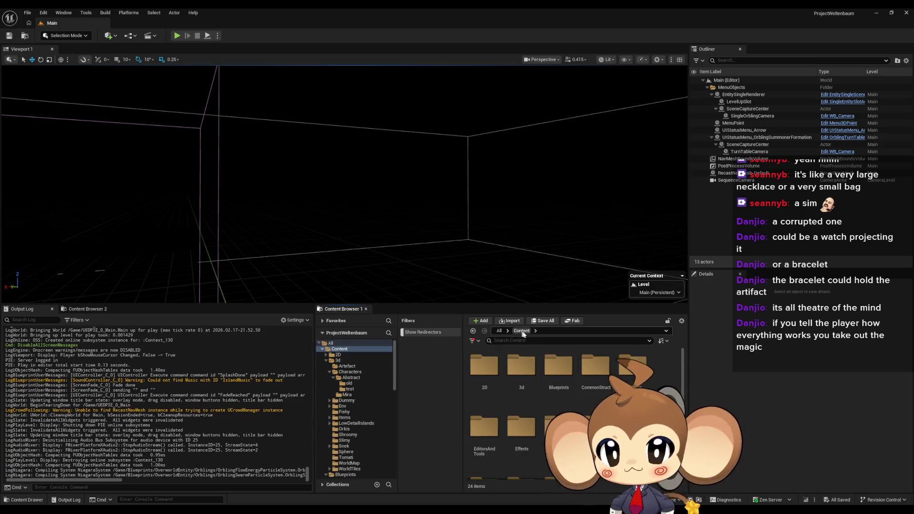
double_click(561, 376)
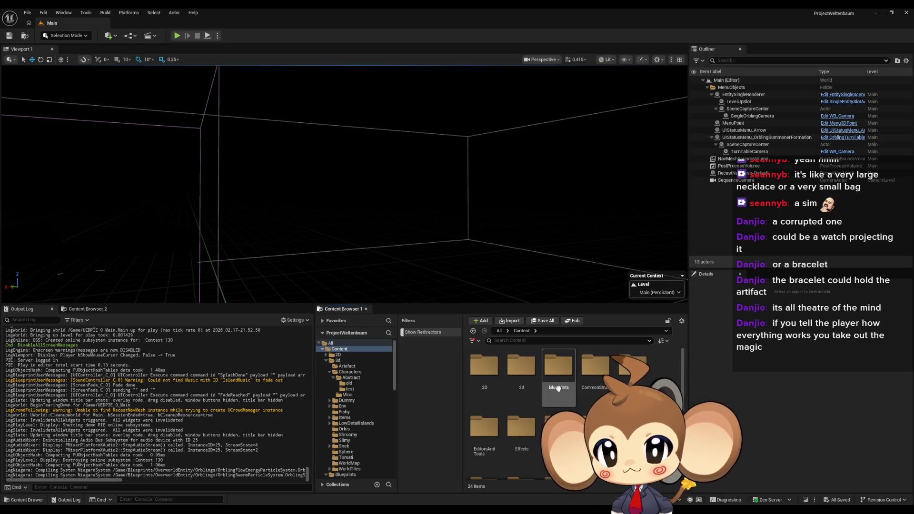
scroll(564, 383, down, 3)
double_click(484, 433)
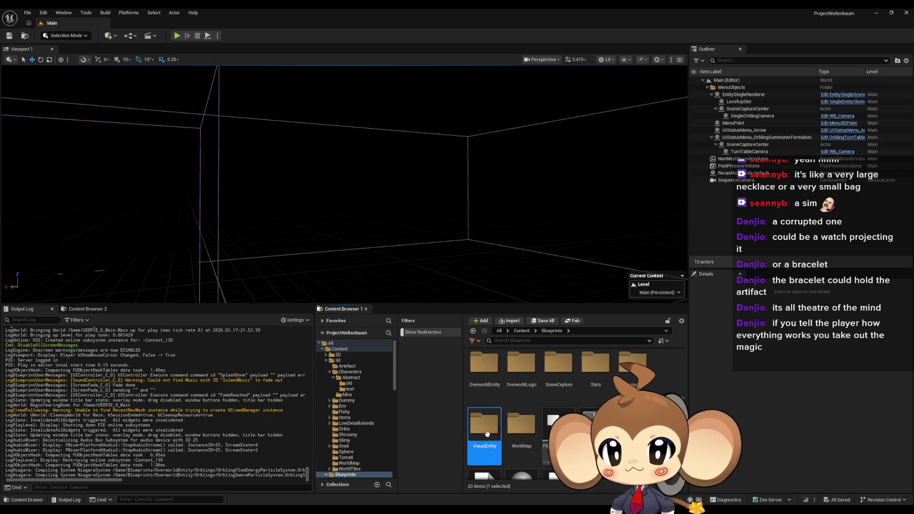
double_click(595, 378)
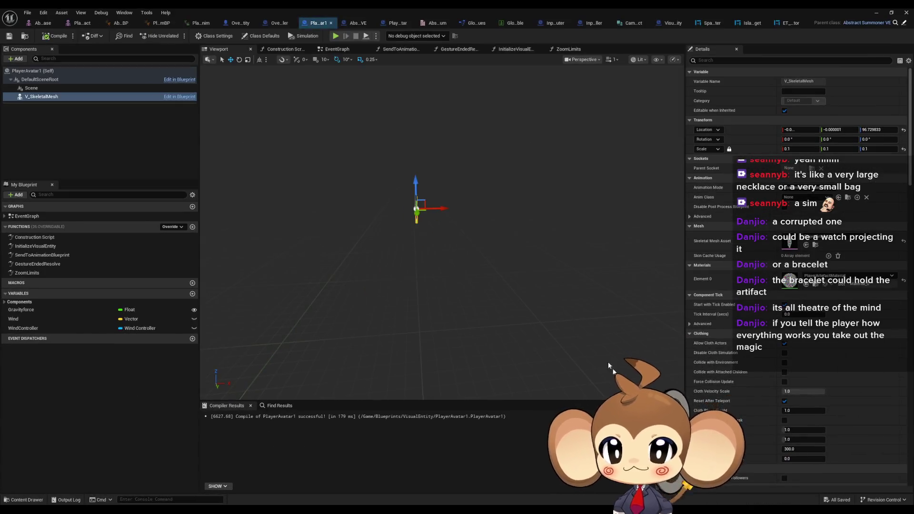
- Zero V_SkeletalMesh's location to 0, 0, 0, compile PlayerAvatar1, and minimize the blueprint
mouse_move(442, 233)
mouse_down()
mouse_move(419, 205)
mouse_move(419, 228)
mouse_up()
click(879, 130)
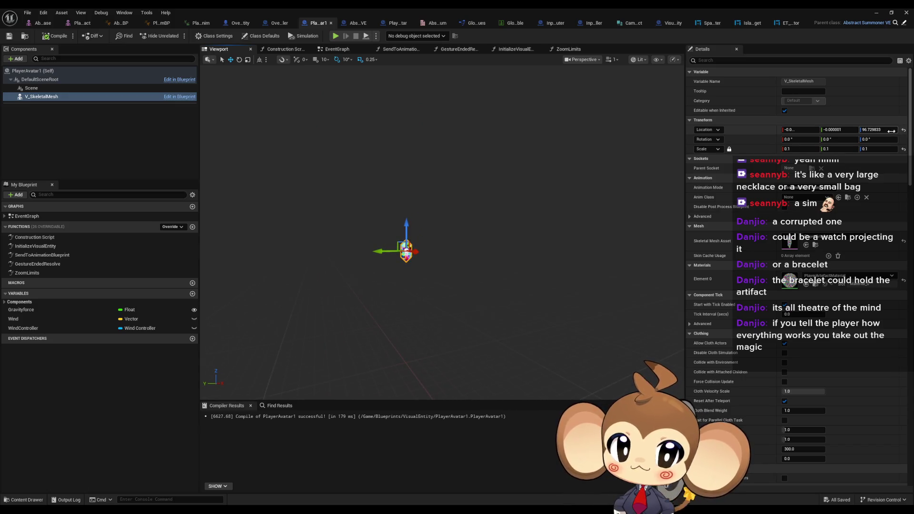
text(0)
key(Return)
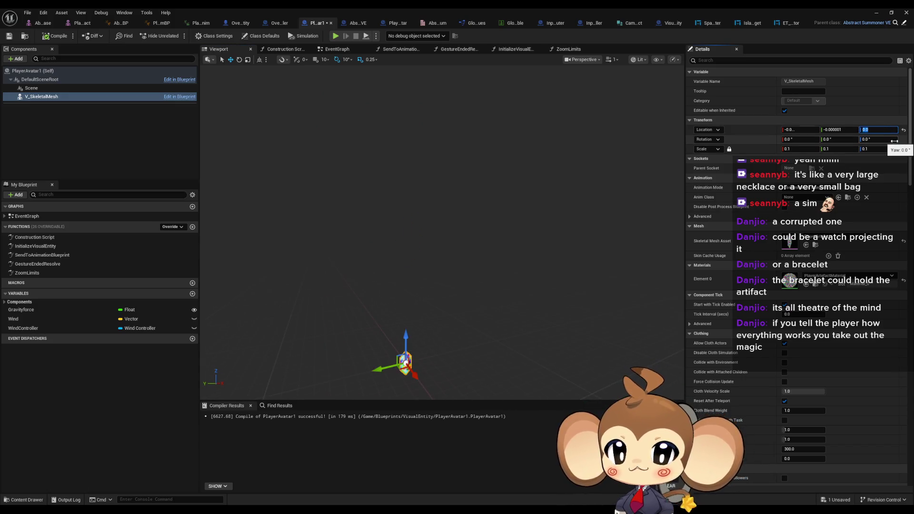
click(849, 130)
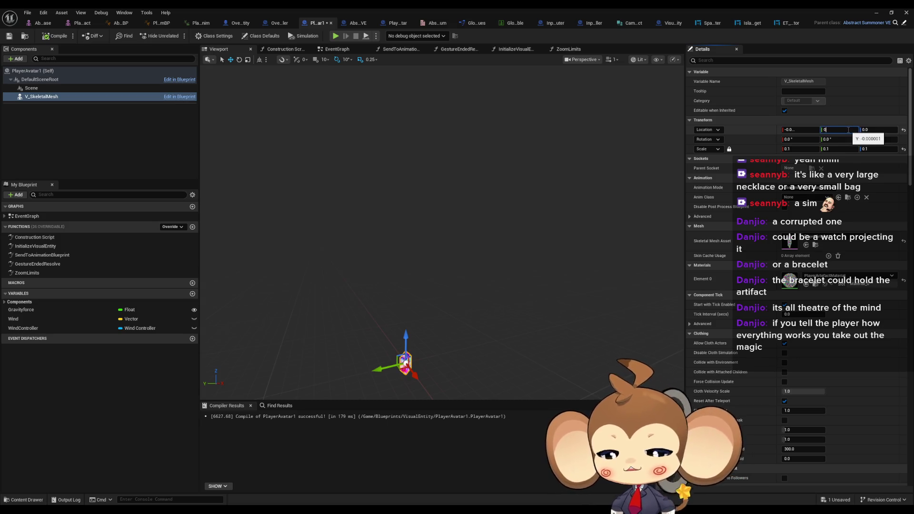
click(799, 129)
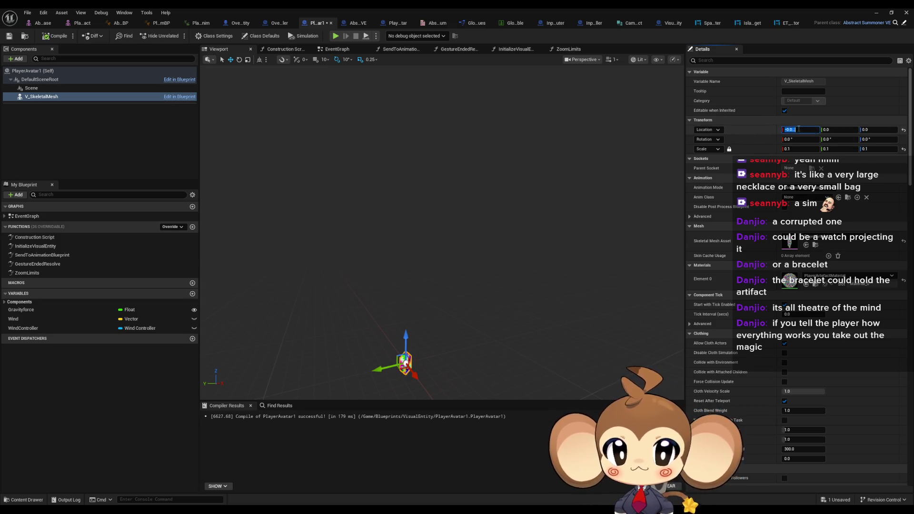
text(0)
click(9, 36)
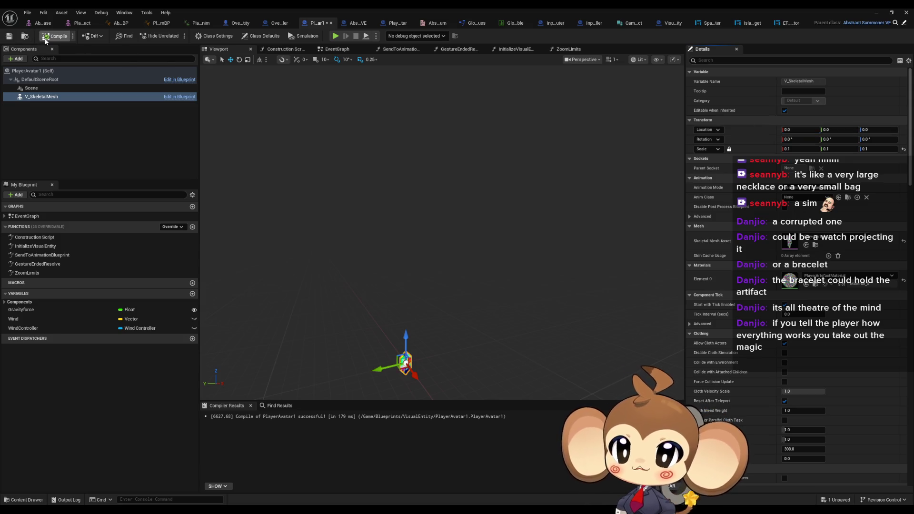
click(55, 36)
click(876, 13)
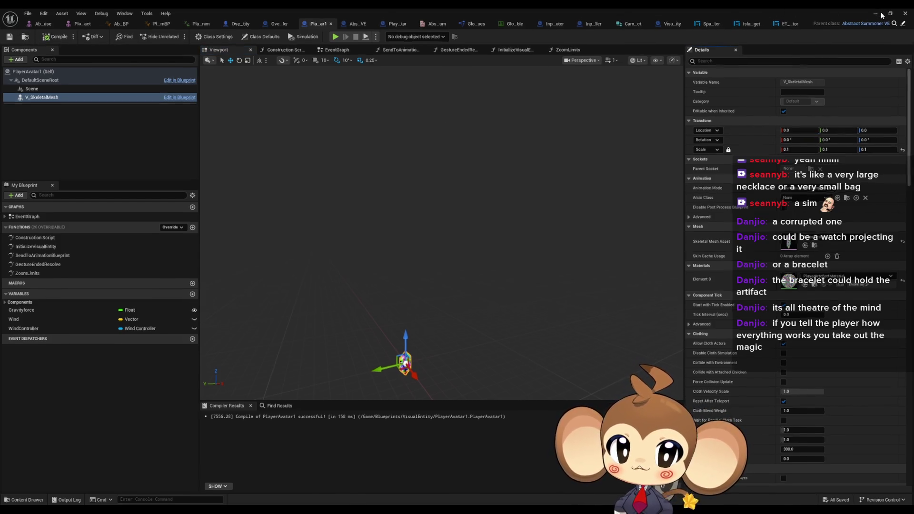
click(174, 36)
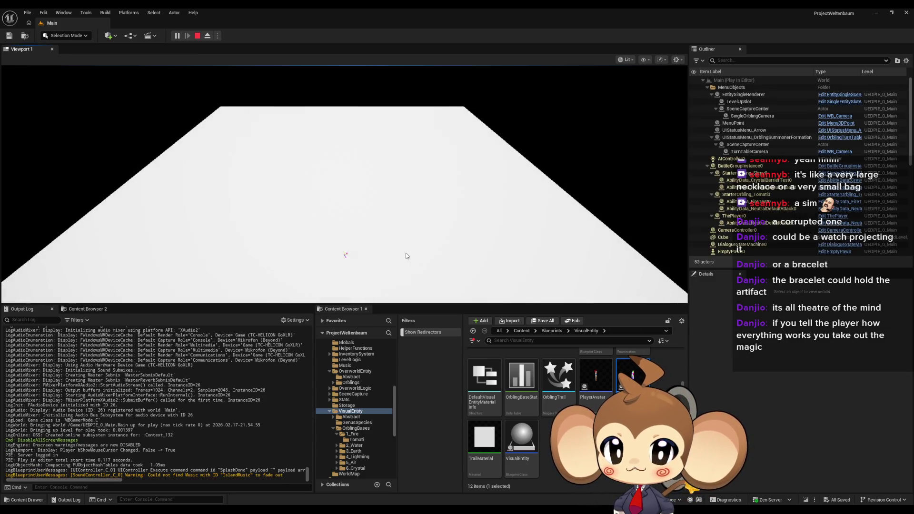
click(207, 36)
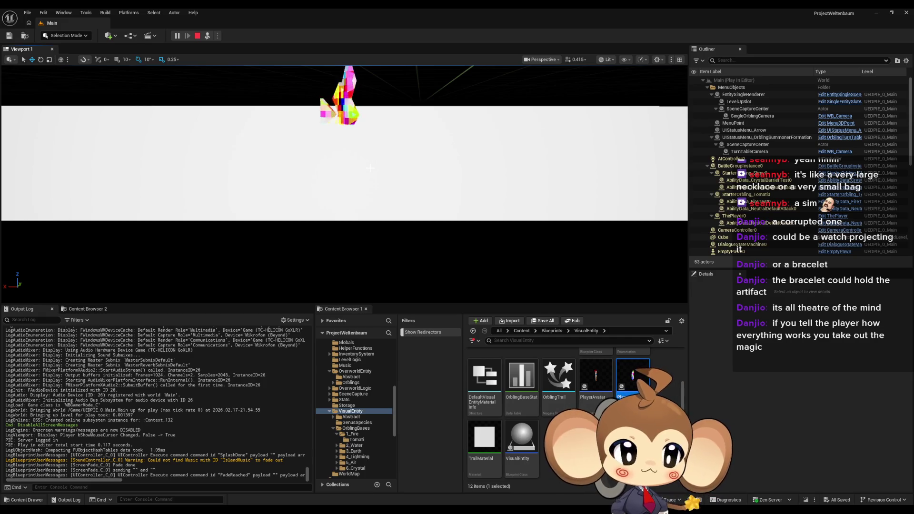
click(197, 36)
- Raise V_SkeletalMesh's Z location to 1000 in PlayerAvatar1 and start a play test
mouse_move(438, 469)
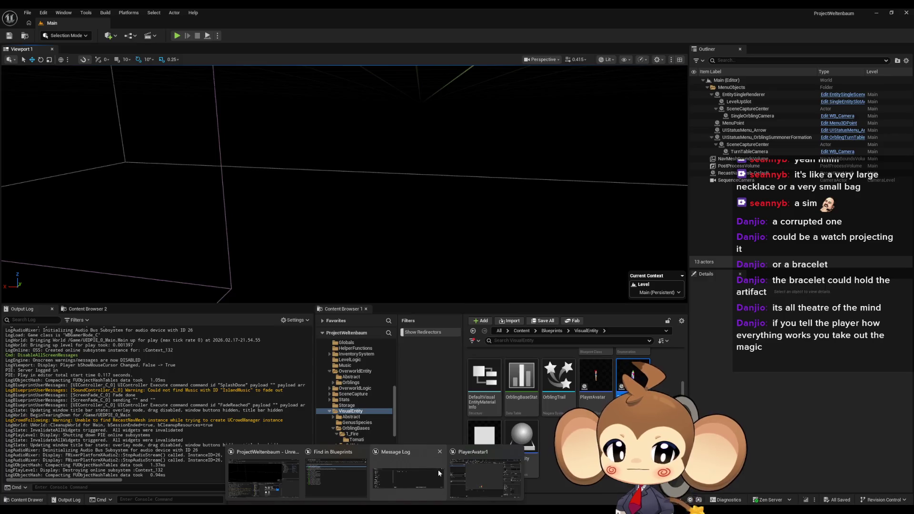
click(505, 476)
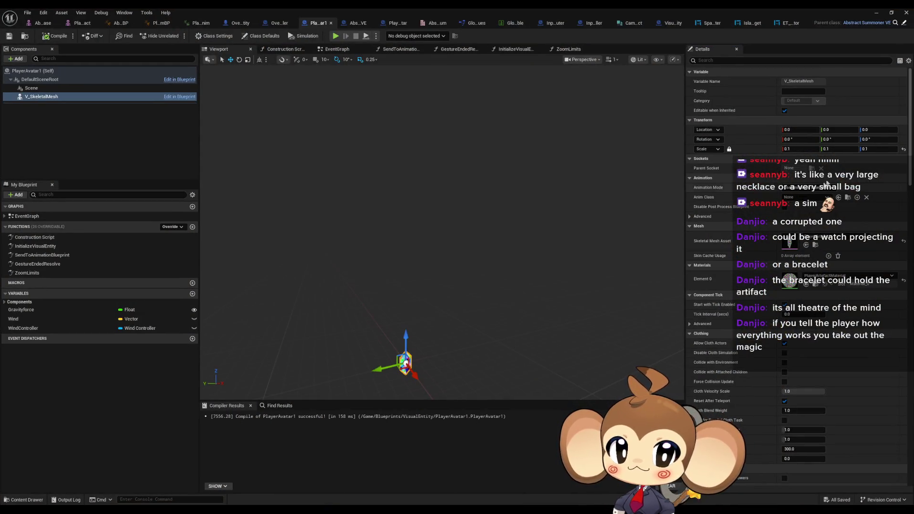
click(876, 130)
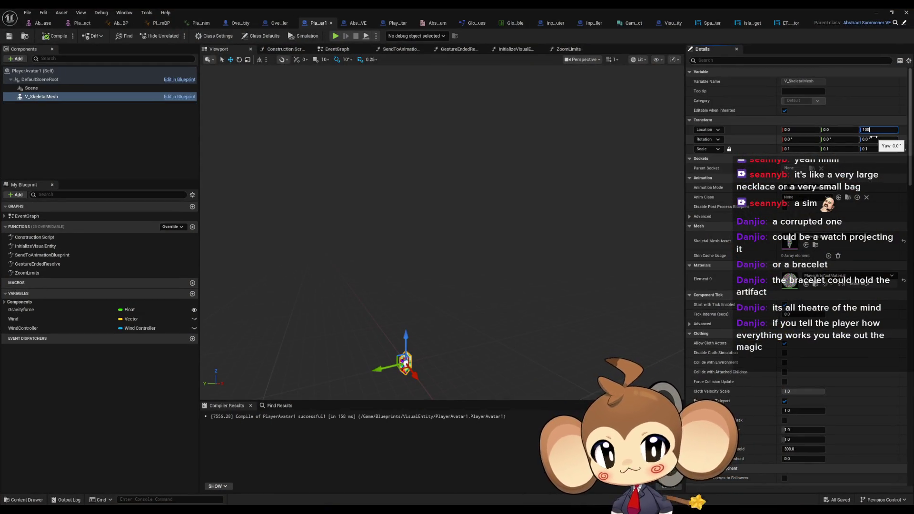
text(100)
key(Return)
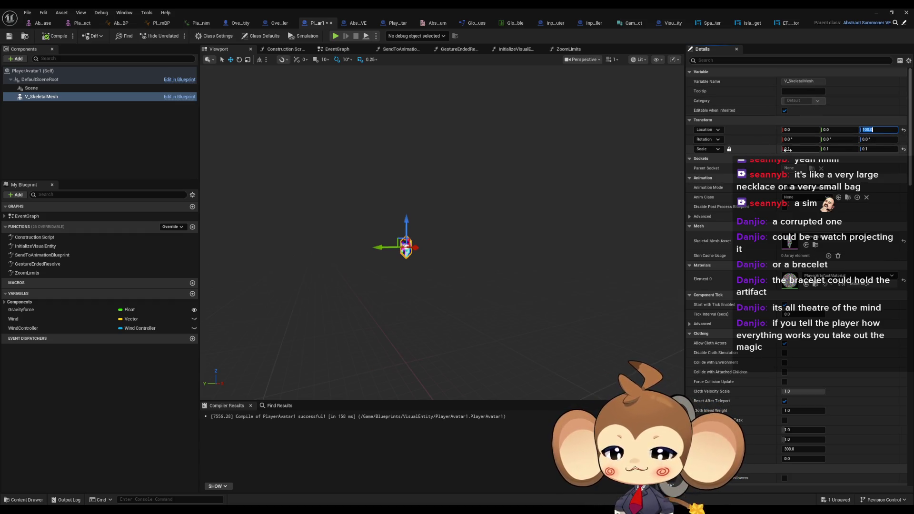
click(880, 131)
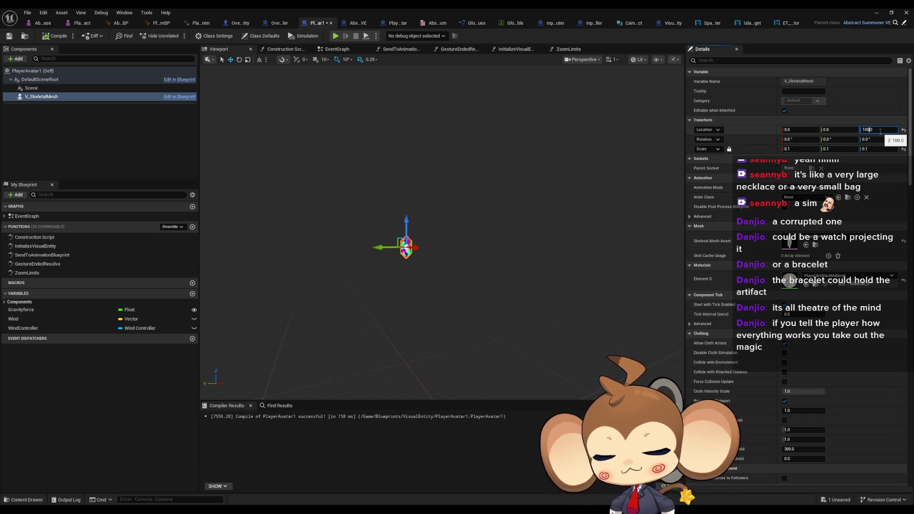
text(0)
key(Return)
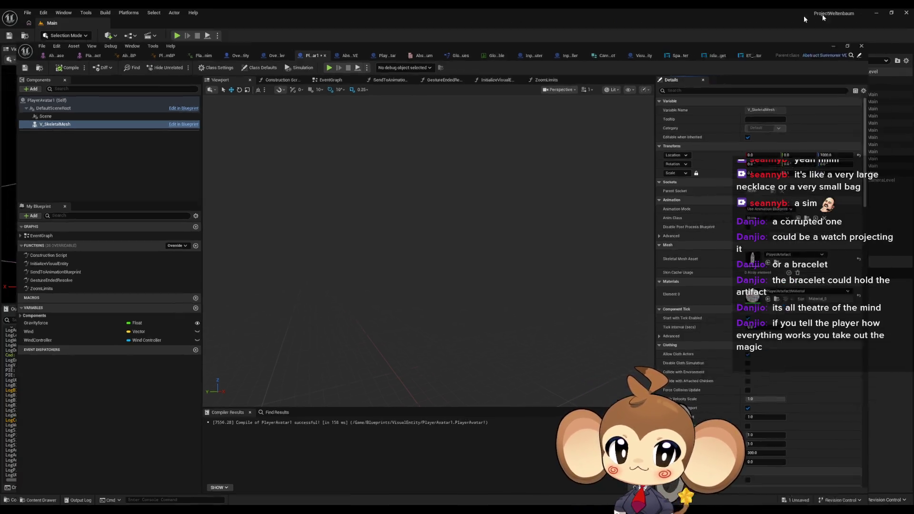
key(alt+p)
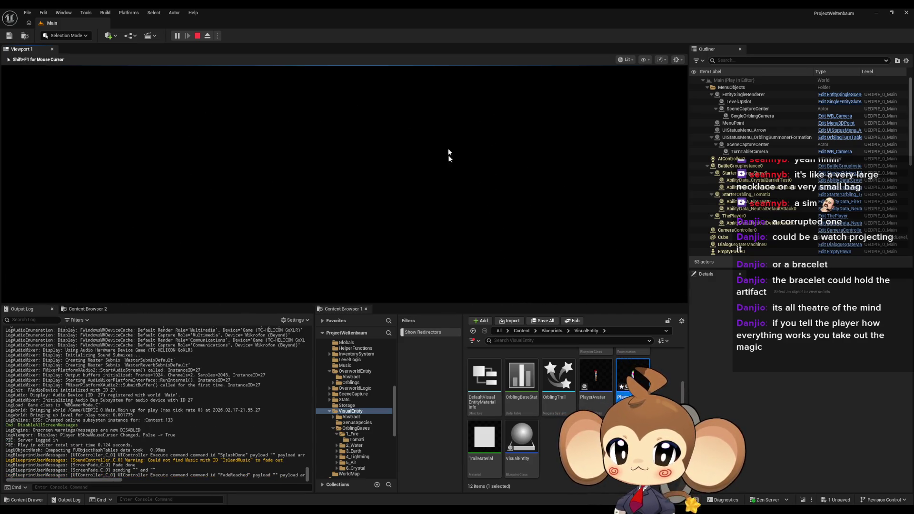
- Stop the play test and lower the mesh's Z location back to 100
click(197, 36)
mouse_move(273, 508)
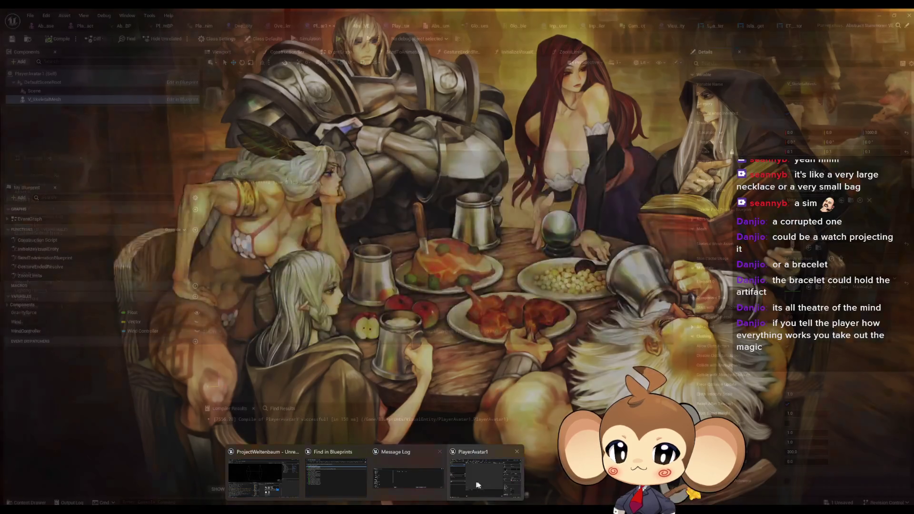
click(478, 485)
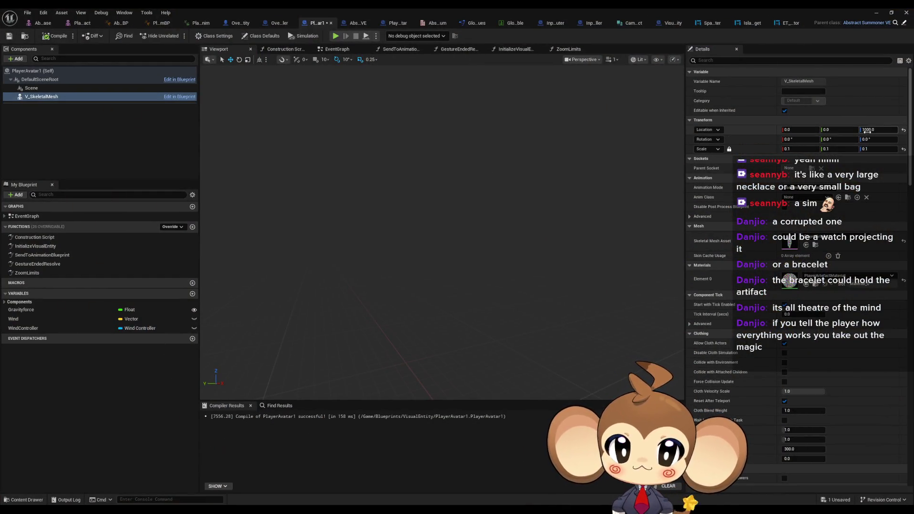
key(BackSpace)
key(Return)
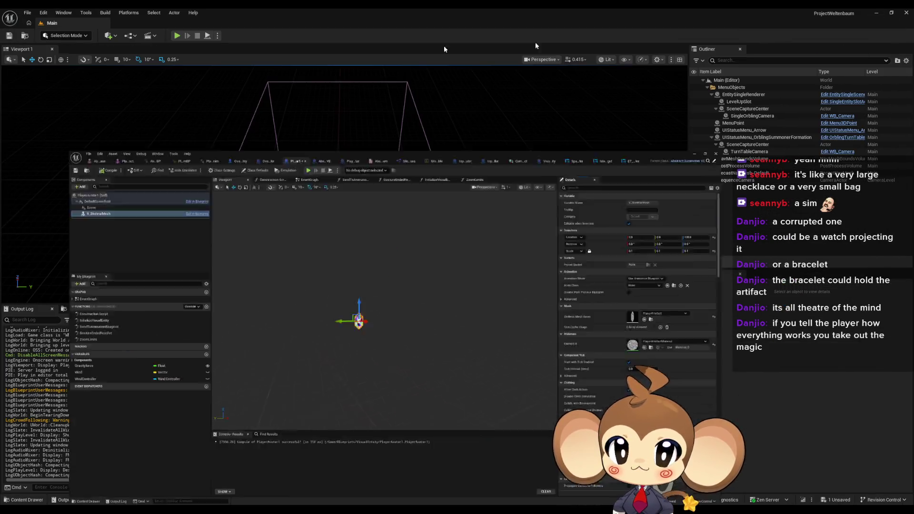
- Return to the level editor, start a play session and eject from the player
click(876, 12)
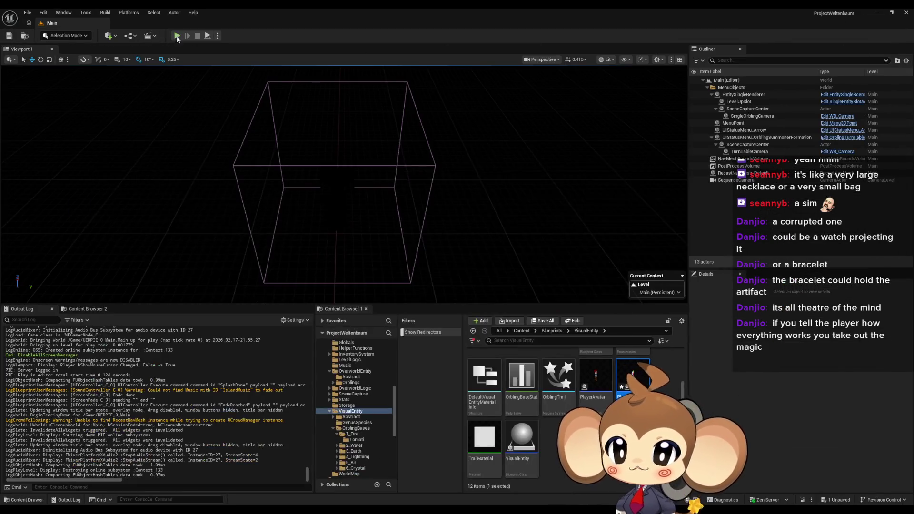
click(178, 35)
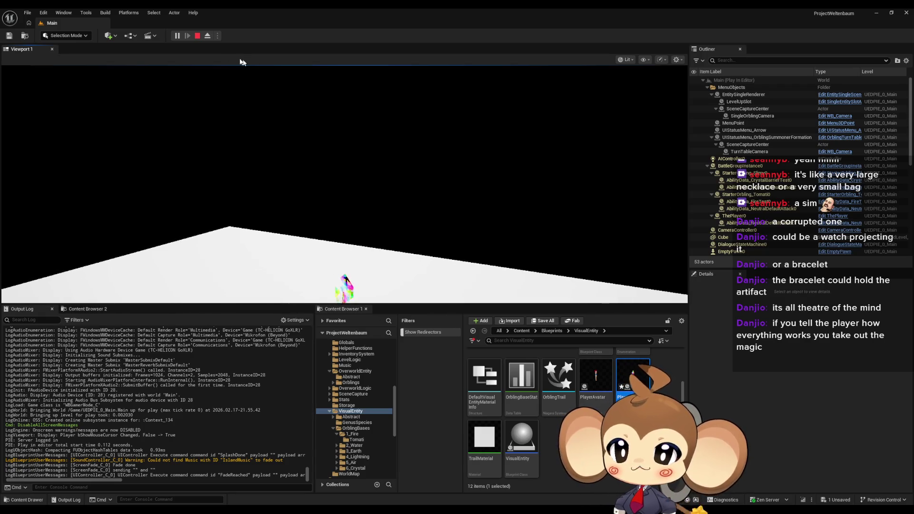
click(208, 36)
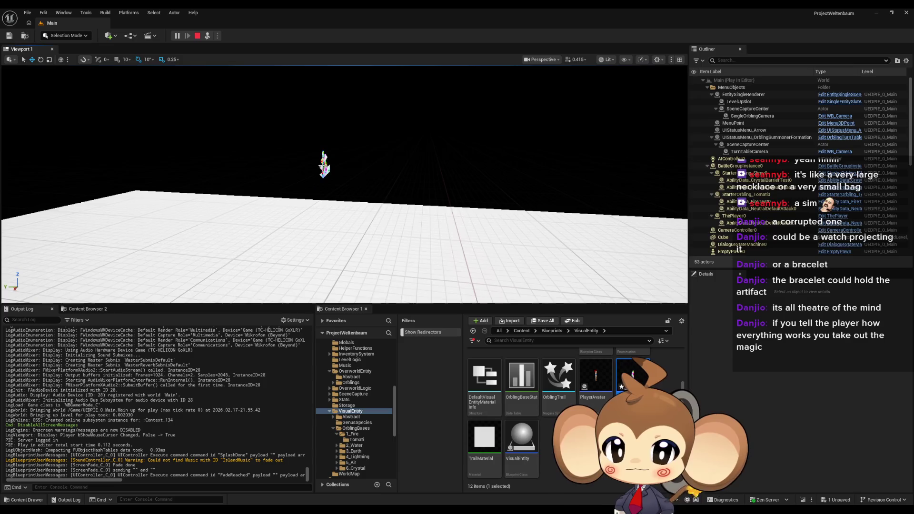
- Compare PlayerAvatar10 and OverworldPlayerEntity0 positions in the Outliner, then stop playing
click(336, 171)
click(346, 175)
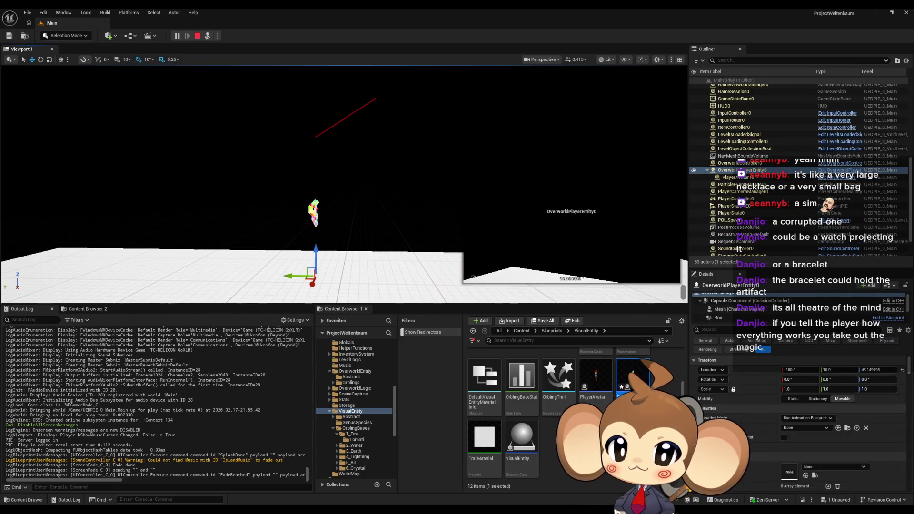
scroll(775, 314, up, 1)
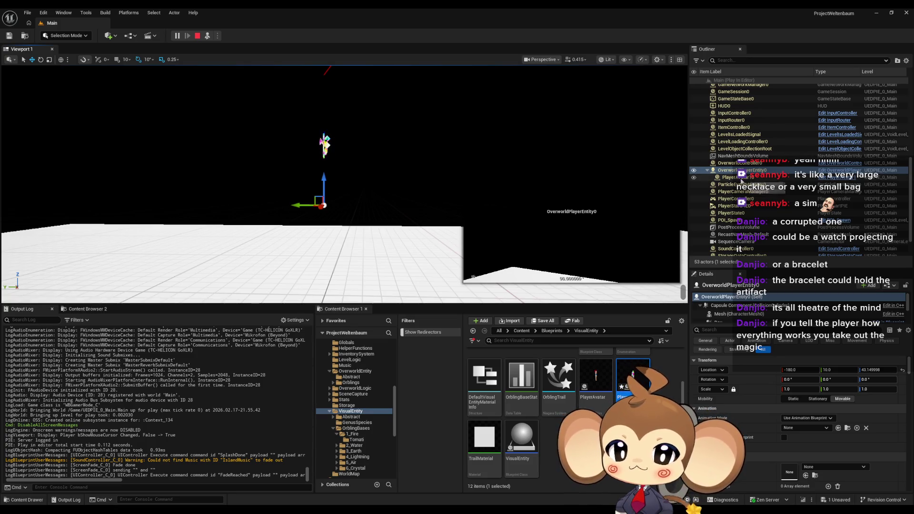
click(740, 177)
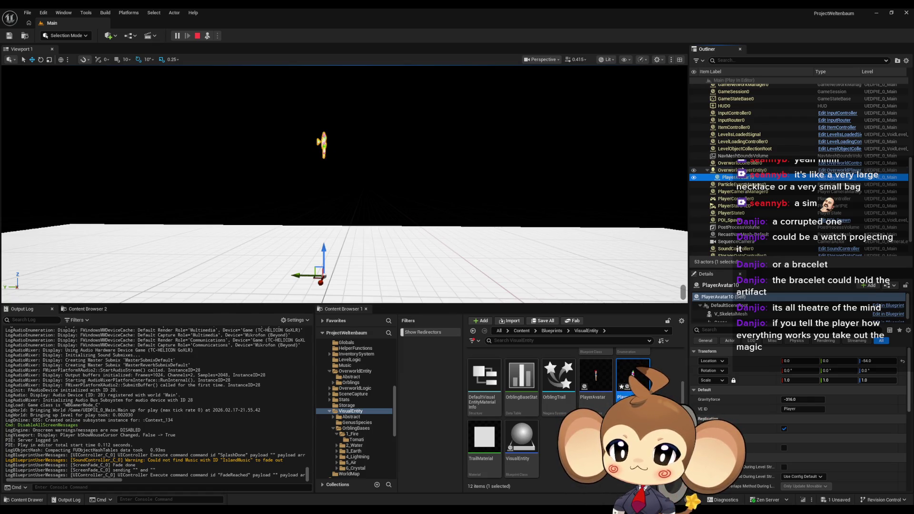
click(734, 170)
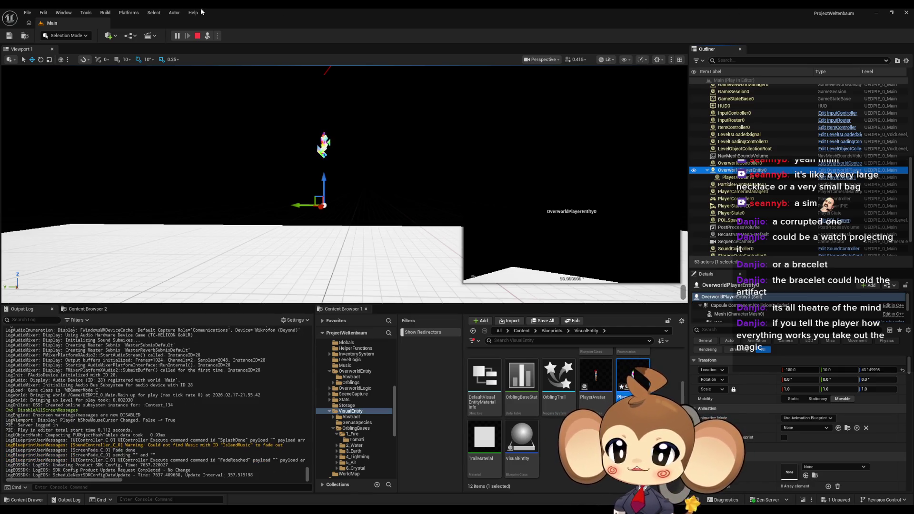
click(202, 37)
- Confirm the mesh's Z of 100, then play the level and eject to see the floating artifact
mouse_move(427, 492)
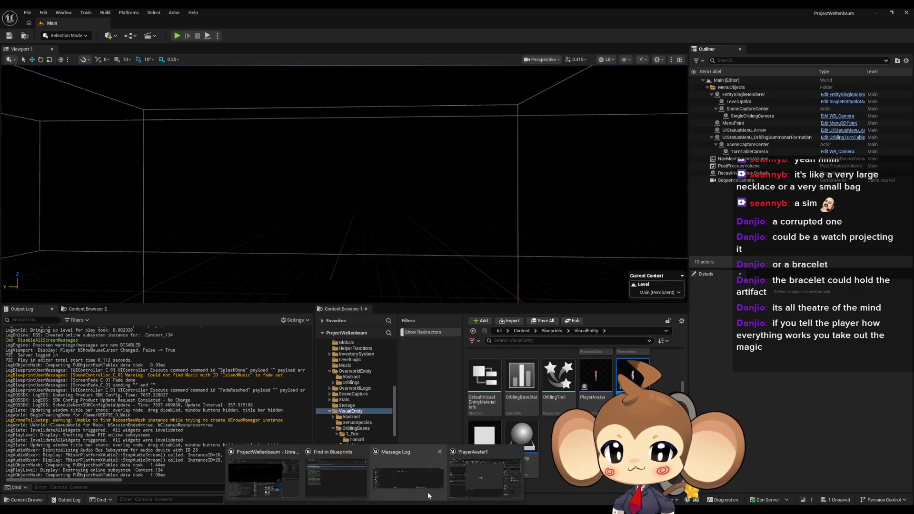
click(482, 483)
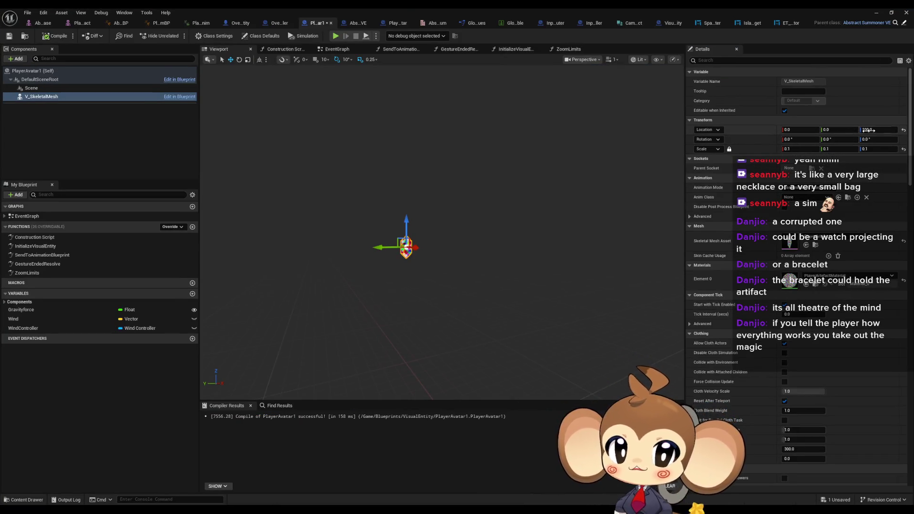
click(877, 130)
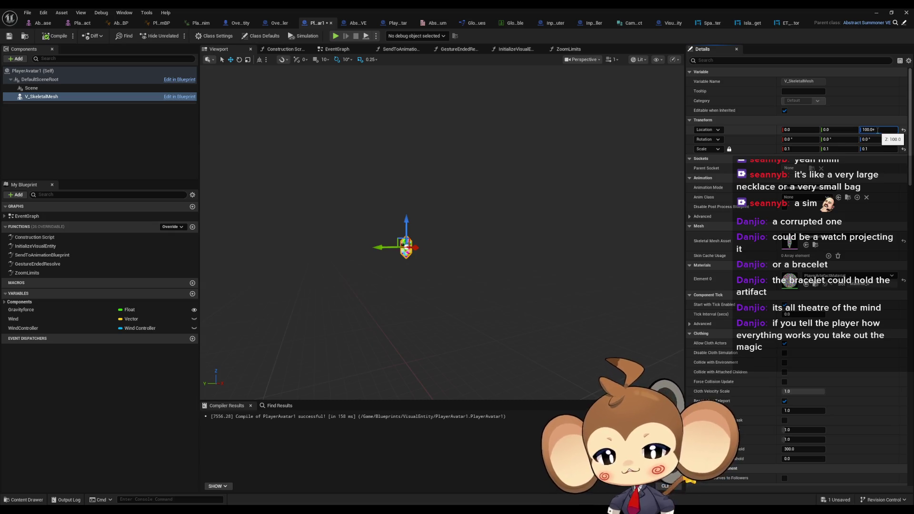
click(906, 12)
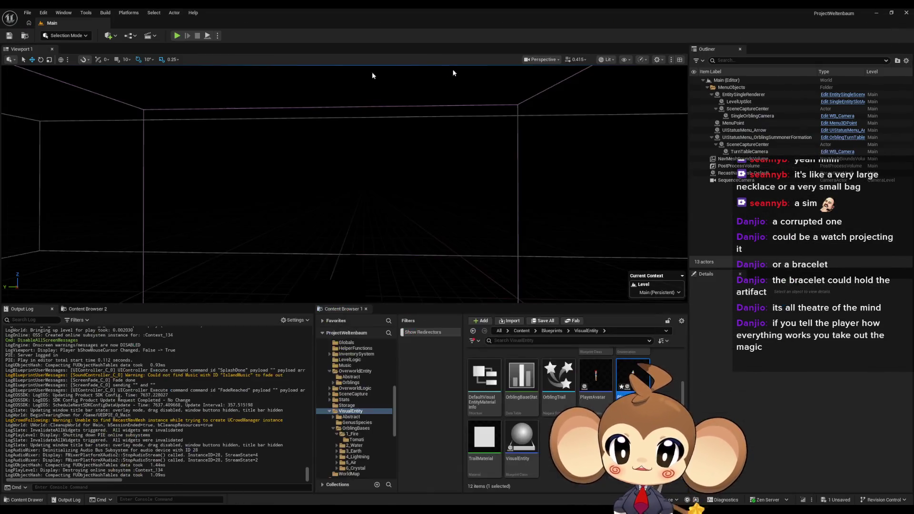
click(177, 36)
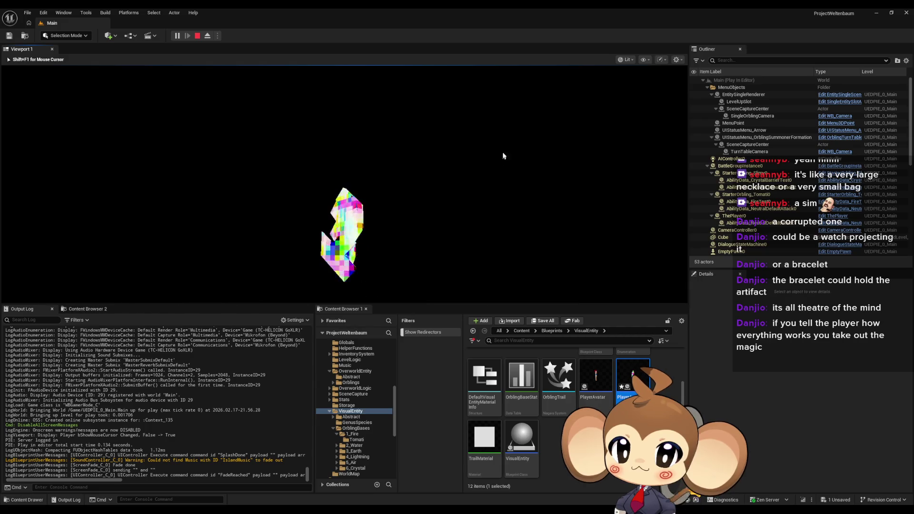
click(409, 190)
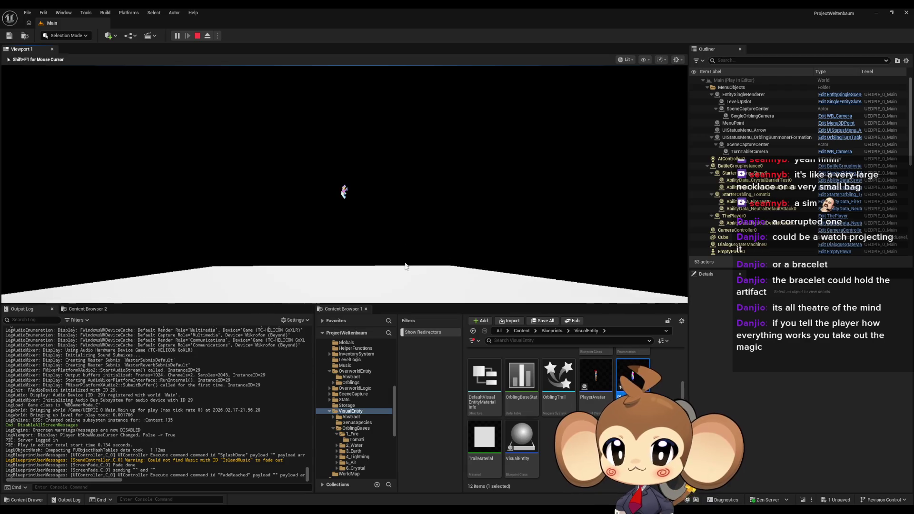
click(207, 35)
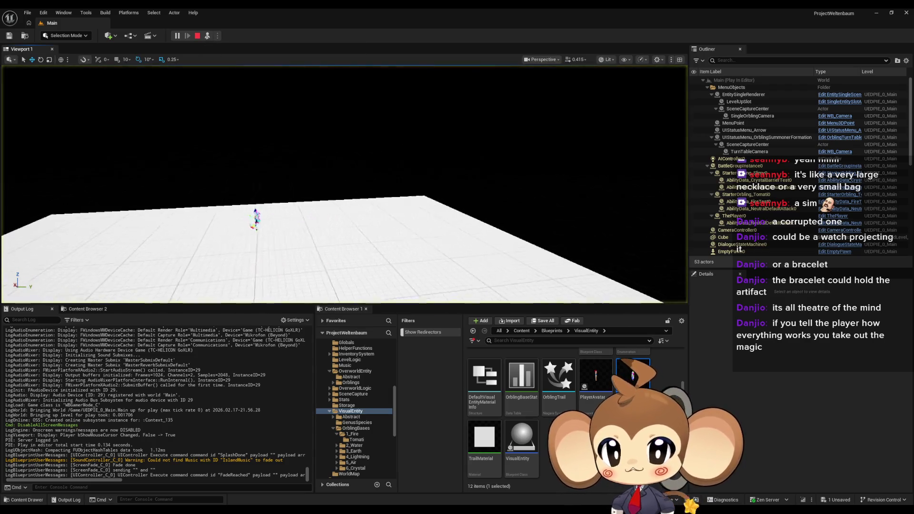
- Look through the play viewport's view mode and show flag menus
click(608, 59)
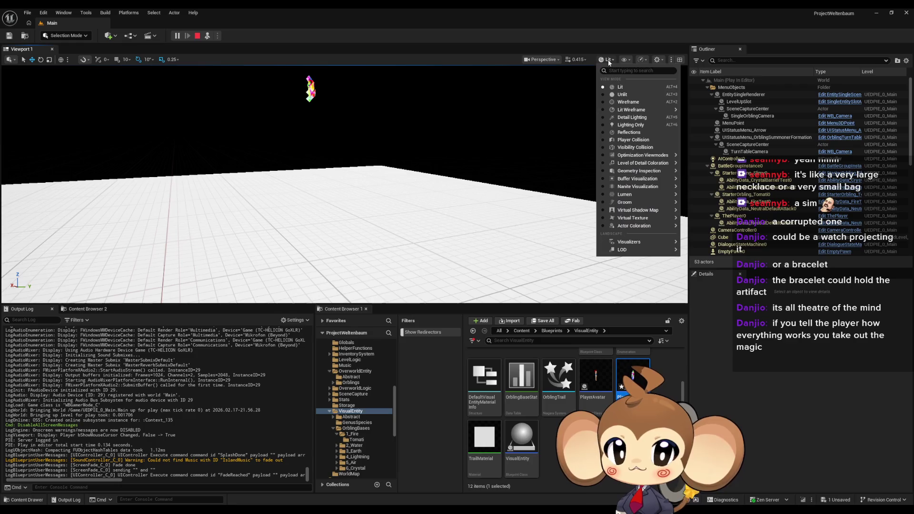
click(628, 61)
click(627, 59)
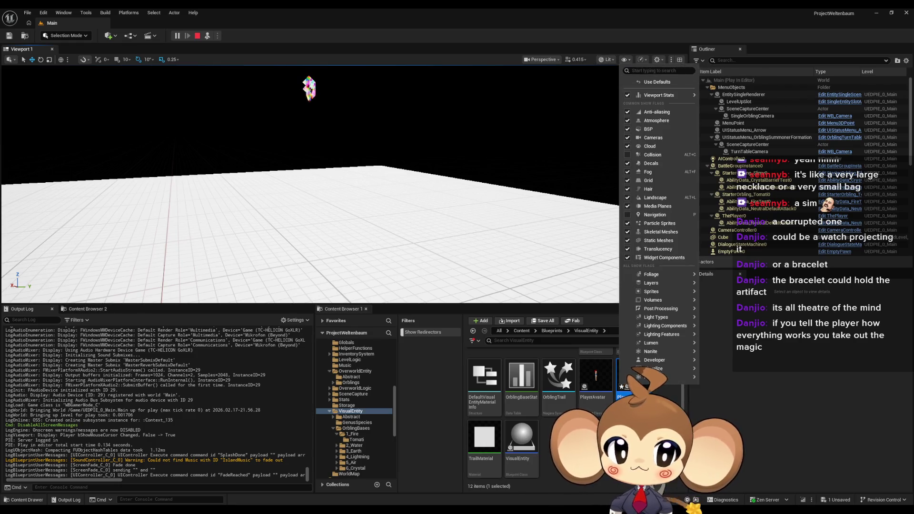
key(Escape)
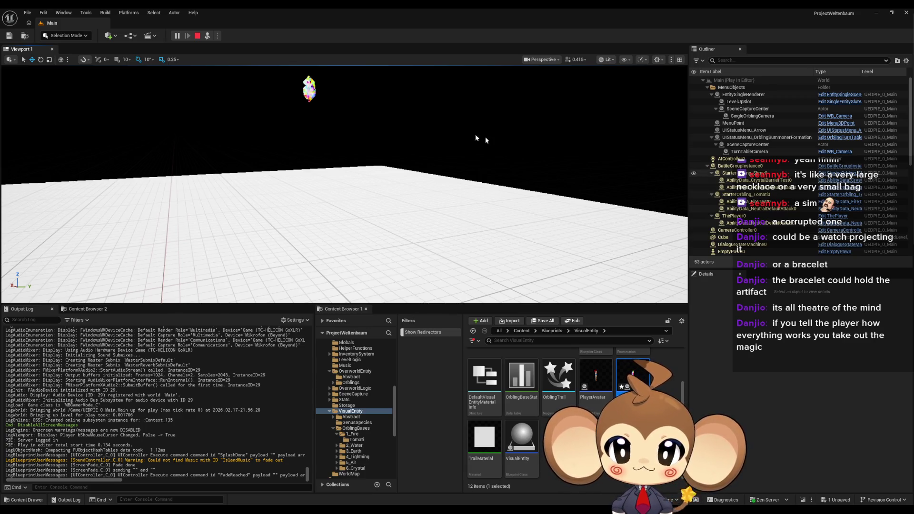
- Select StarterOrbling_Slimy0, PlayerAvatar10 and OverworldPlayerEntity0, then enable the Collision show flag
click(752, 175)
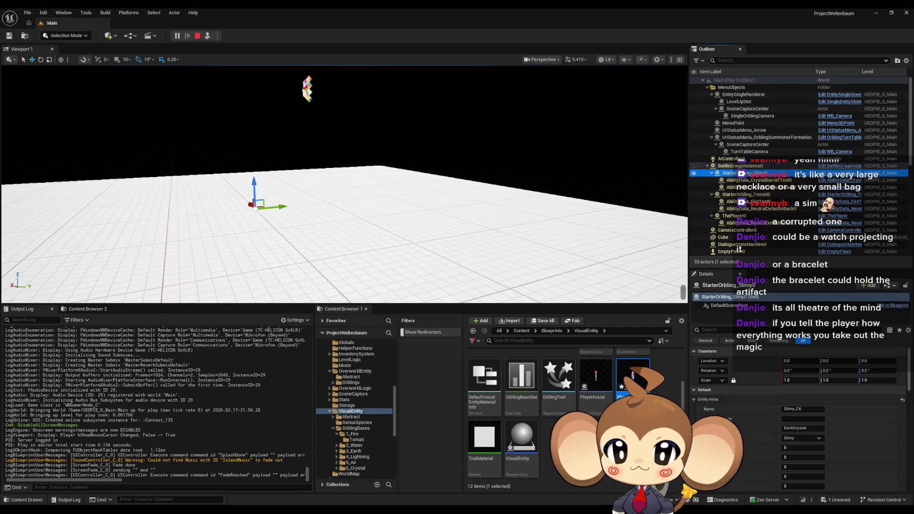
click(315, 97)
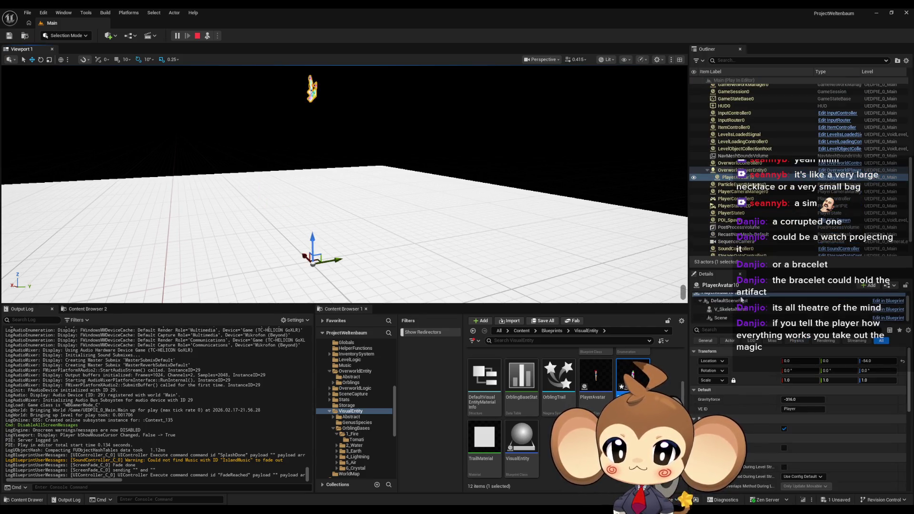
click(736, 170)
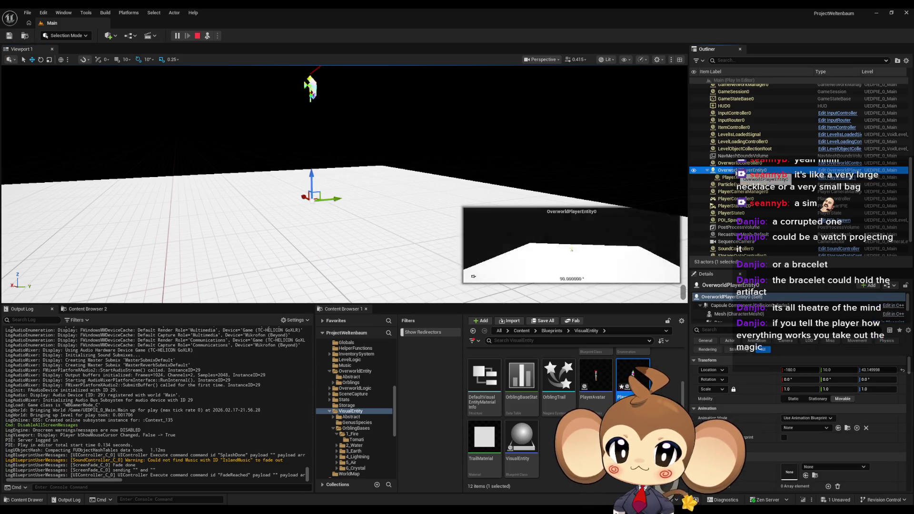
click(614, 60)
click(626, 60)
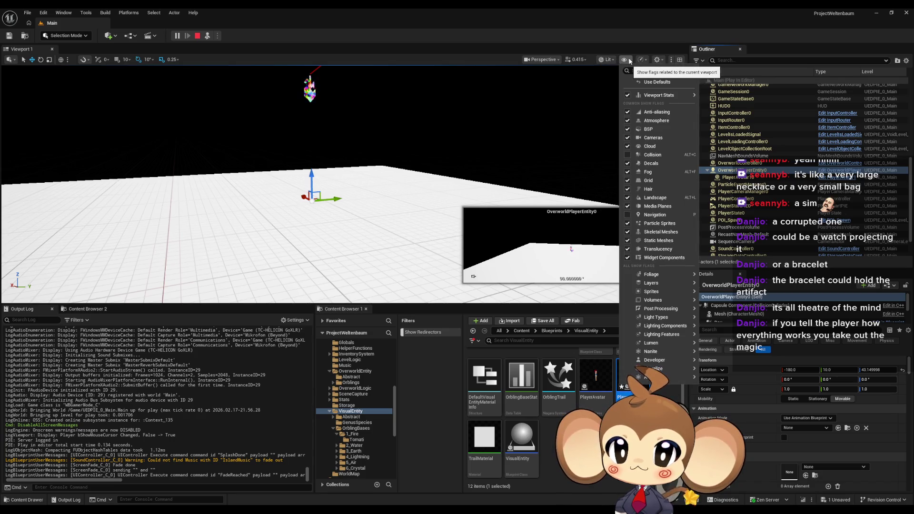
click(628, 155)
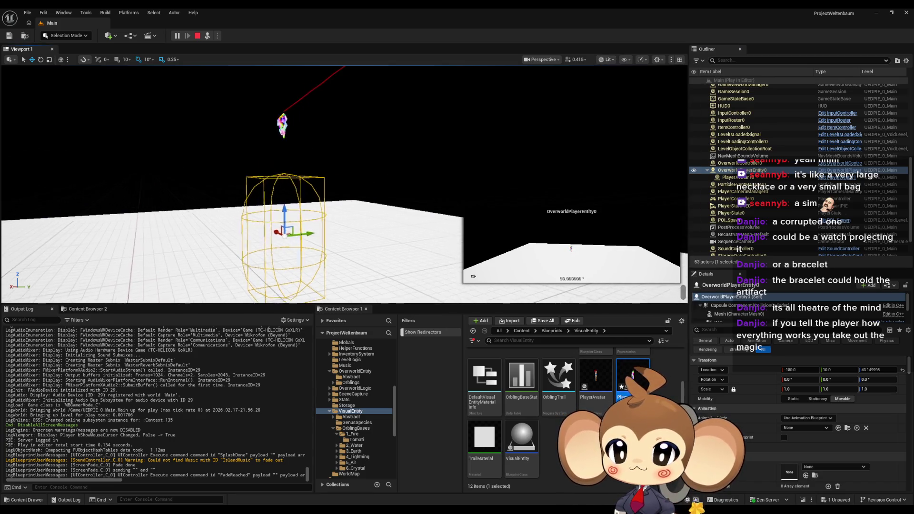
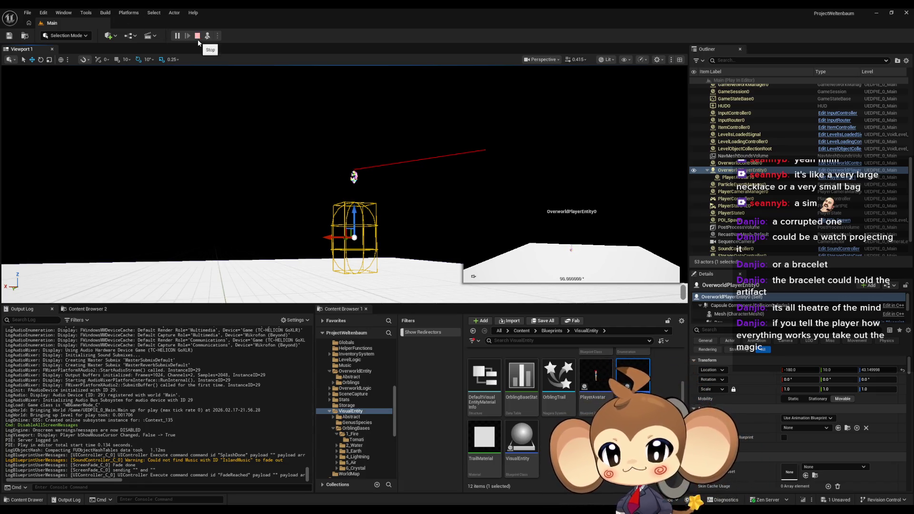
- Stop the play session and orbit the PlayerAvatar1 blueprint's preview of the avatar mesh
click(197, 35)
mouse_move(375, 509)
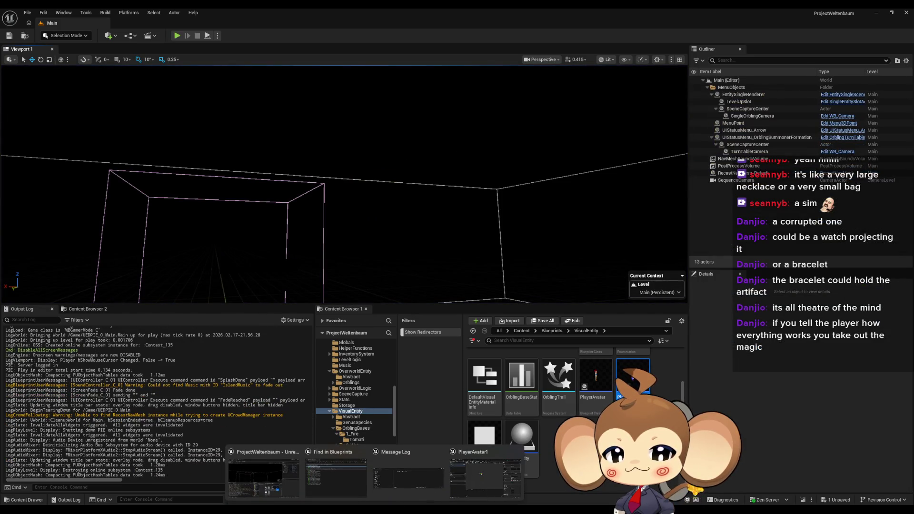
click(510, 483)
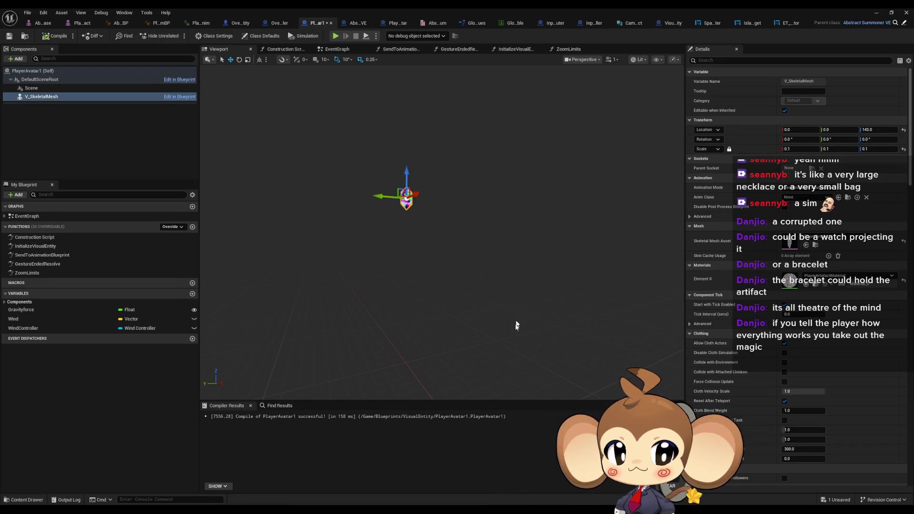
mouse_move(471, 273)
mouse_down()
mouse_move(467, 259)
mouse_move(469, 281)
mouse_move(404, 219)
mouse_up()
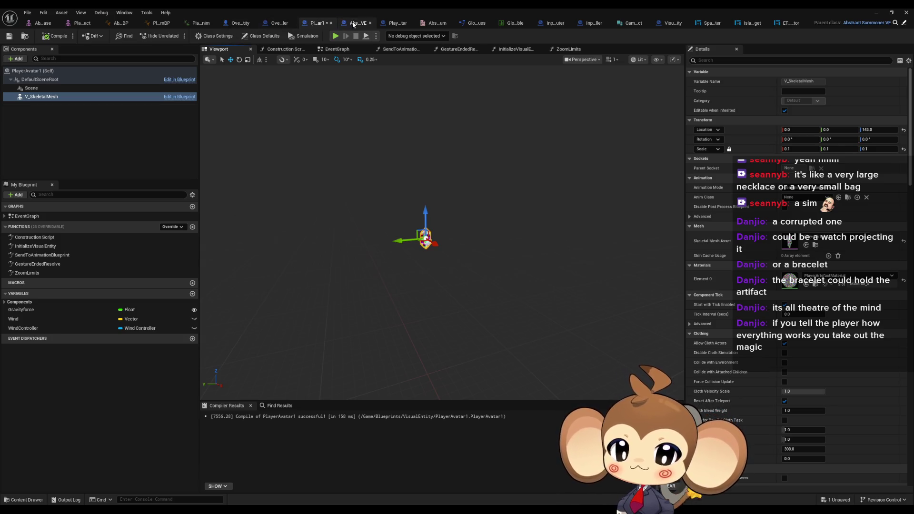
- View PlayerAvatar's InitializeVisualEntity graph, then Abstract_Summoner_VE's ZoomLimits function
click(391, 24)
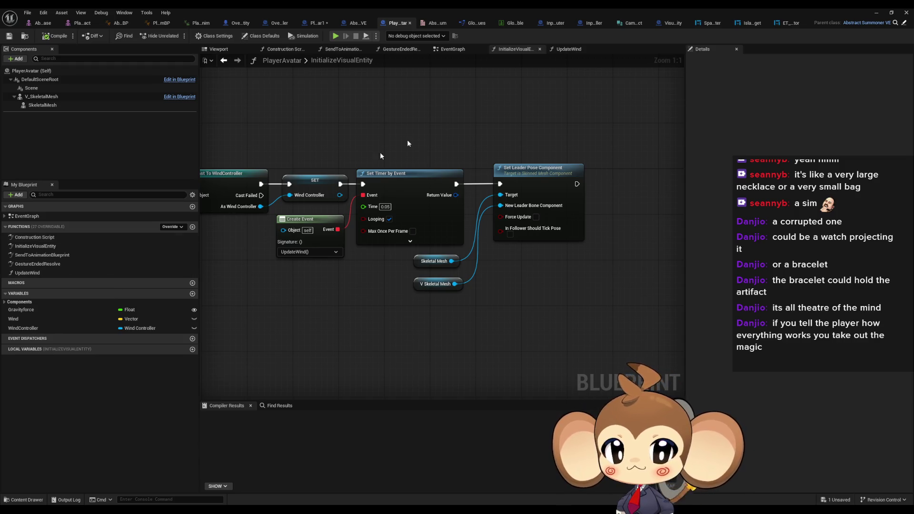
click(905, 25)
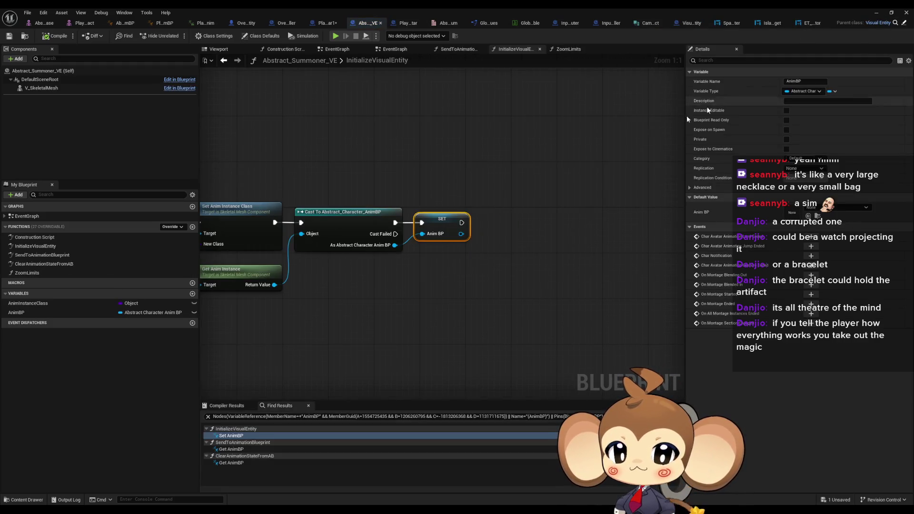
double_click(63, 272)
- In OverworldPlayerEntity, find all references to the SpringArm component by name
click(246, 23)
right_click(36, 123)
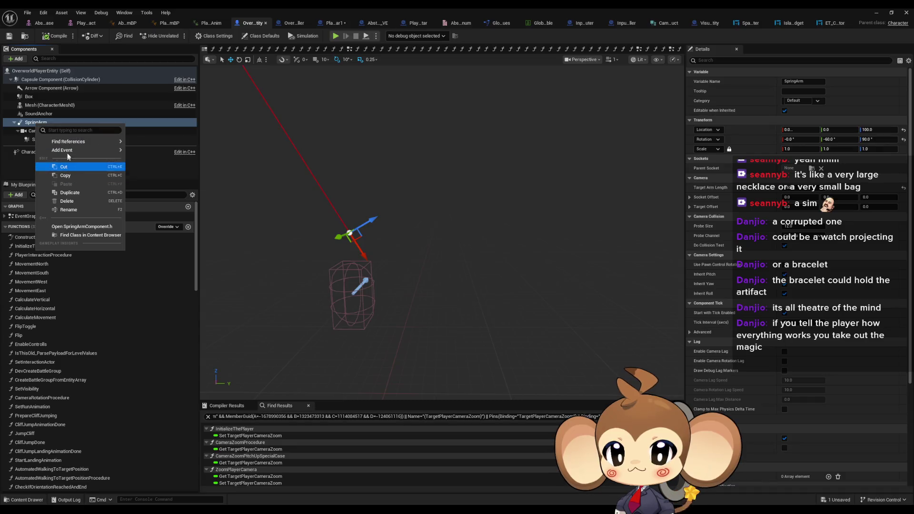
mouse_move(68, 150)
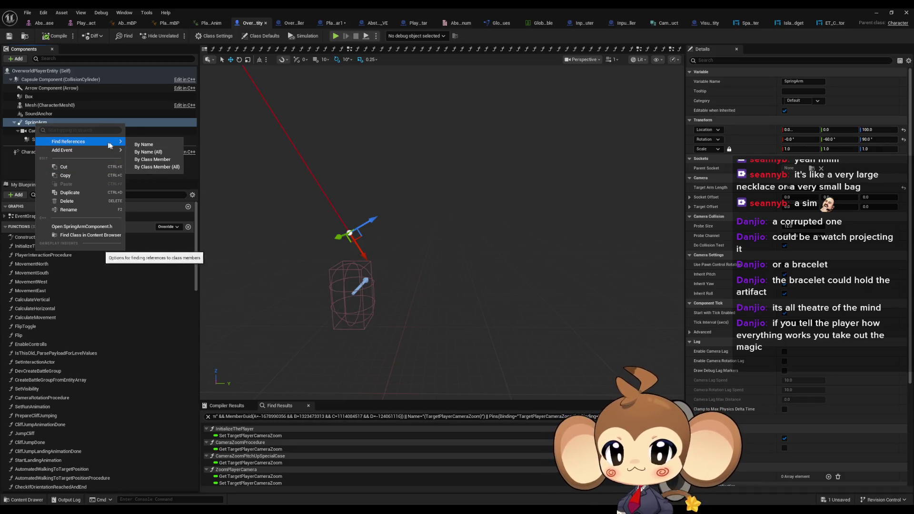
click(145, 161)
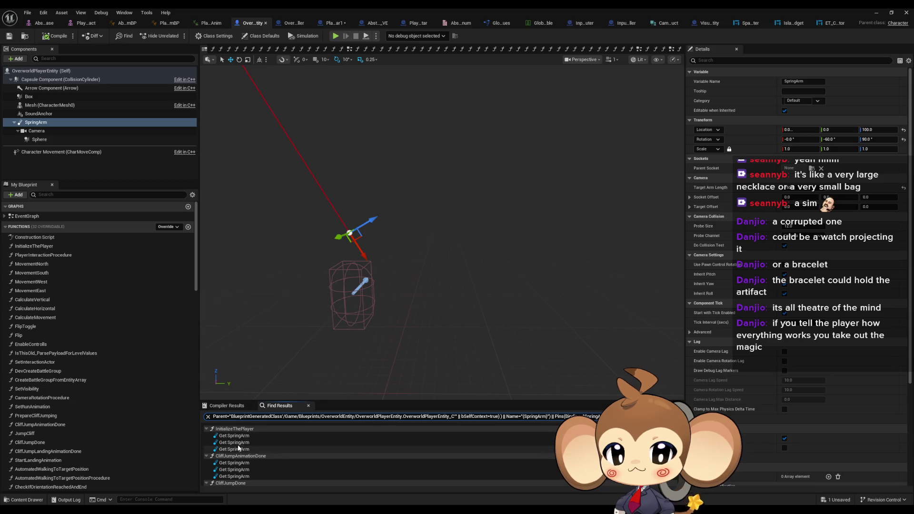
- Review the SpringArm uses in InitializeThePlayer, including the SET Initial Camera ZPosition node
double_click(241, 436)
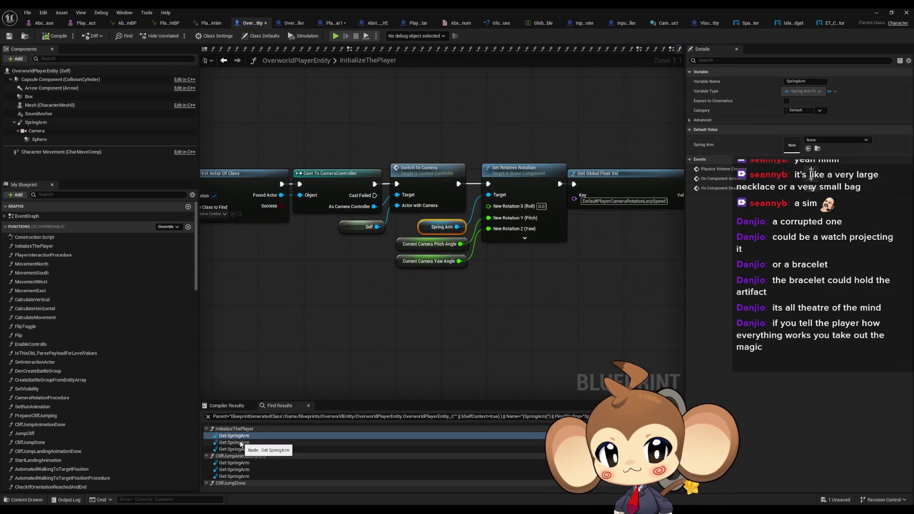
double_click(241, 443)
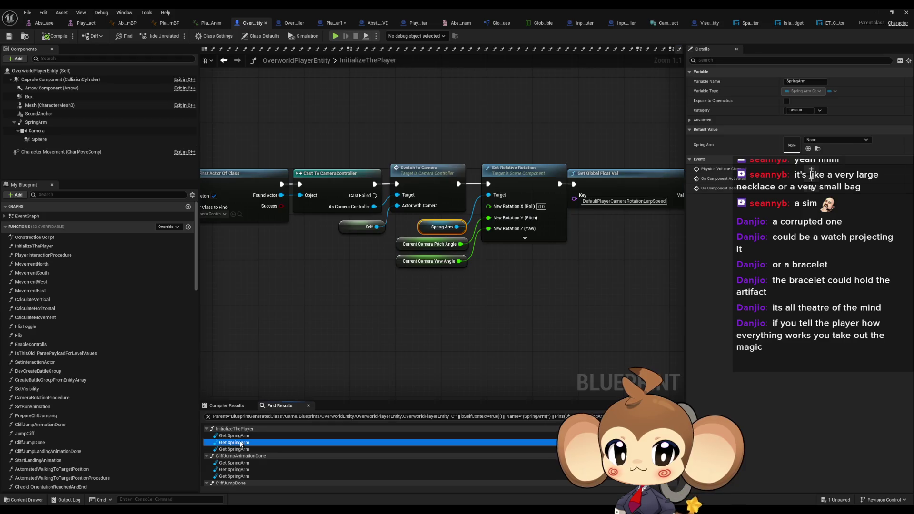
double_click(239, 449)
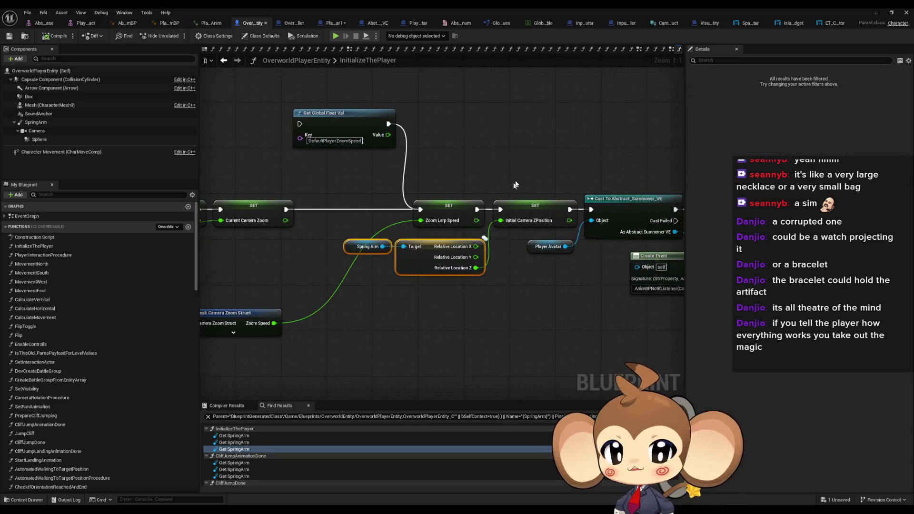
click(529, 205)
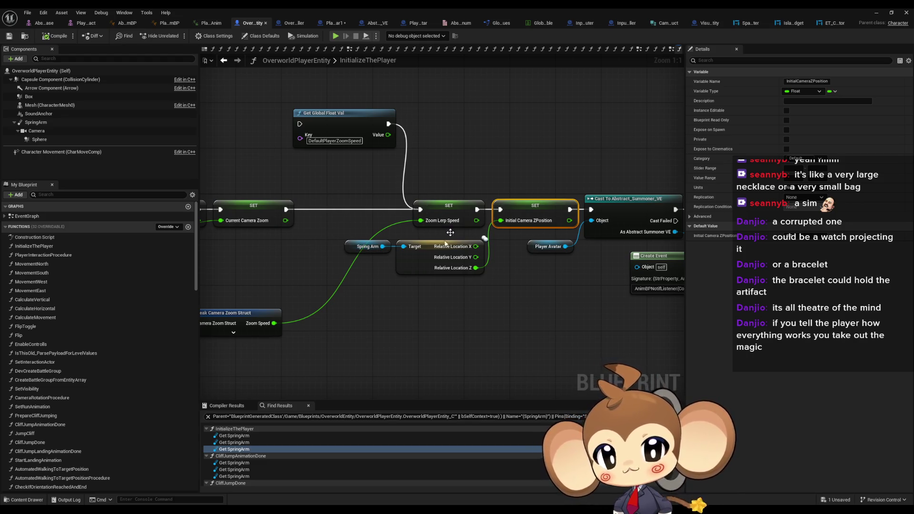
click(412, 335)
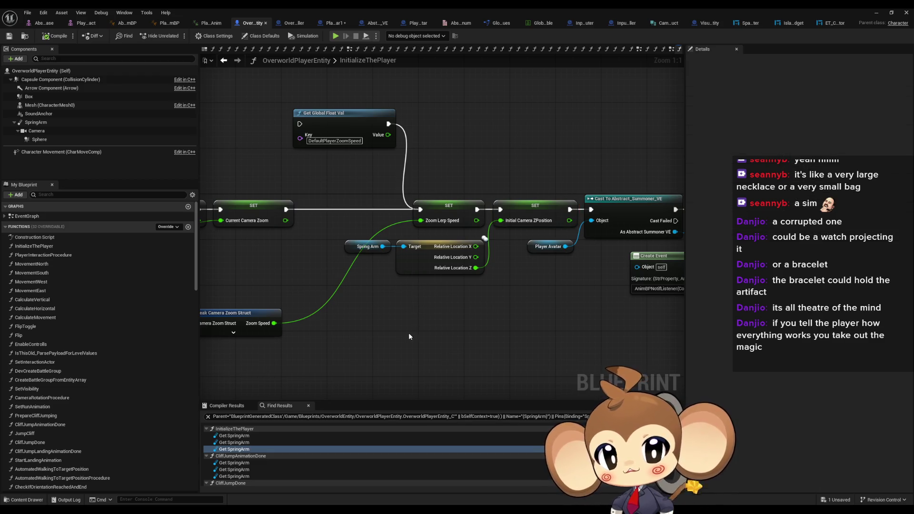
scroll(234, 448, down, 1)
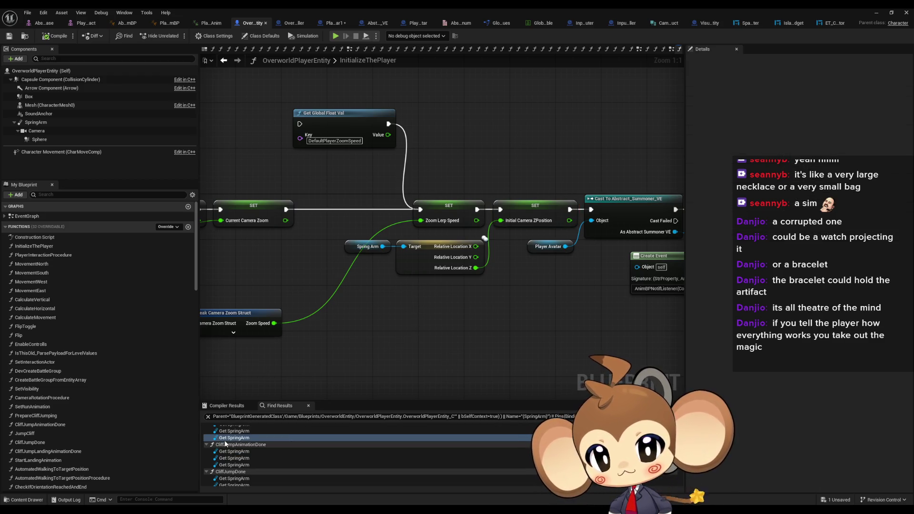
- Review the three SpringArm uses in CliffJumpAnimationDone around the Jump Cliff nodes
click(230, 452)
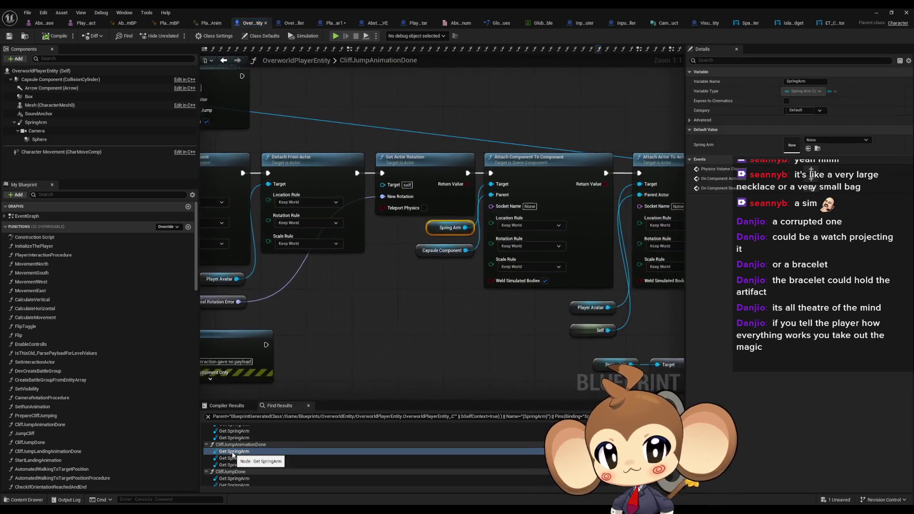
click(231, 458)
click(229, 464)
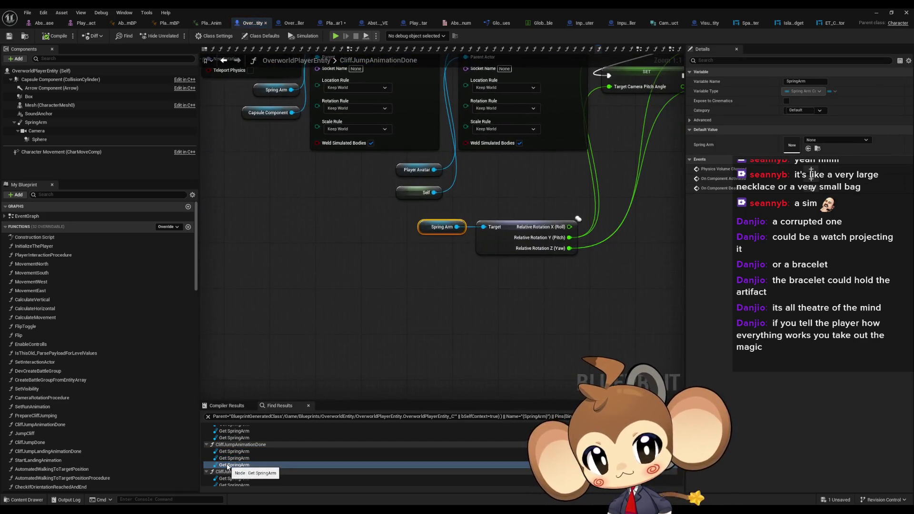
drag(552, 249, 331, 376)
scroll(231, 454, down, 2)
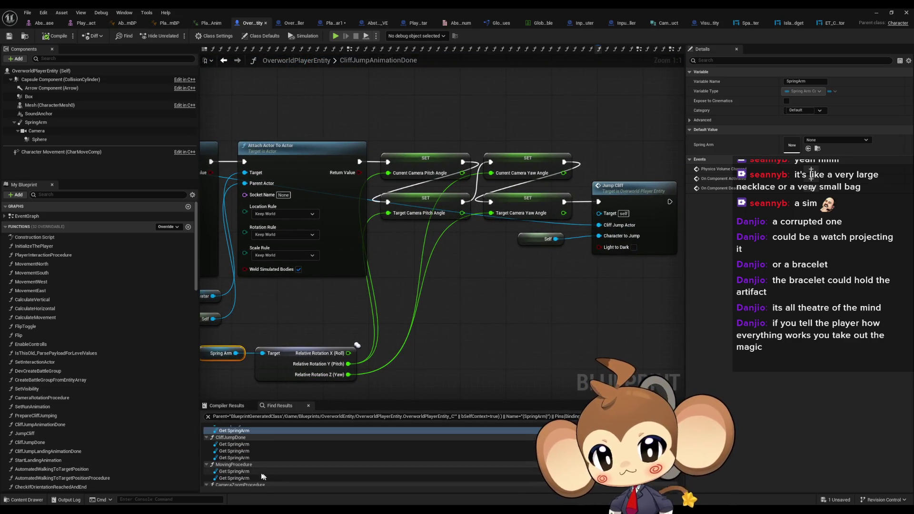
- Review the three SpringArm uses in CliffJumpDone and the first in MovingProcedure
click(230, 444)
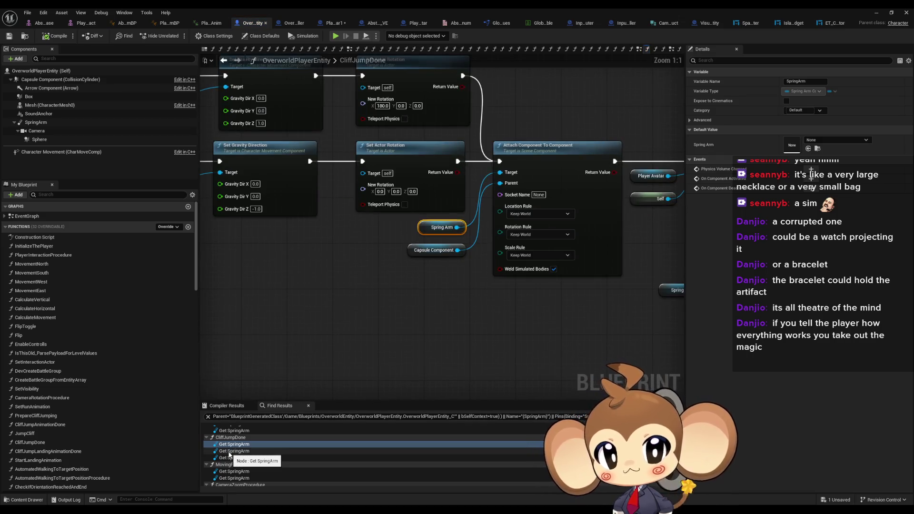
click(229, 452)
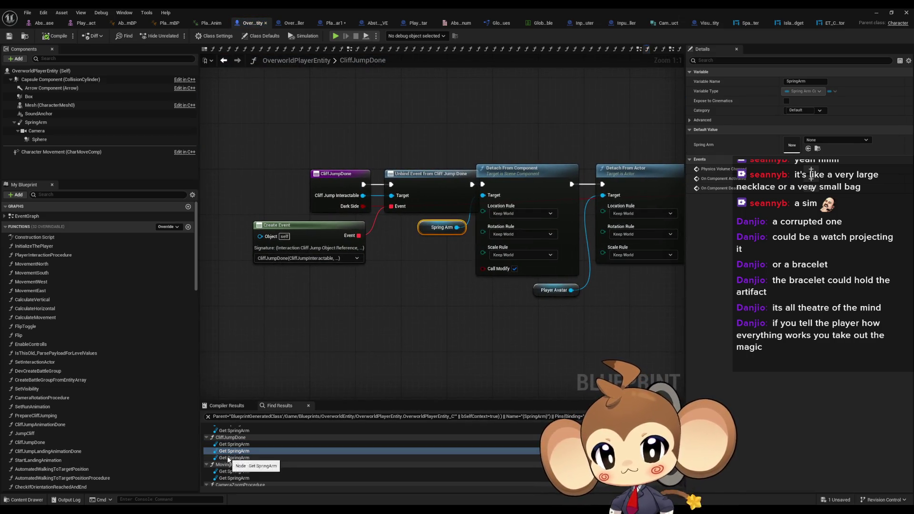
click(229, 458)
scroll(240, 459, down, 1)
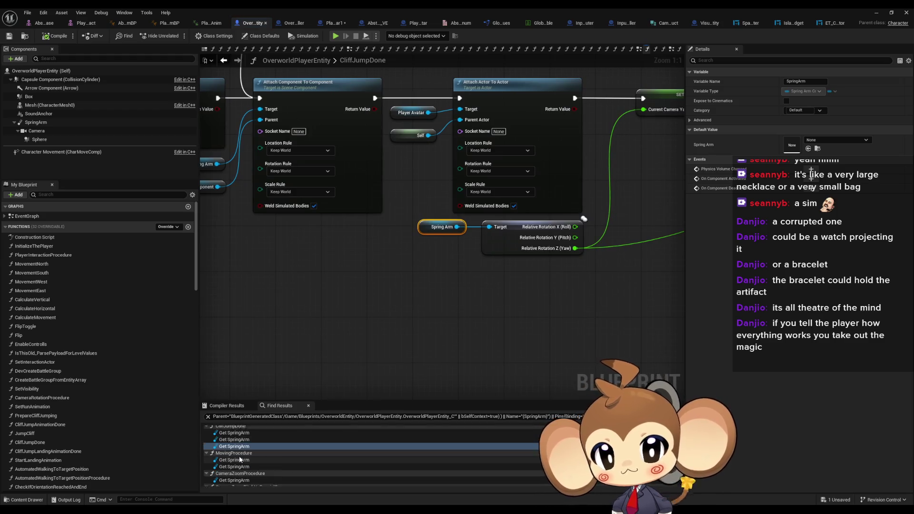
scroll(240, 460, down, 2)
click(233, 437)
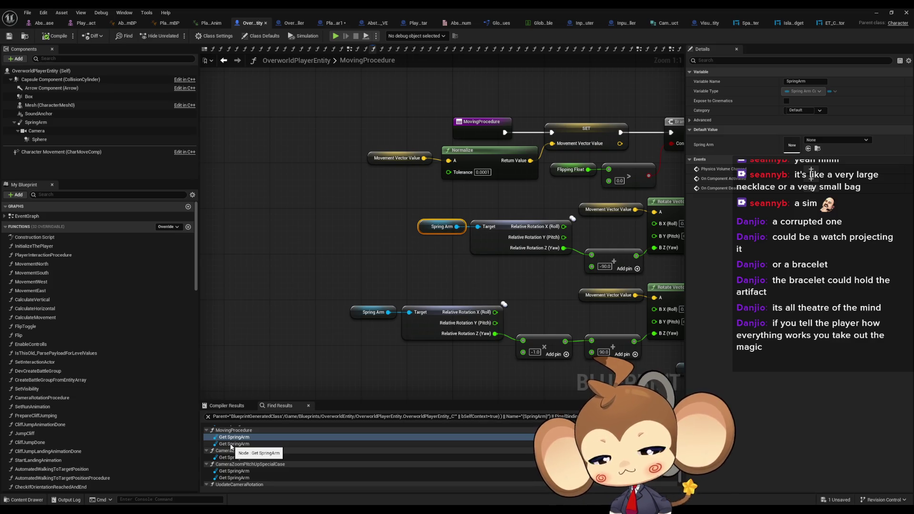
- Step through SpringArm uses in MovingProcedure, CameraZoomProcedure, CameraZoomPitchUpSpecialCase and UpdateCameraRotation
click(230, 445)
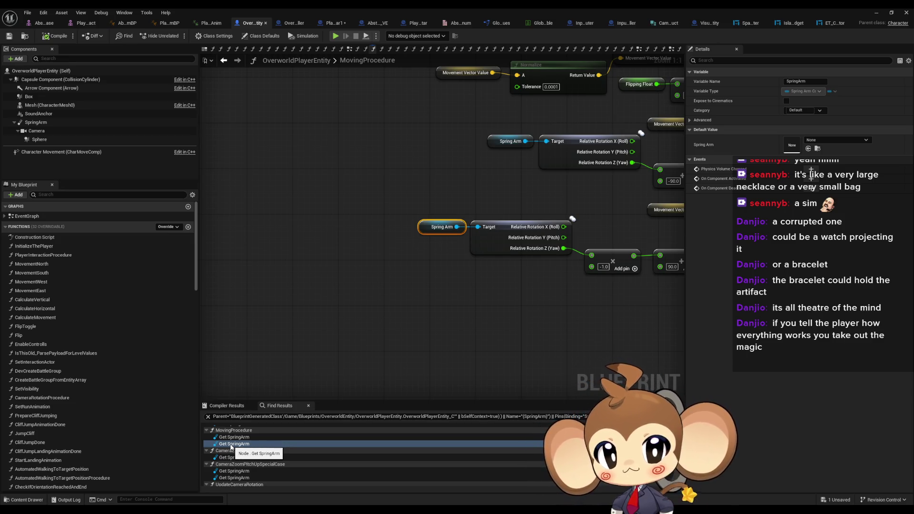
click(231, 457)
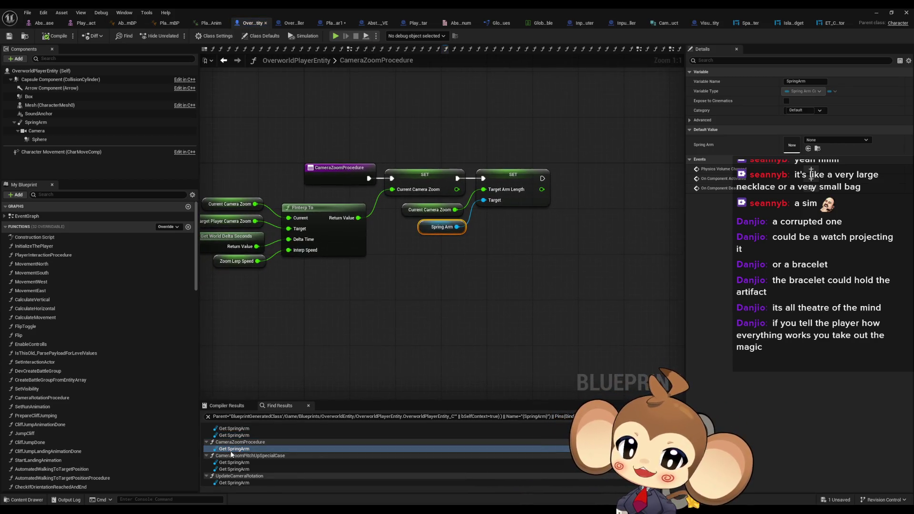
click(235, 464)
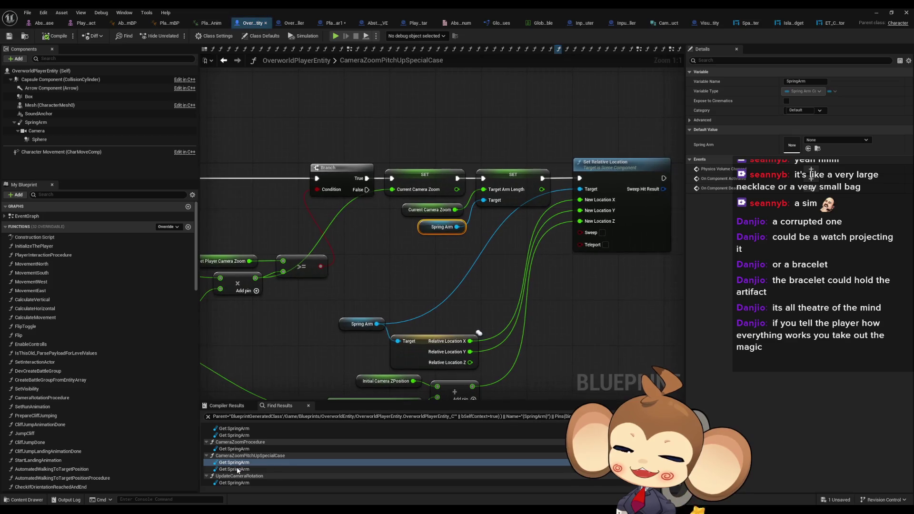
click(238, 469)
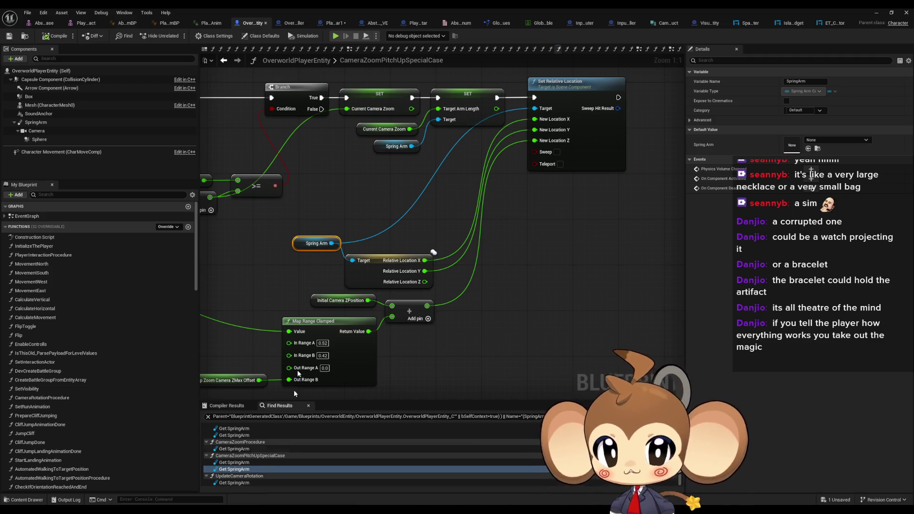
click(236, 483)
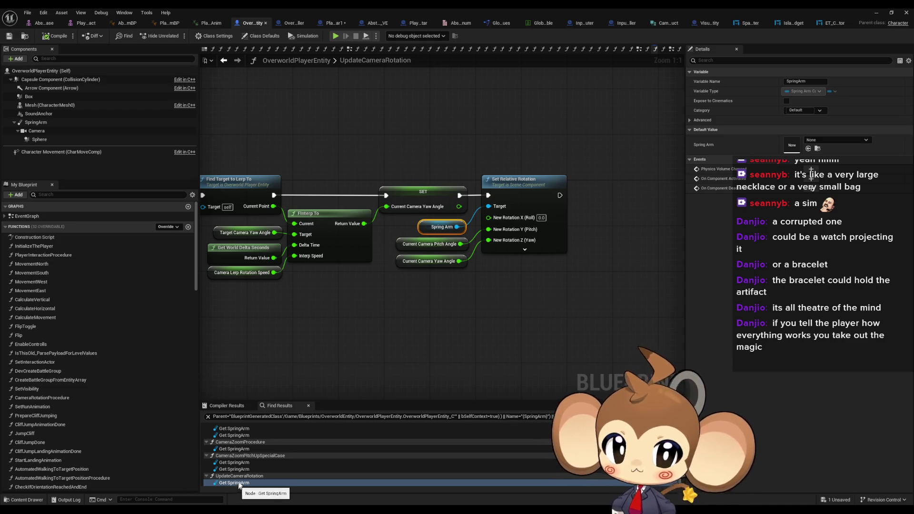
scroll(245, 455, up, 10)
- Check InitializeThePlayer's Break Camera Zoom Struct, then SpringArm's viewport transform (Z 100, rotation -60°, 90°)
click(234, 436)
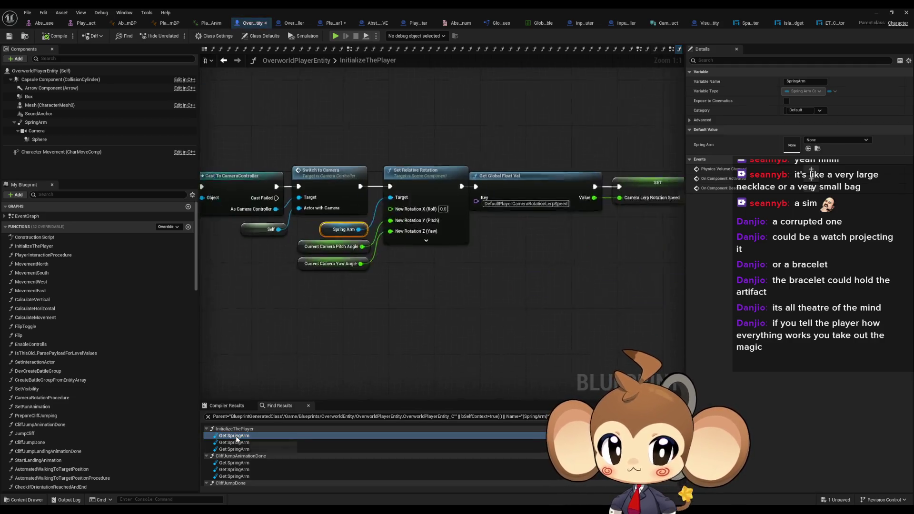
scroll(503, 323, down, 4)
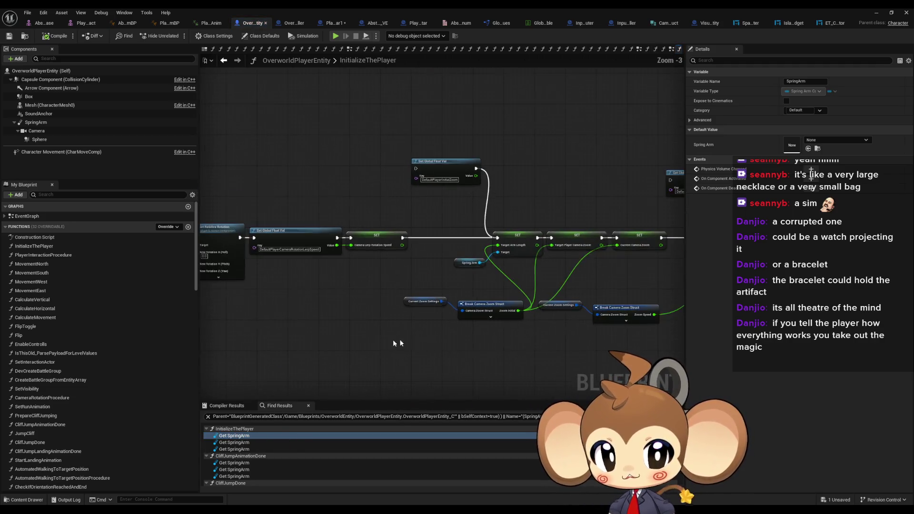
scroll(305, 304, up, 1)
click(413, 336)
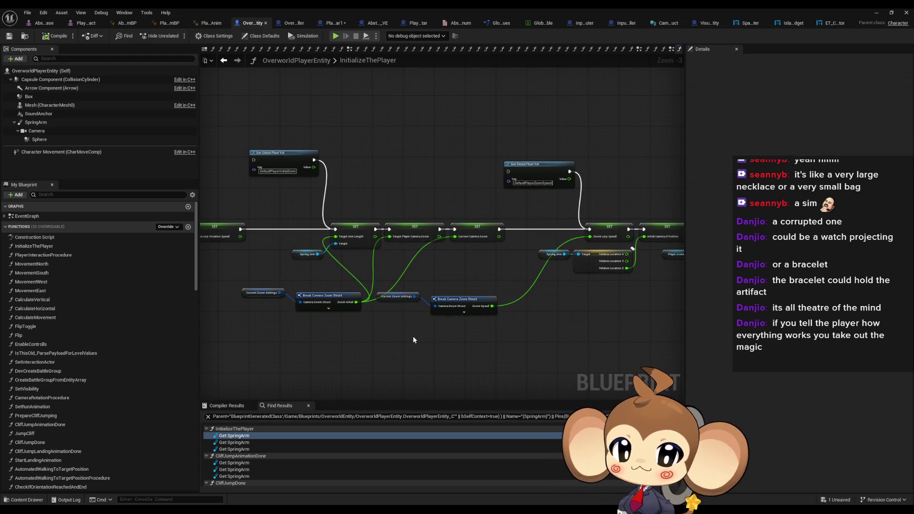
scroll(450, 331, up, 2)
click(468, 298)
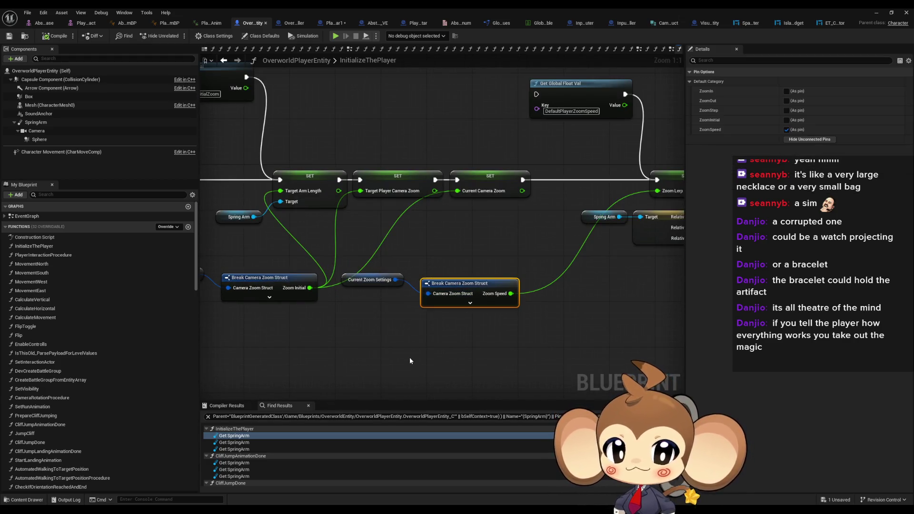
drag(474, 343, 423, 298)
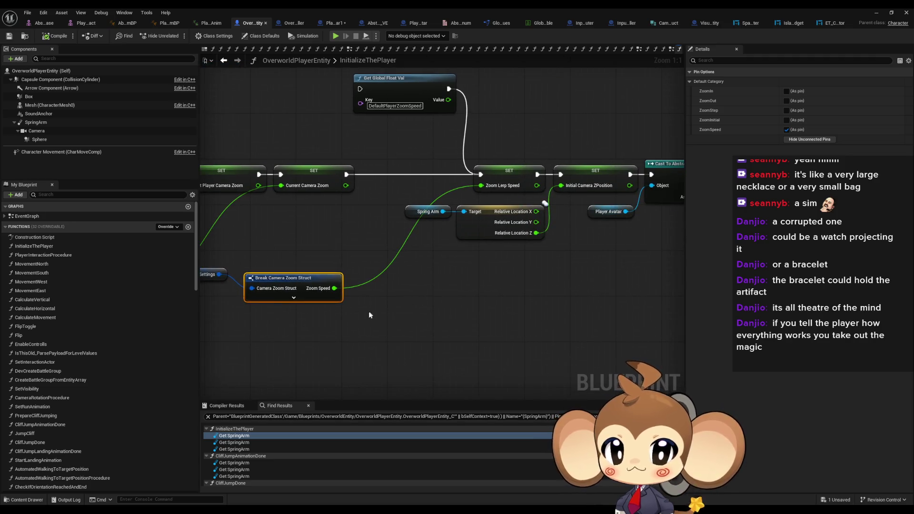
drag(369, 315, 466, 316)
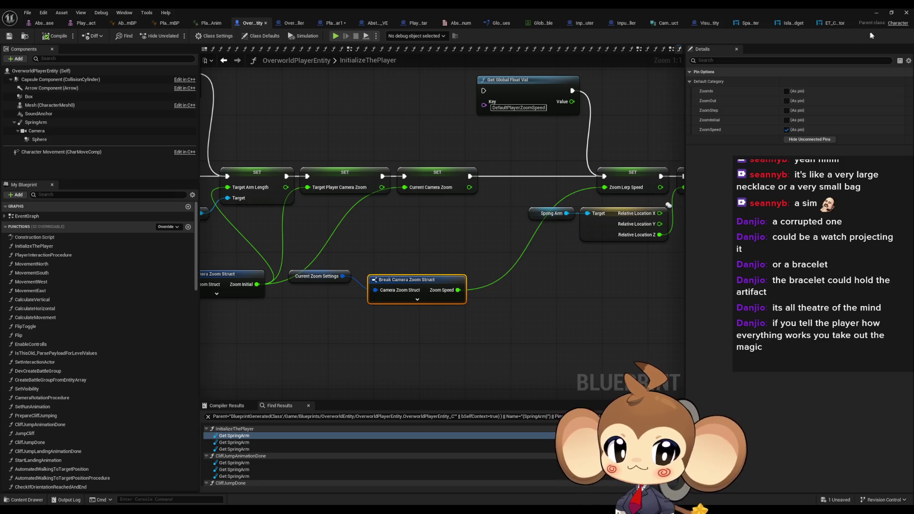
click(224, 60)
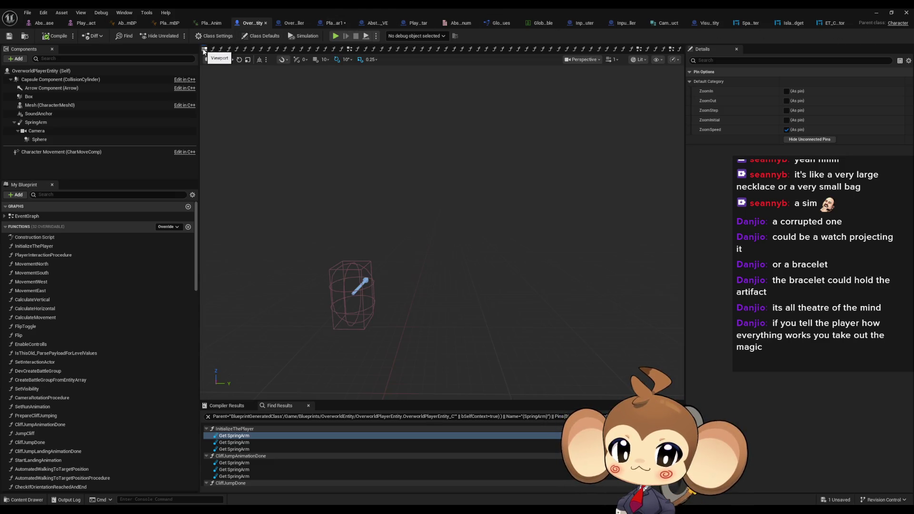
click(41, 124)
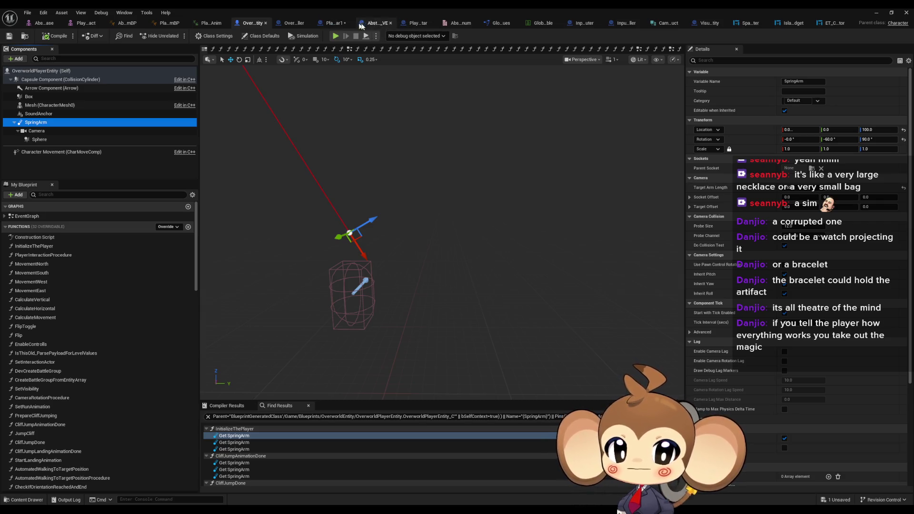
- Add and remove a NewParam output on ZoomLimits, then view CameraZoomStruct's five Float members
click(375, 24)
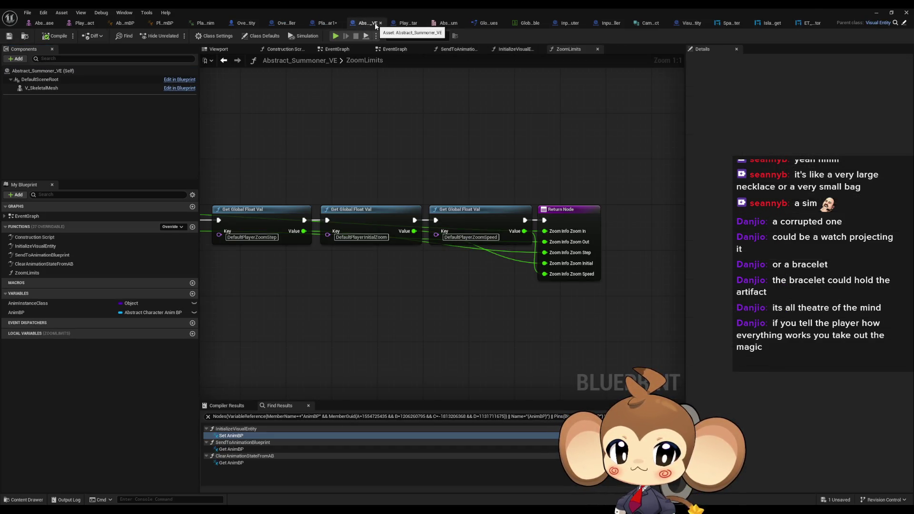
click(622, 218)
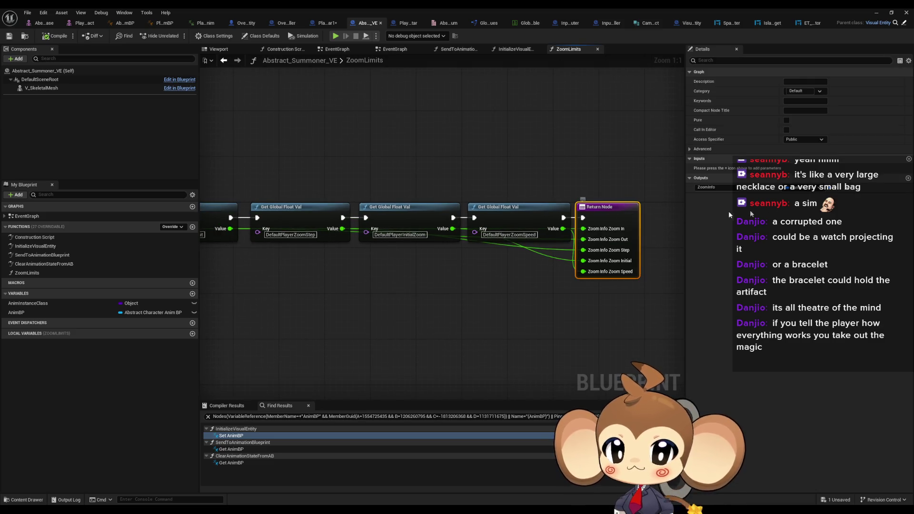
click(909, 178)
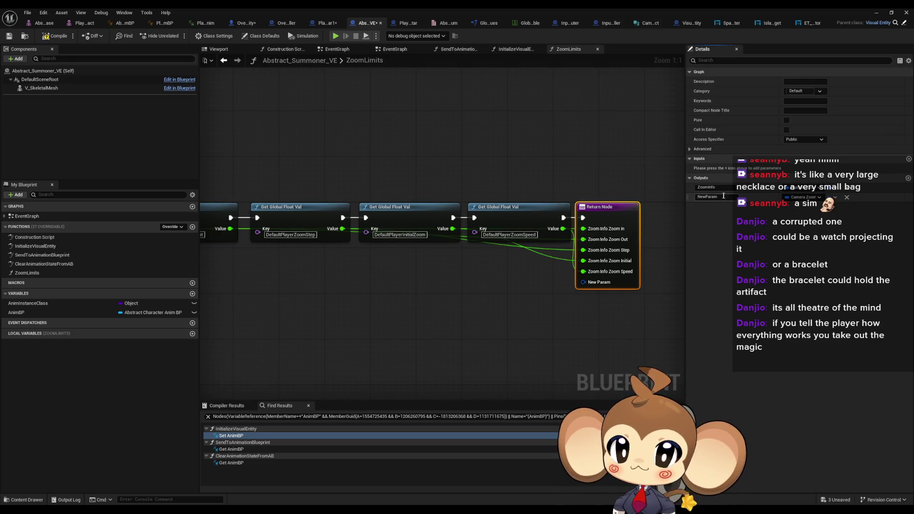
click(847, 198)
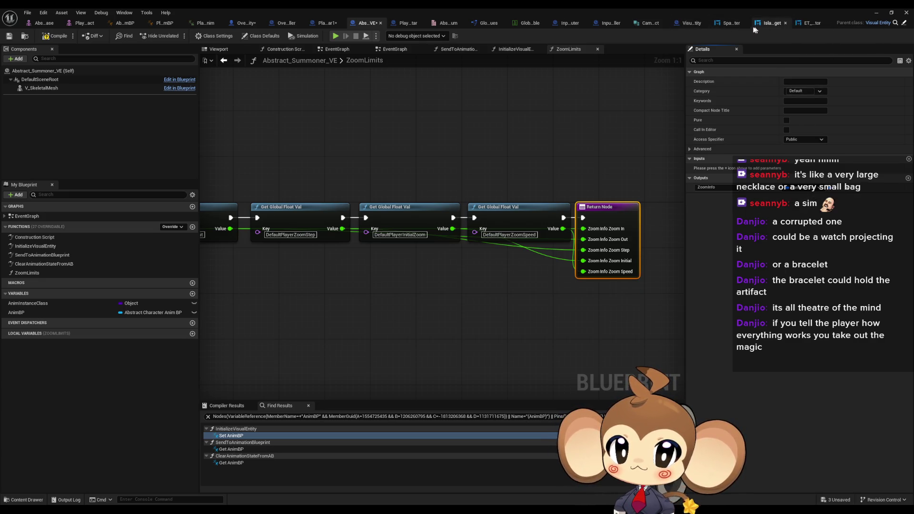
click(647, 24)
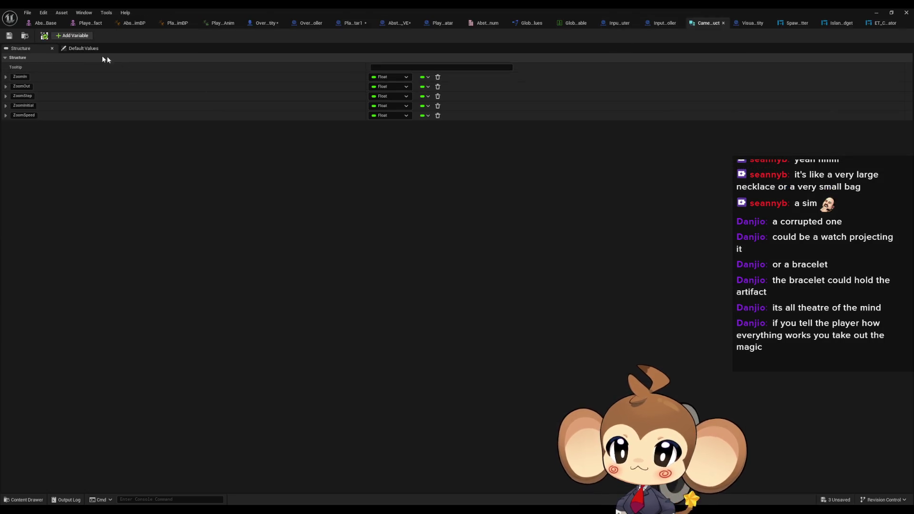
- Add a Float member CameraZOffset to CameraZoomStruct, save, and close the struct editor
click(72, 35)
text(CameraZ)
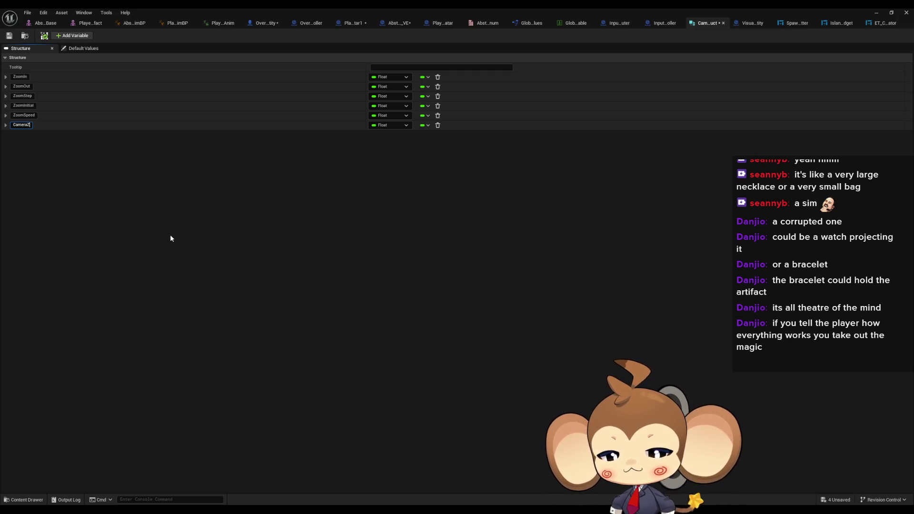
text(Off)
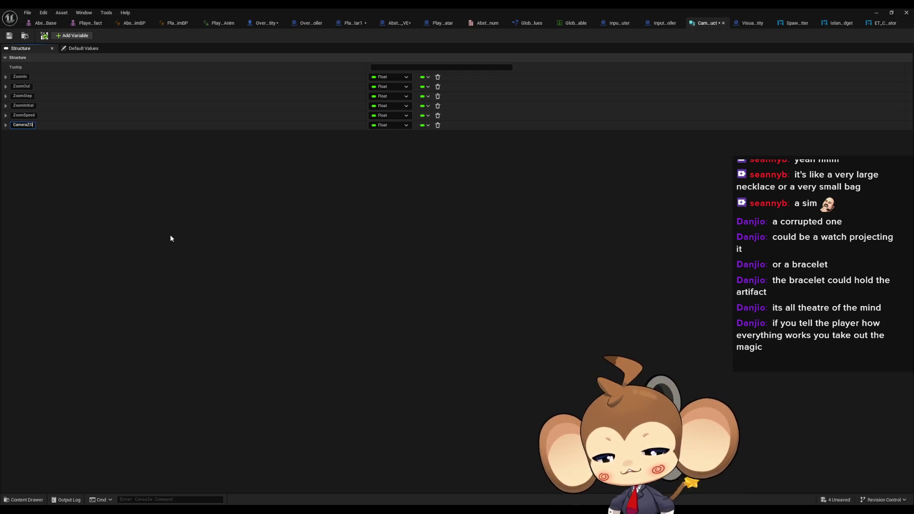
text(set)
key(Return)
key(ctrl+s)
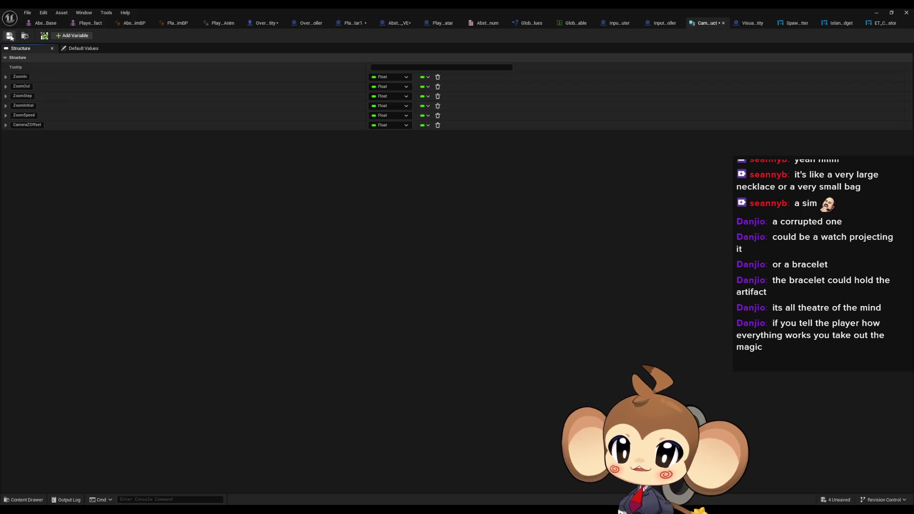
click(876, 12)
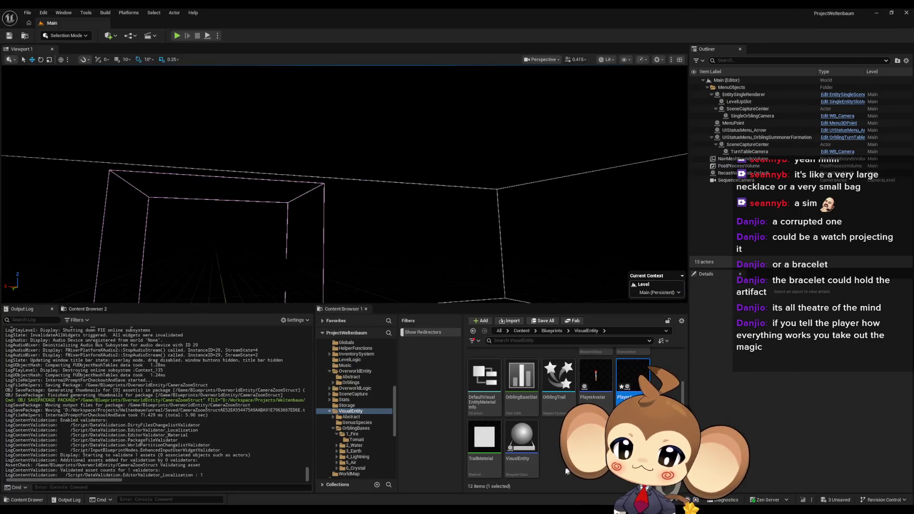
- Rename CameraZoomStruct in Blueprints > OverworldEntity to CameraInfoStruct
click(553, 332)
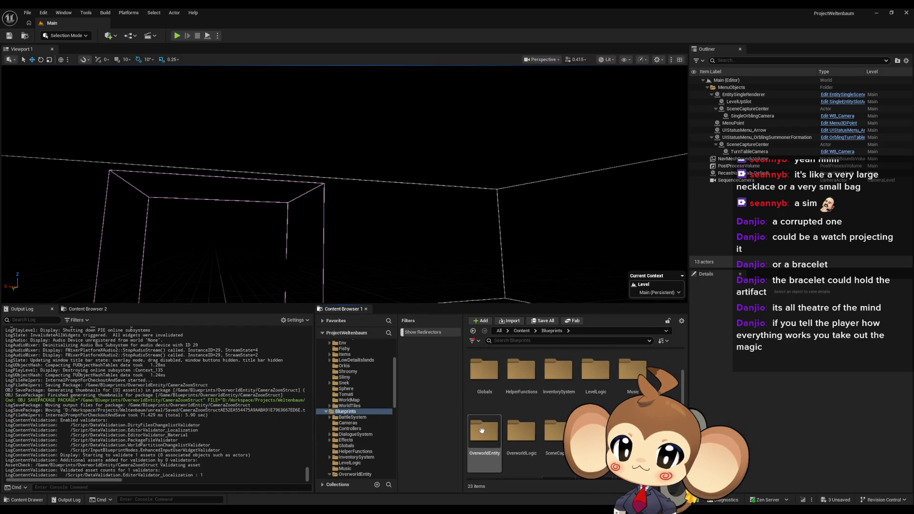
double_click(482, 431)
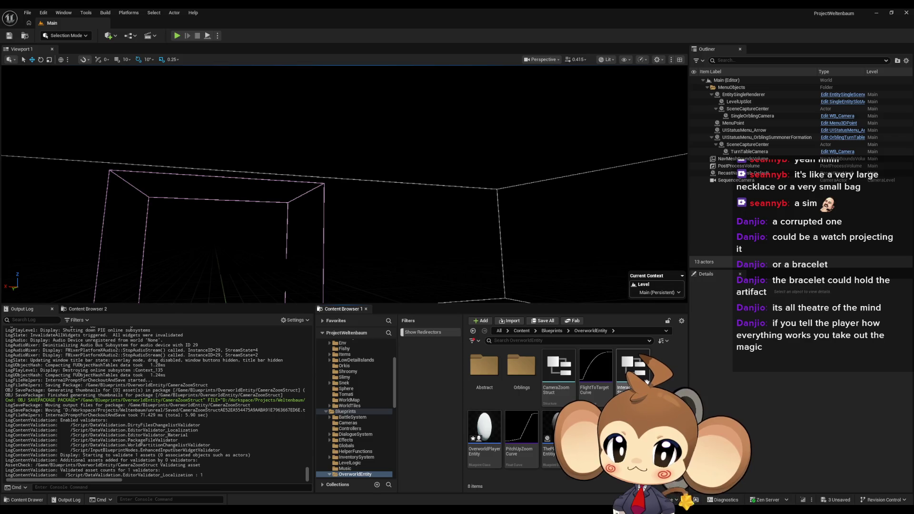
click(570, 388)
click(569, 389)
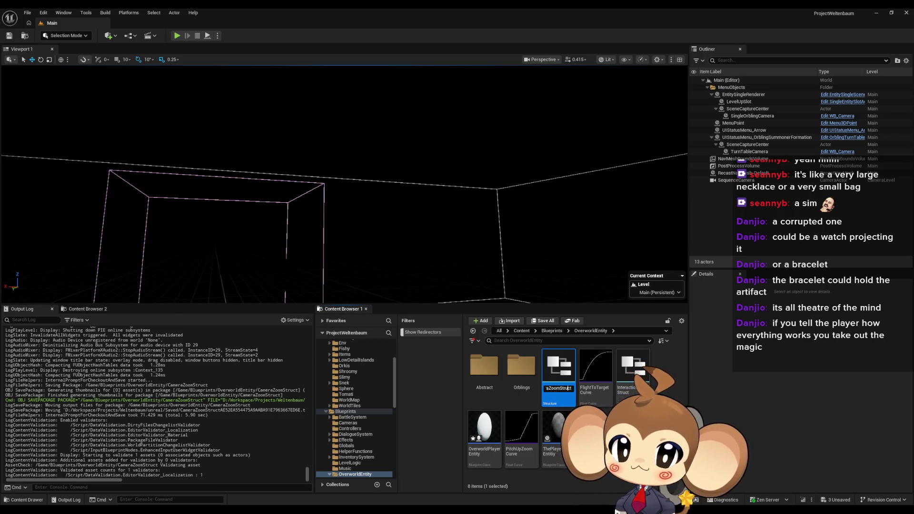
key(BackSpace)
key(BackSpace)
key(BackSpace)
text(In)
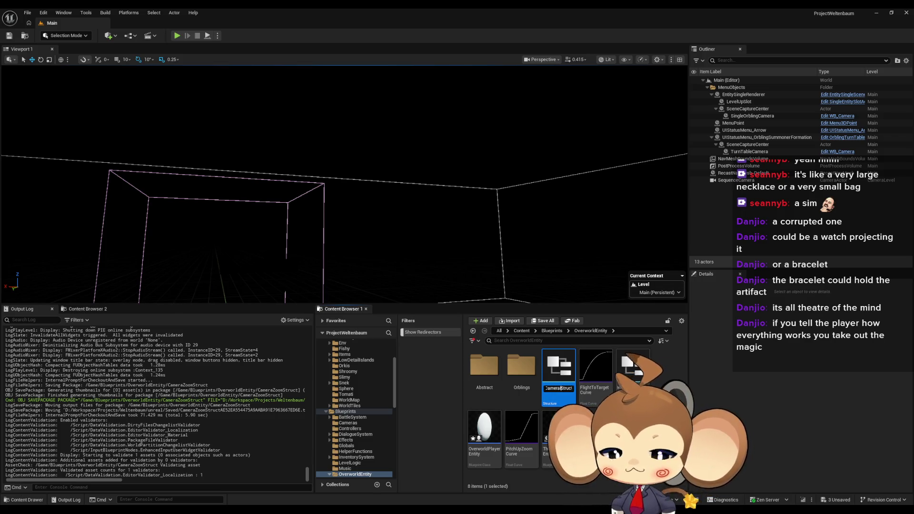
text(fo)
key(Return)
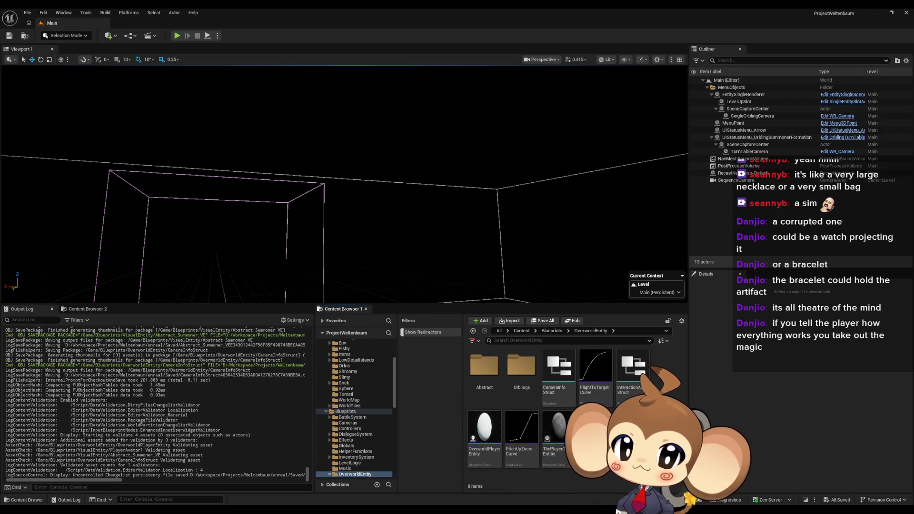
- Bring the CameraInfoStruct editor window back from the taskbar
mouse_move(367, 498)
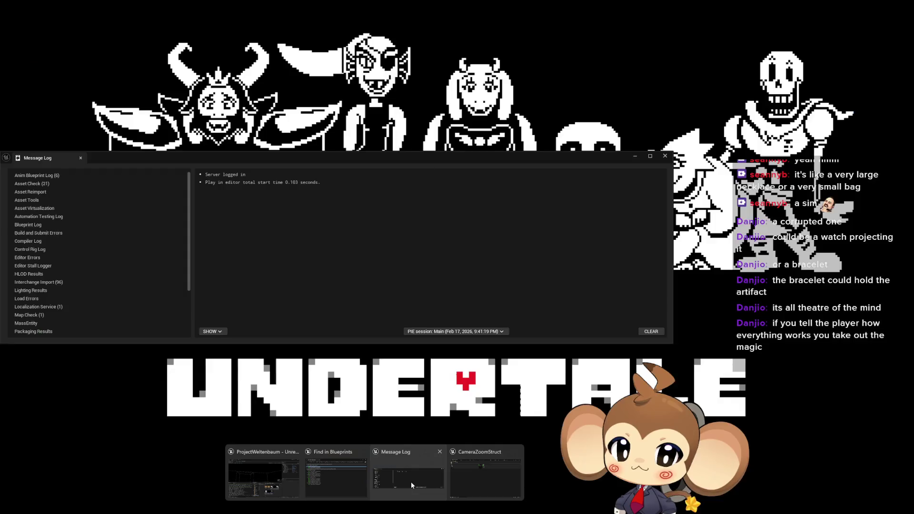
mouse_move(459, 477)
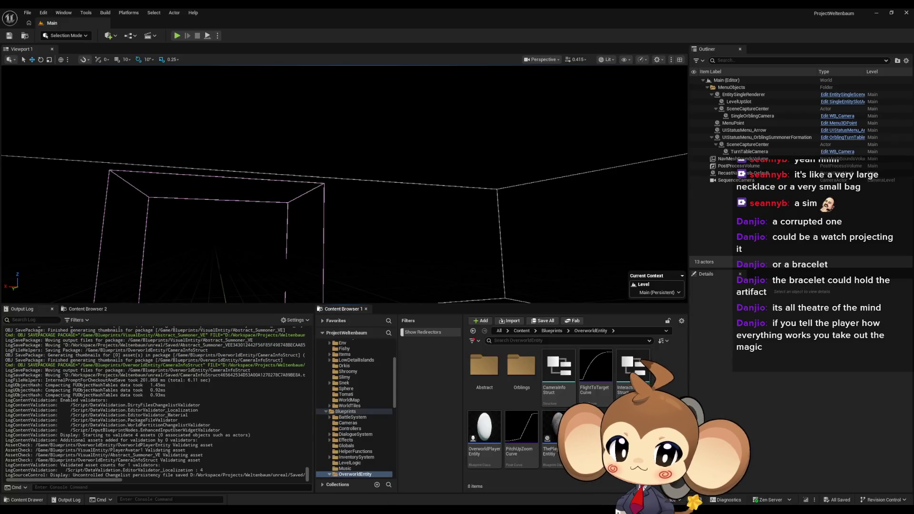
click(495, 474)
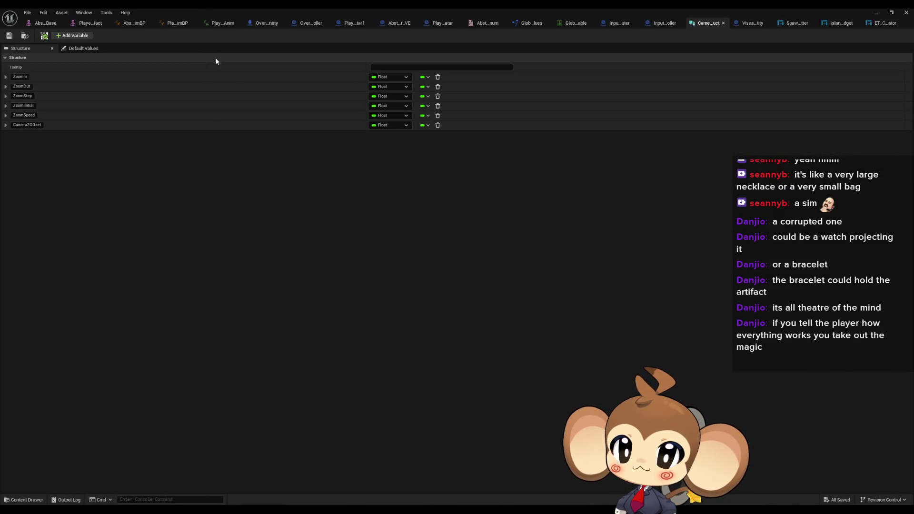
- Set ZoomLimits' Camera ZOffset return value to 100.0 and compile Abstract_Summoner_VE
click(400, 25)
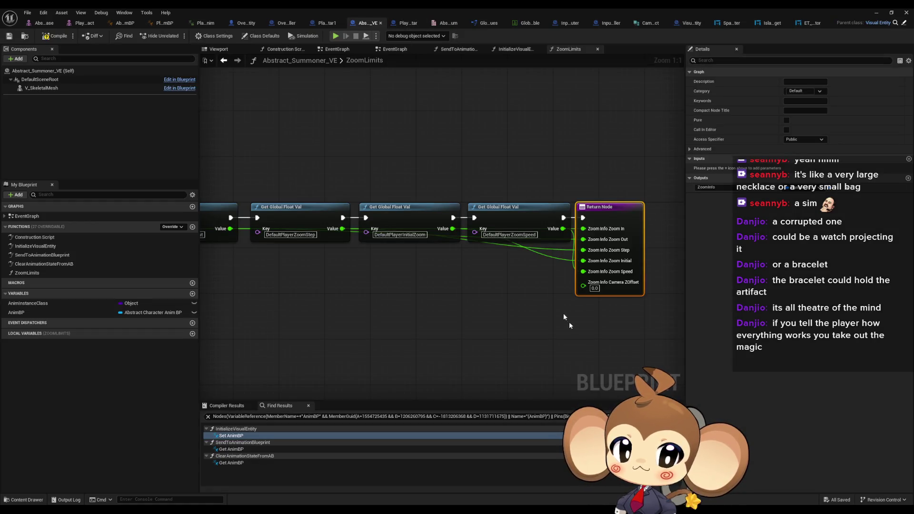
click(598, 289)
text(100)
key(Return)
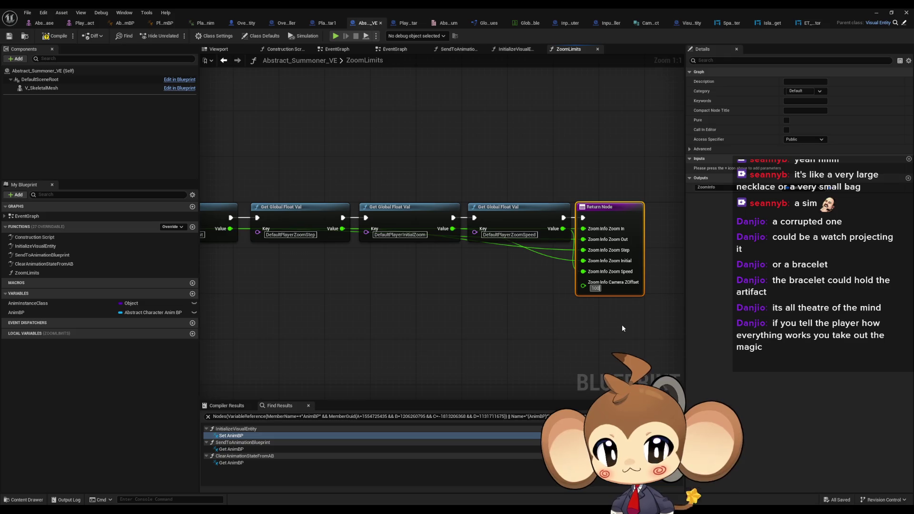
click(639, 326)
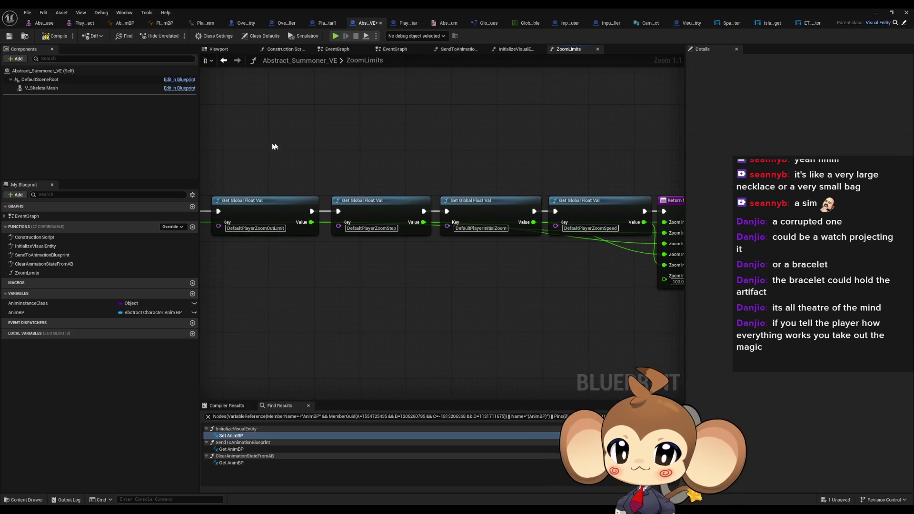
drag(271, 146, 628, 287)
mouse_move(553, 287)
mouse_down()
mouse_move(406, 271)
mouse_move(446, 274)
mouse_up()
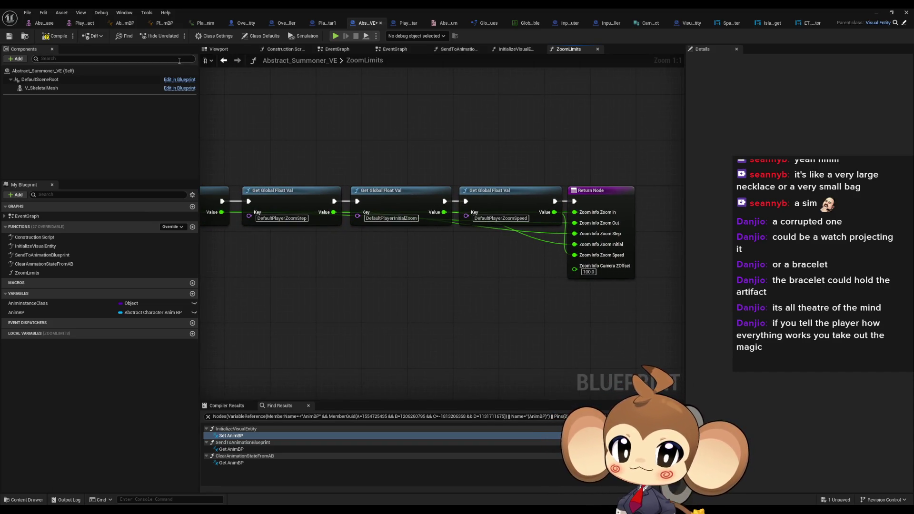
click(54, 41)
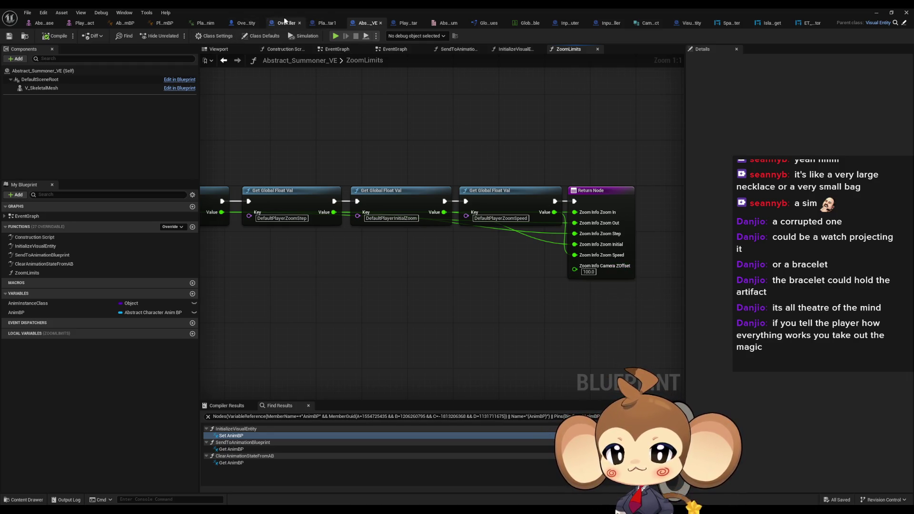
- Open OverworldPlayerEntity's InitializeThePlayer graph and select the Spring Arm reference
click(247, 23)
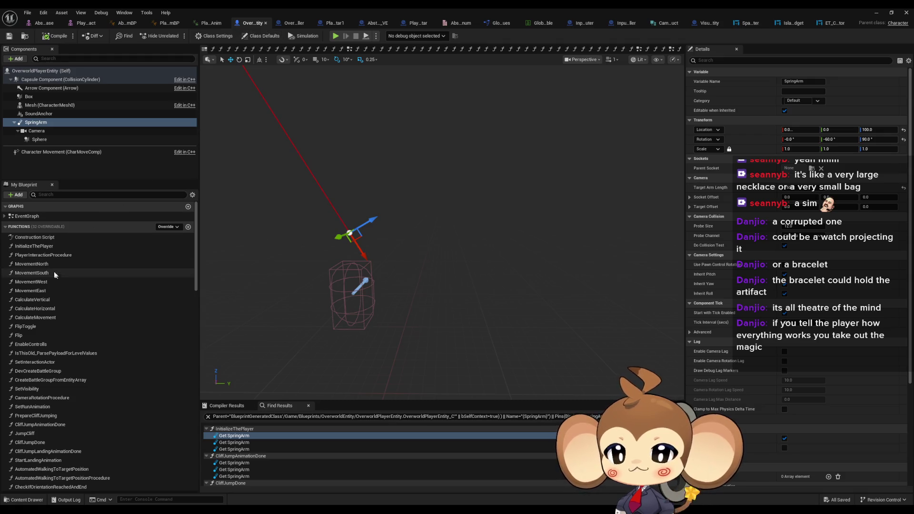
double_click(34, 247)
drag(495, 258, 427, 260)
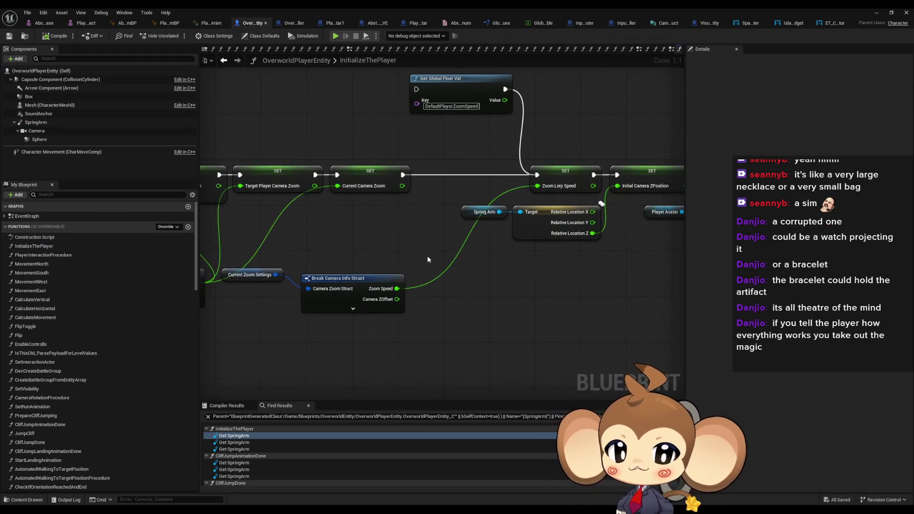
scroll(427, 259, down, 3)
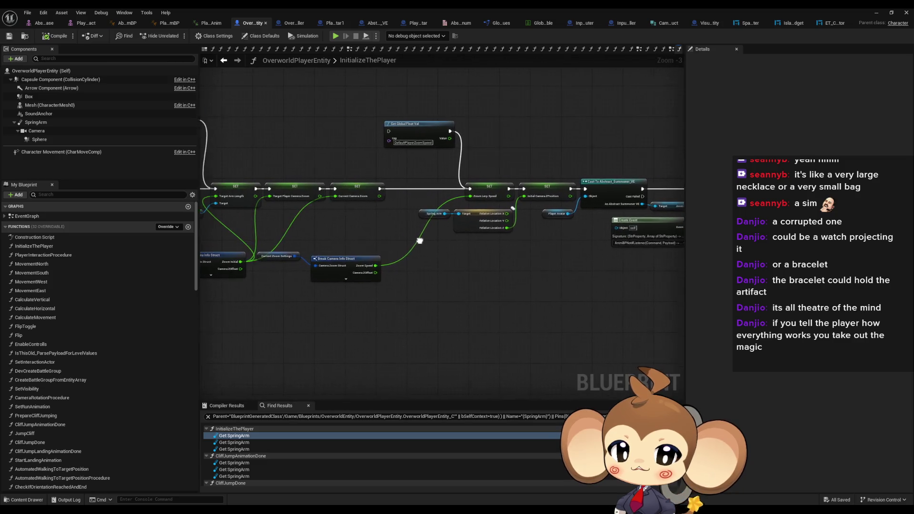
scroll(420, 240, up, 3)
click(601, 177)
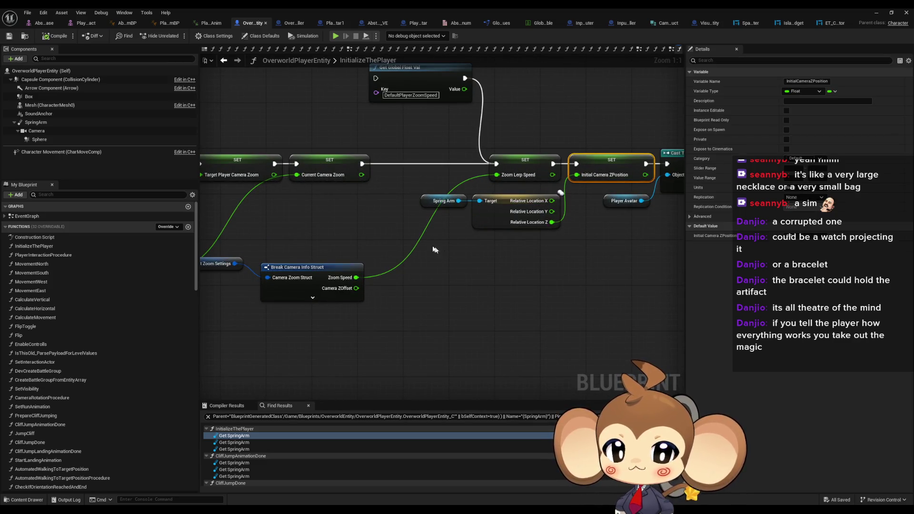
click(444, 201)
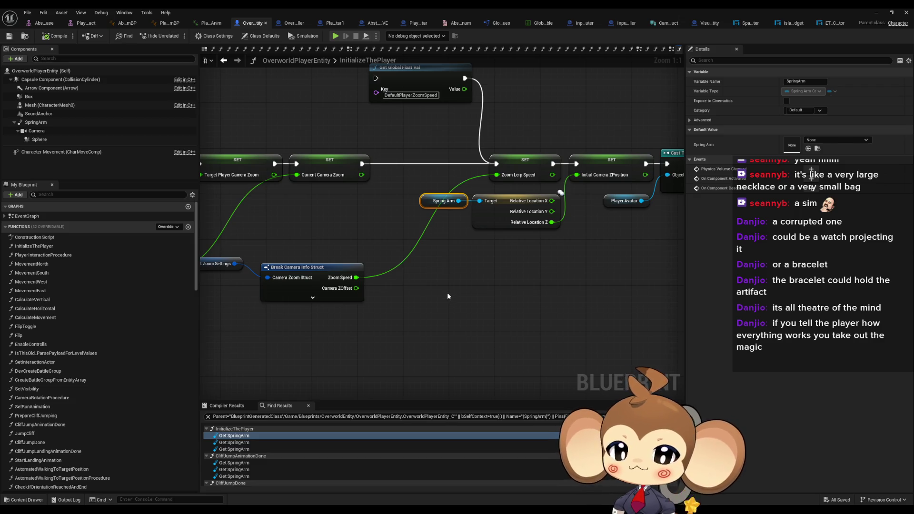
- Duplicate the Spring Arm reference and add a Set Relative Location node from it
key(ctrl+d)
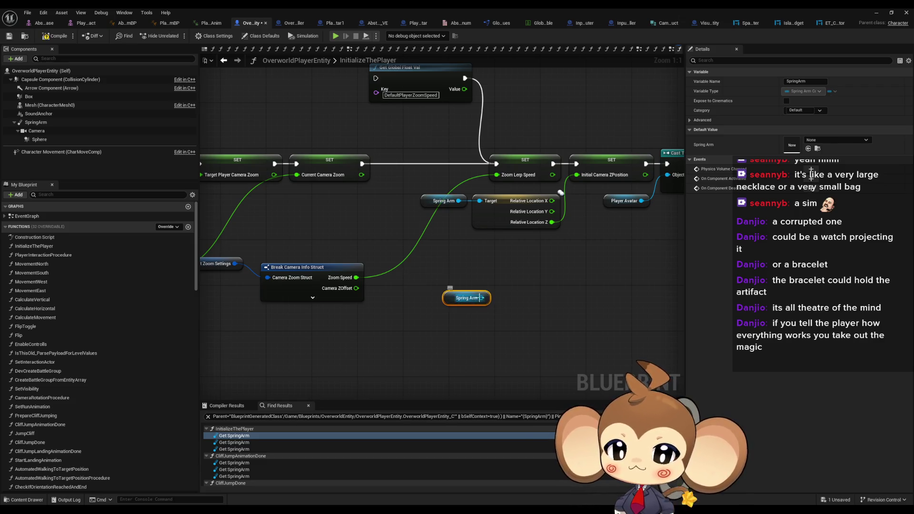
drag(481, 298, 522, 302)
text(set)
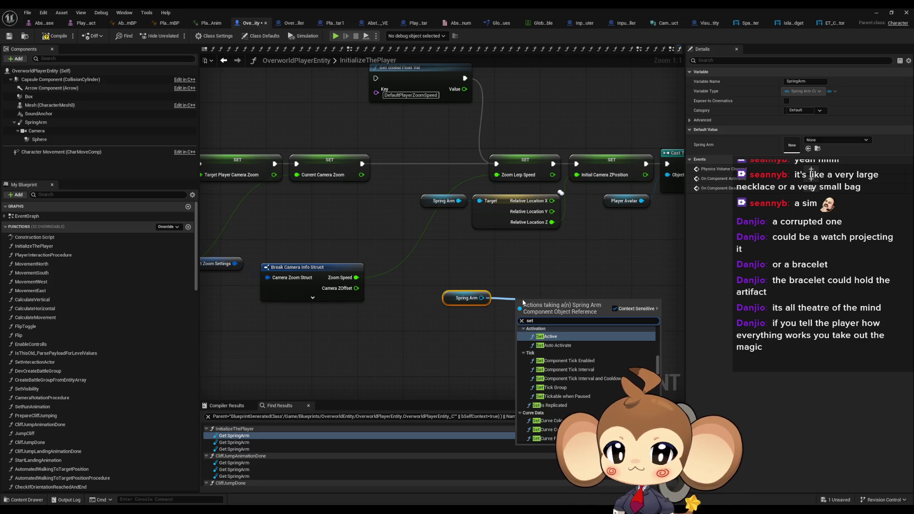
text( rel l)
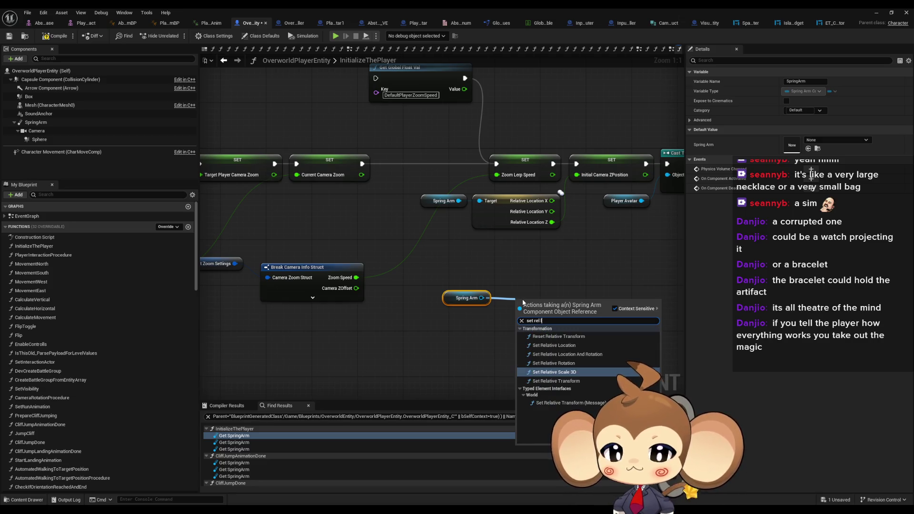
text(oc)
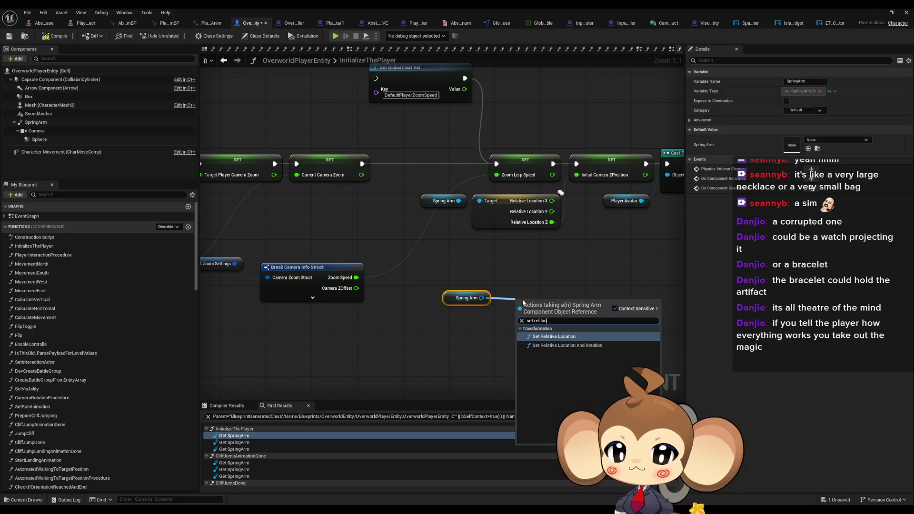
key(Return)
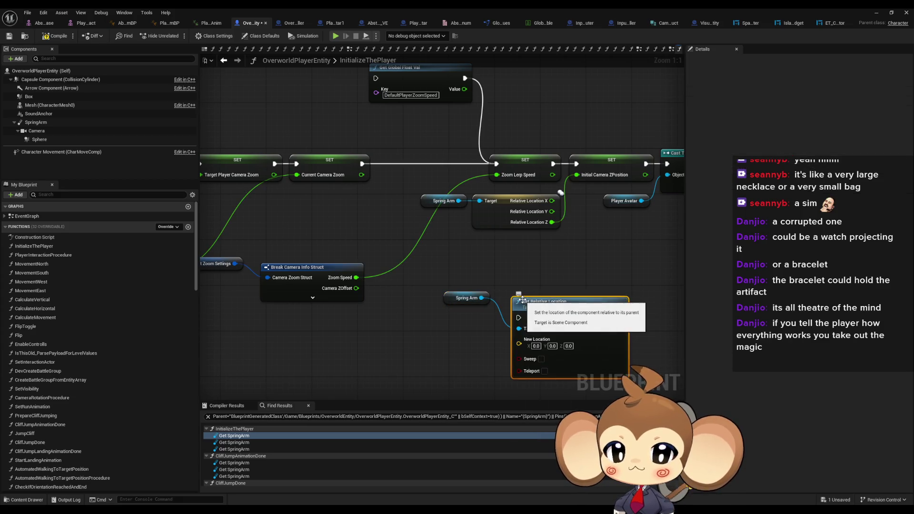
drag(526, 349, 538, 298)
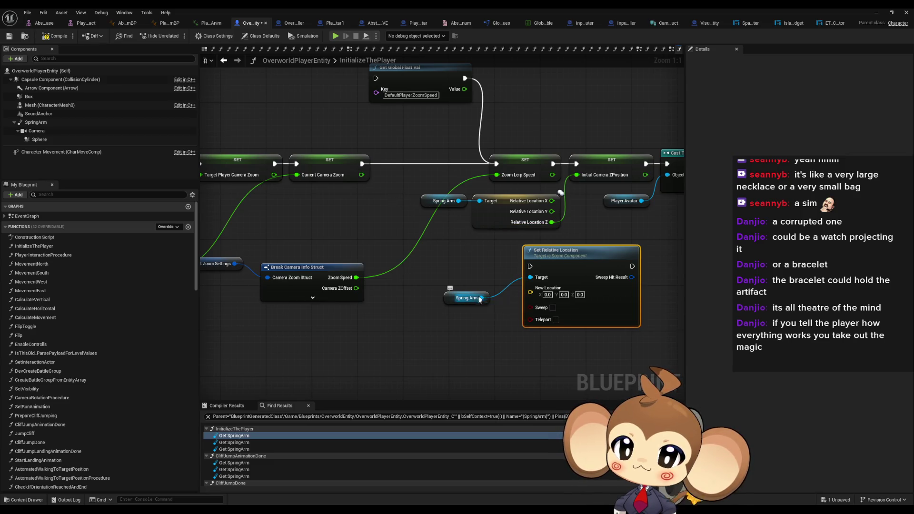
- Search for a relative location getter from the Spring Arm, then dismiss the search
drag(481, 298, 486, 334)
text(rel set lo)
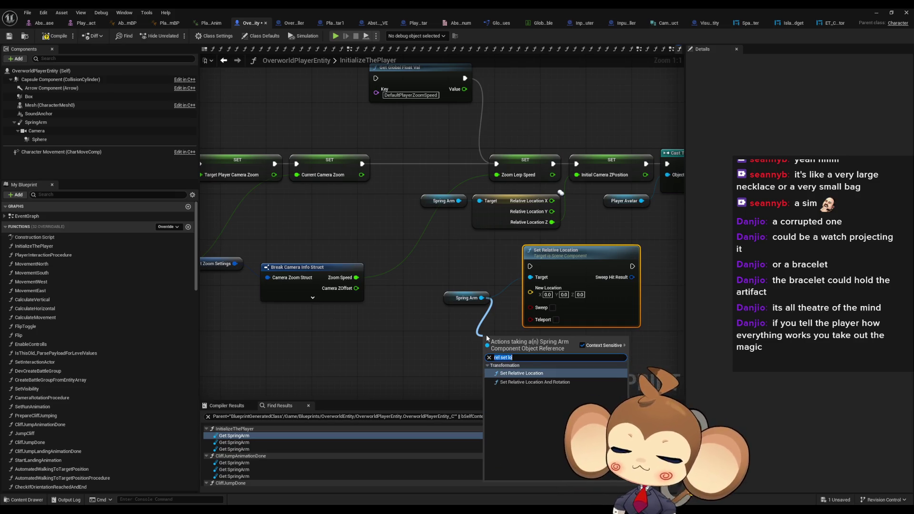
key(ctrl+a)
text(get relk)
key(BackSpace)
key(BackSpace)
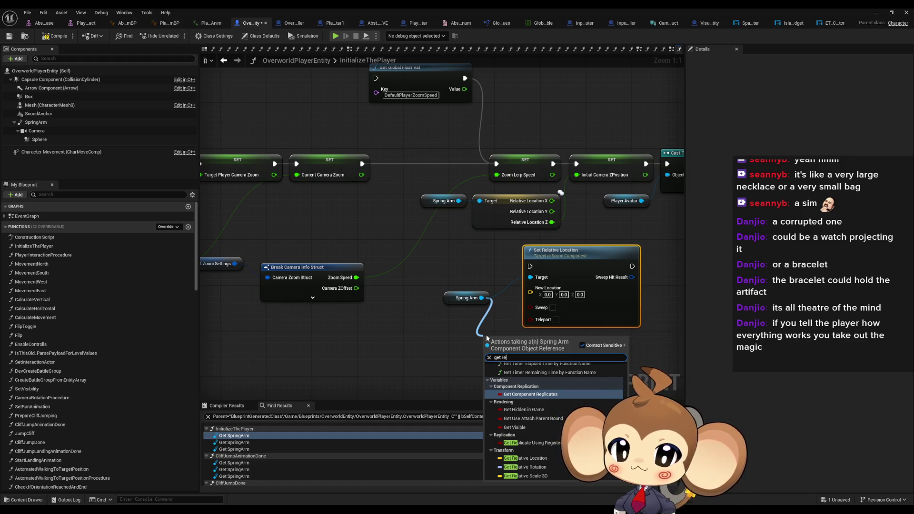
click(441, 318)
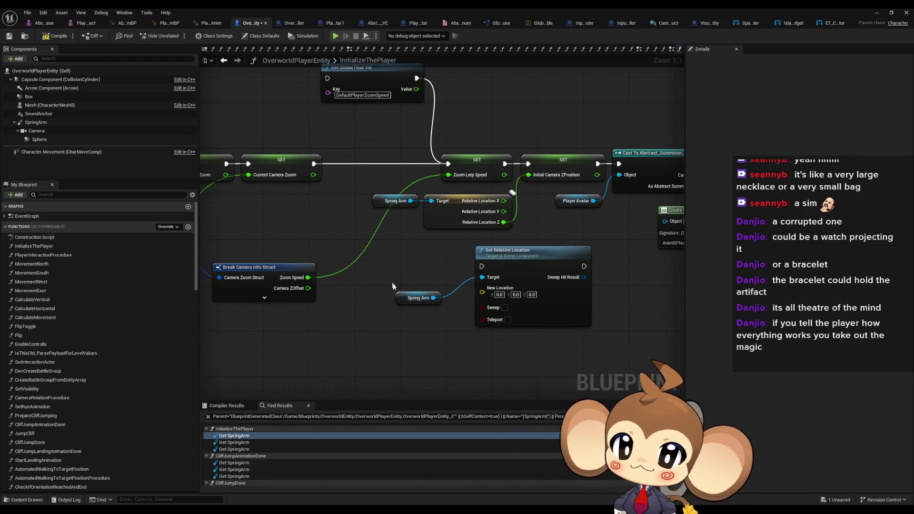
- Copy Spring Arm with Get Relative Location, split New Location, and wire relative X and Y
click(407, 301)
drag(407, 300, 429, 278)
drag(376, 208, 428, 211)
key(ctrl+c)
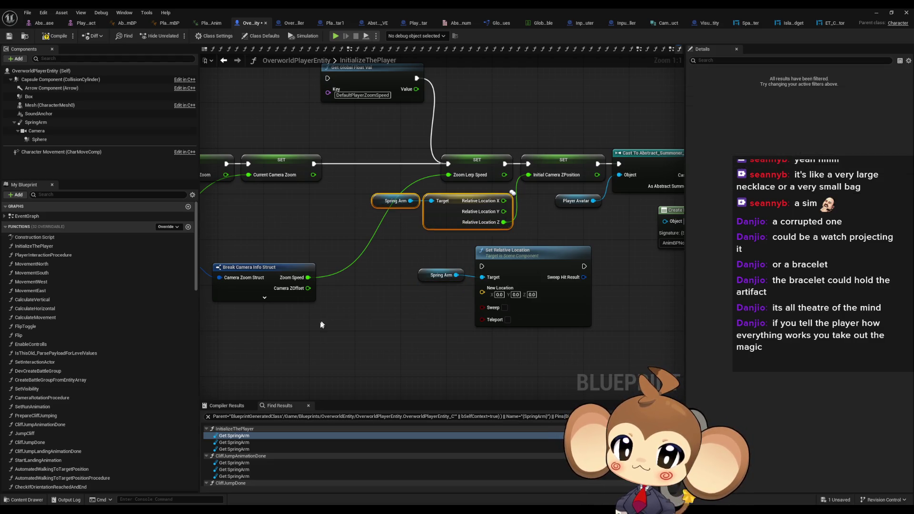
key(ctrl+v)
right_click(482, 292)
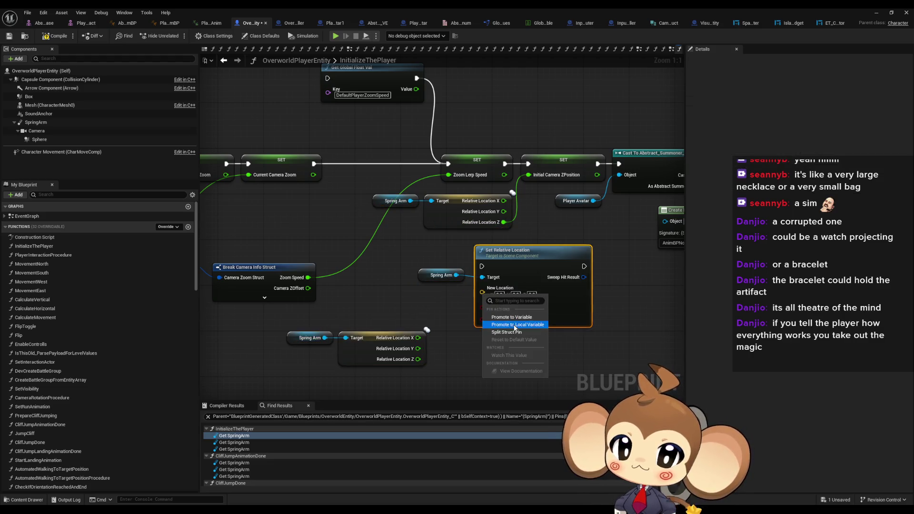
click(515, 333)
mouse_move(418, 337)
mouse_down()
mouse_move(482, 288)
mouse_move(482, 298)
mouse_up()
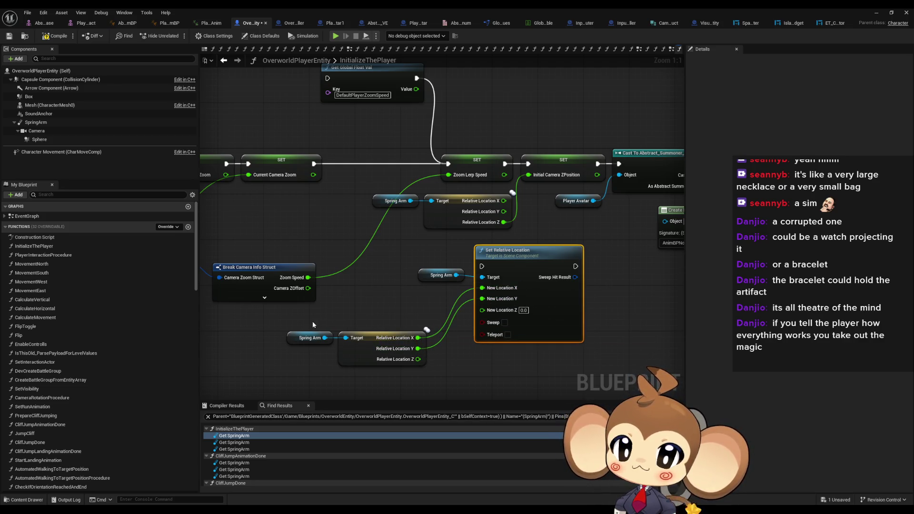
- Move the copied nodes beside the setter and duplicate Current Zoom Settings with its break node
drag(313, 321, 429, 369)
drag(362, 338, 391, 321)
click(359, 294)
drag(359, 294, 531, 299)
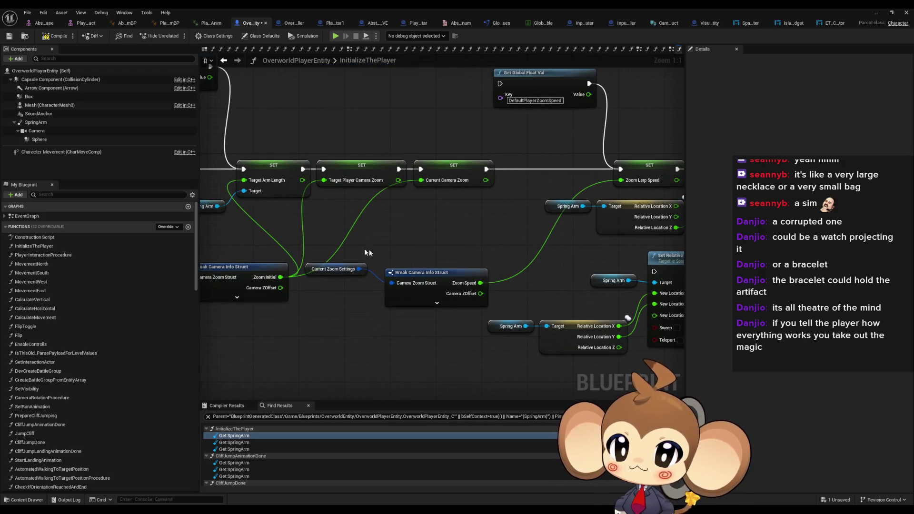
mouse_move(367, 253)
mouse_down()
mouse_move(400, 305)
mouse_move(416, 366)
mouse_up()
key(ctrl+c)
key(ctrl+v)
drag(363, 375, 304, 295)
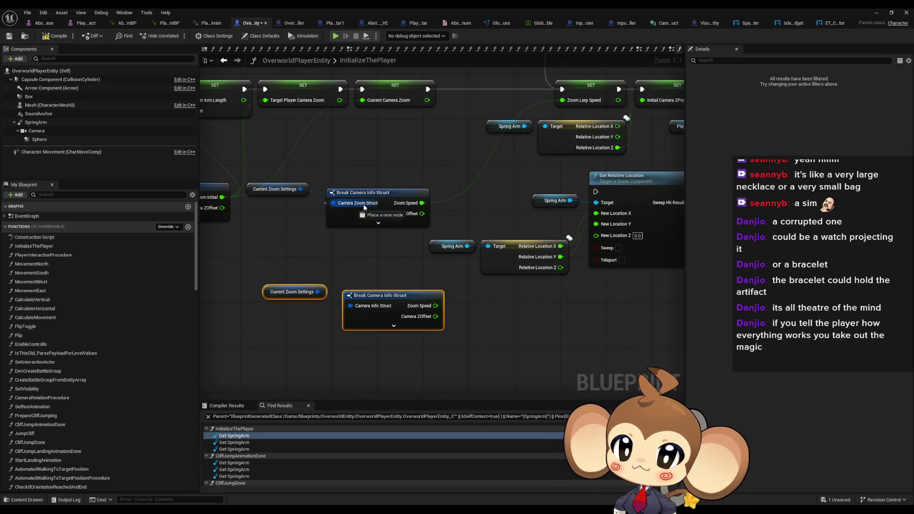
- Hide Zoom Speed on the duplicate break node and wire Camera ZOffset into New Location Z
click(409, 308)
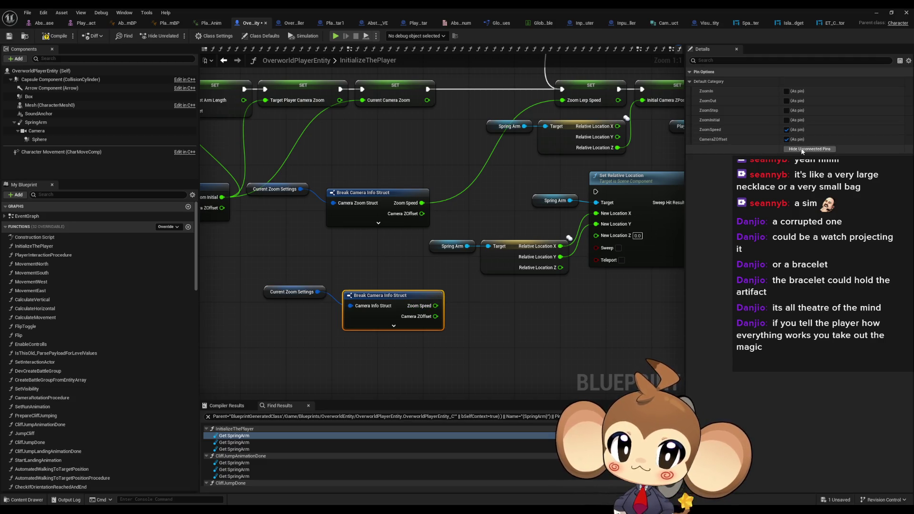
click(787, 129)
mouse_move(435, 306)
mouse_down()
mouse_move(459, 316)
mouse_move(596, 235)
mouse_up()
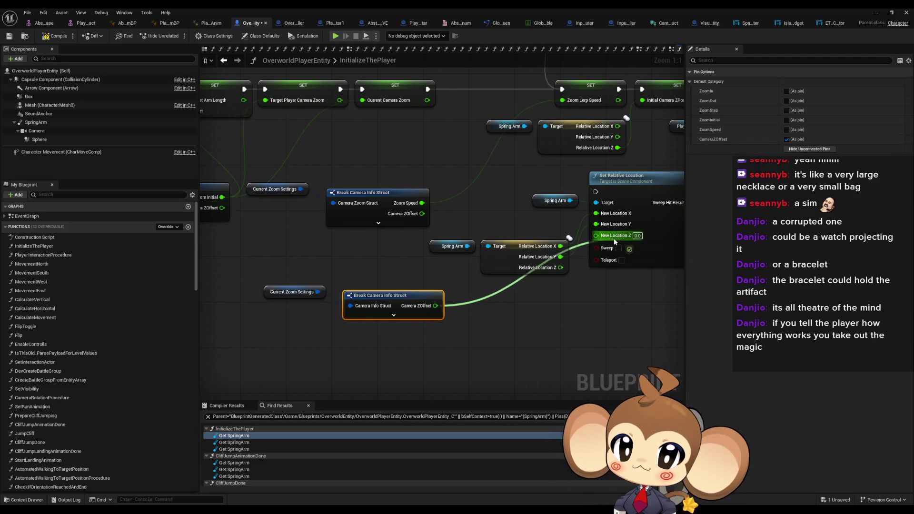
click(292, 292)
ctrl+click(374, 295)
drag(374, 295, 509, 299)
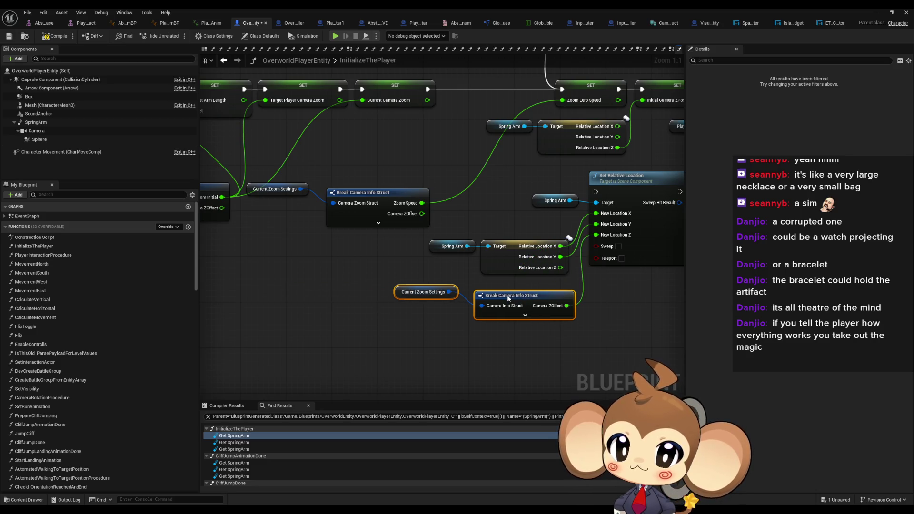
click(419, 292)
scroll(136, 442, down, 15)
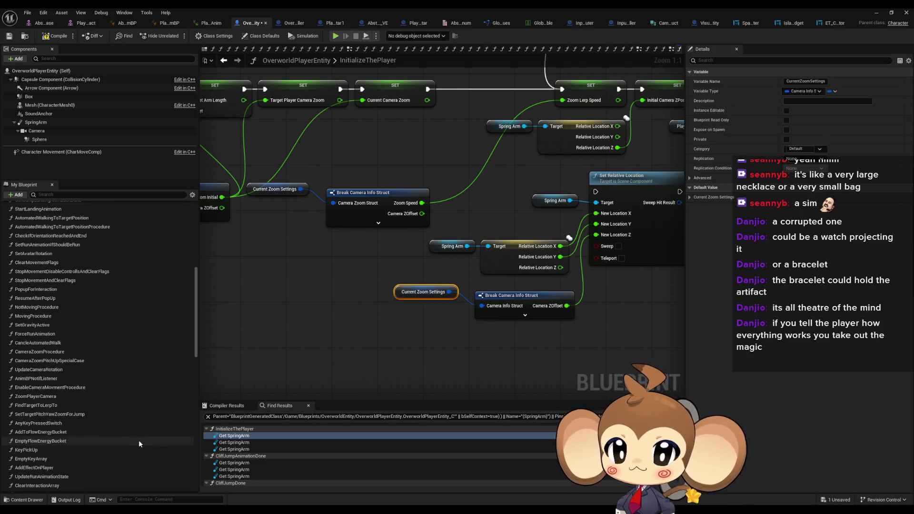
scroll(136, 441, down, 10)
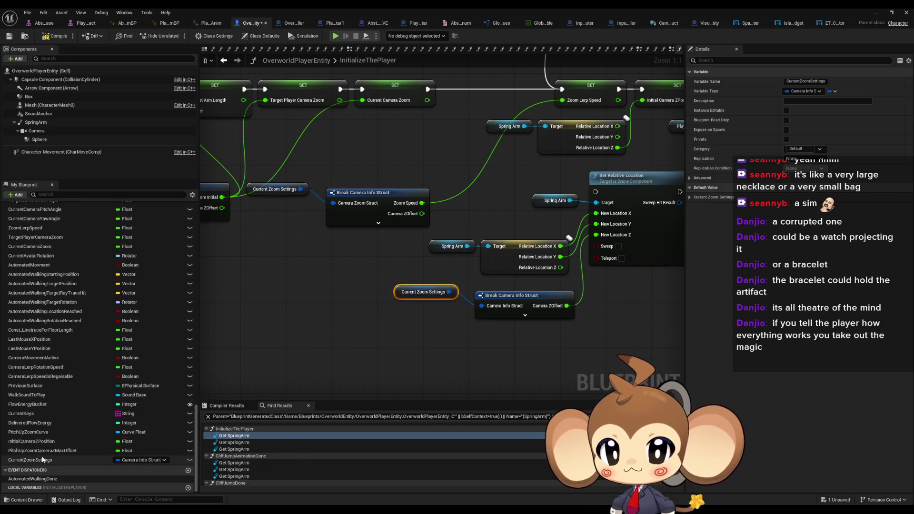
- Rename the CurrentZoomSettings variable to CurrentSettingsInfo
click(137, 460)
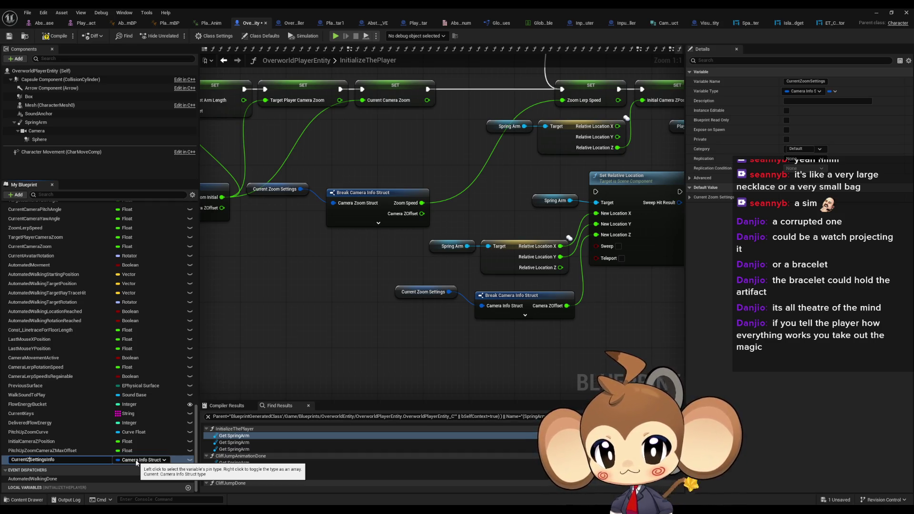
key(BackSpace)
key(Return)
- Connect Camera ZOffset to Initial Camera ZPosition and chain that SET into Set Relative Location
click(494, 310)
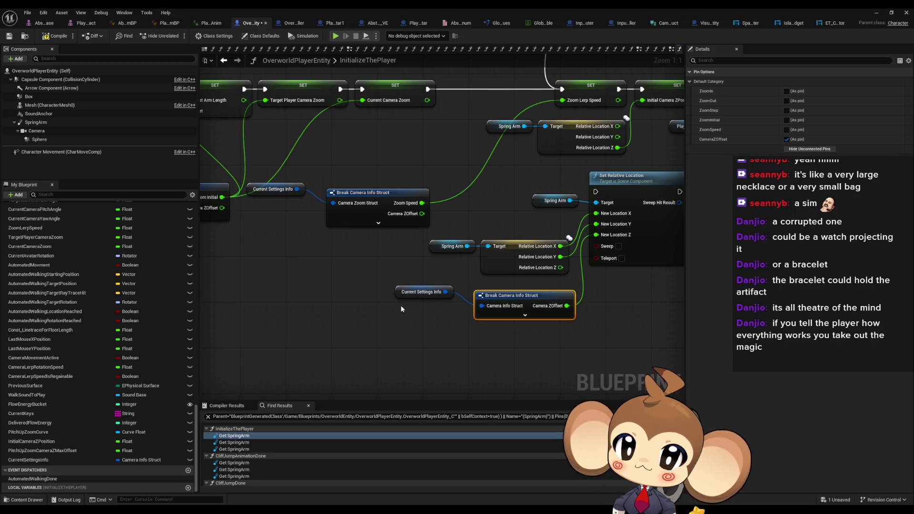
click(421, 292)
drag(421, 292, 242, 374)
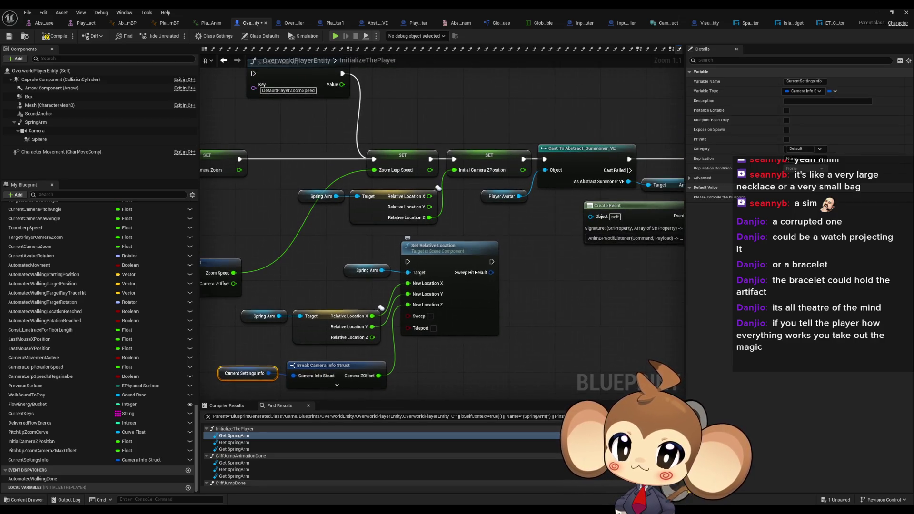
mouse_move(319, 382)
mouse_down()
mouse_move(326, 394)
mouse_move(333, 370)
mouse_up()
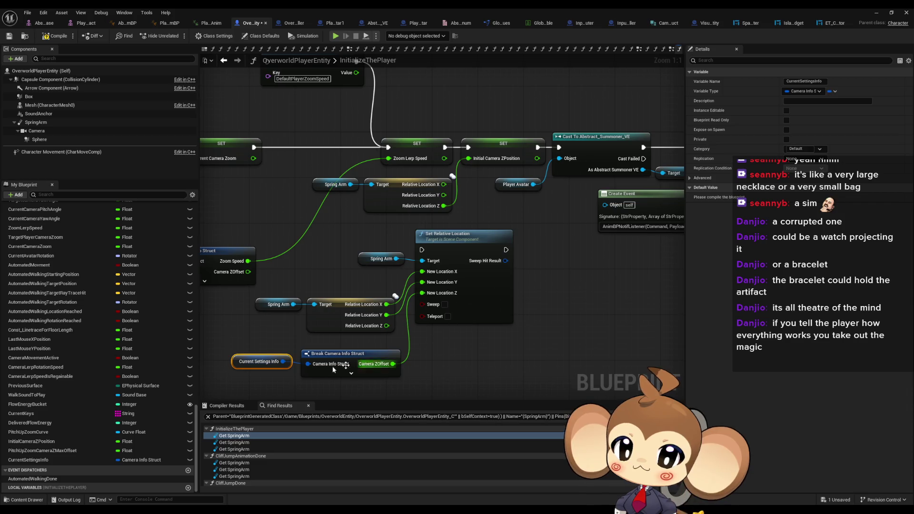
drag(392, 364, 469, 159)
mouse_move(506, 250)
mouse_down()
mouse_move(457, 155)
mouse_move(445, 151)
mouse_move(468, 148)
mouse_move(409, 251)
mouse_move(446, 147)
mouse_up()
click(409, 251)
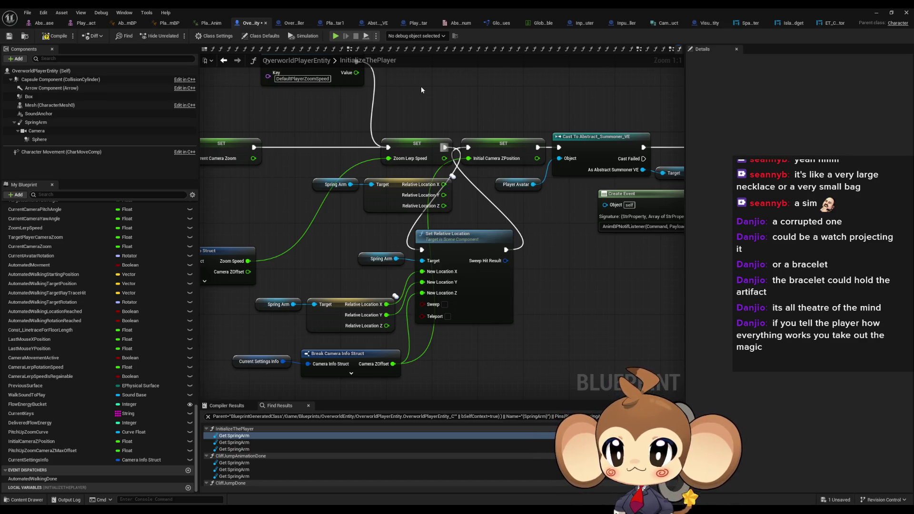
click(343, 25)
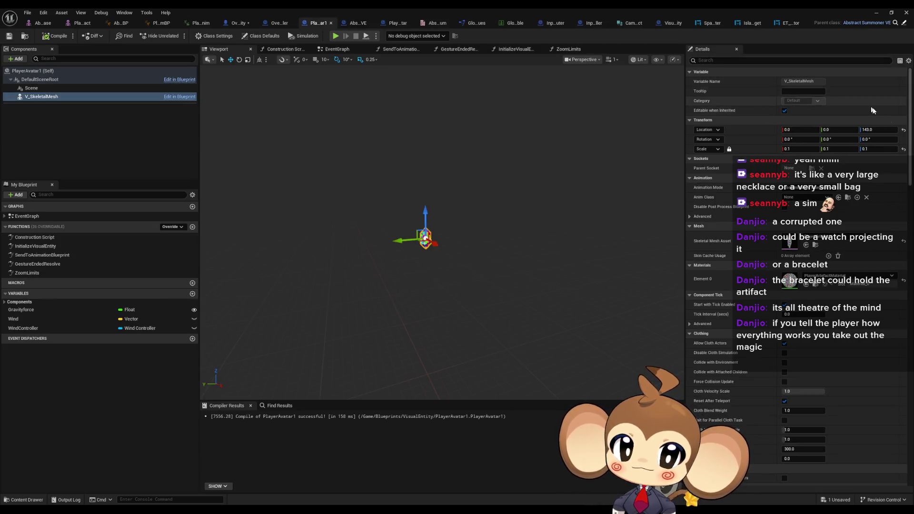
click(878, 130)
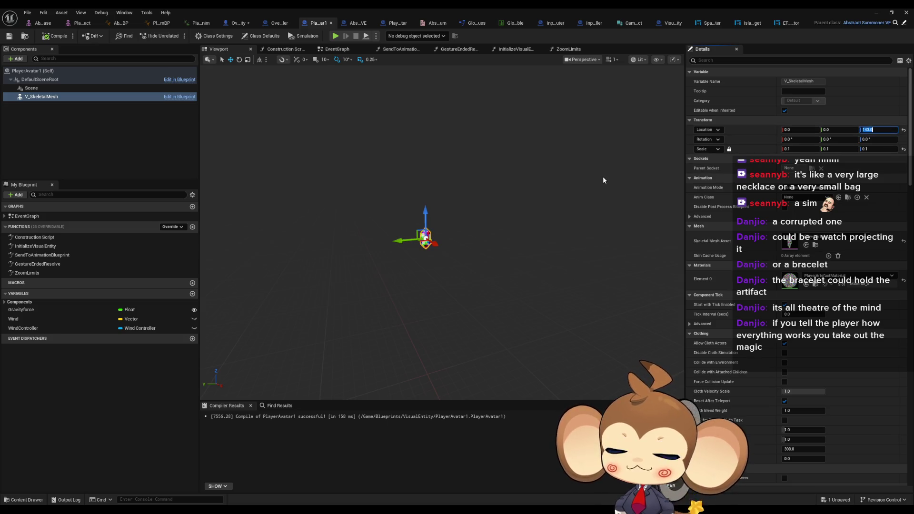
text(50)
key(Return)
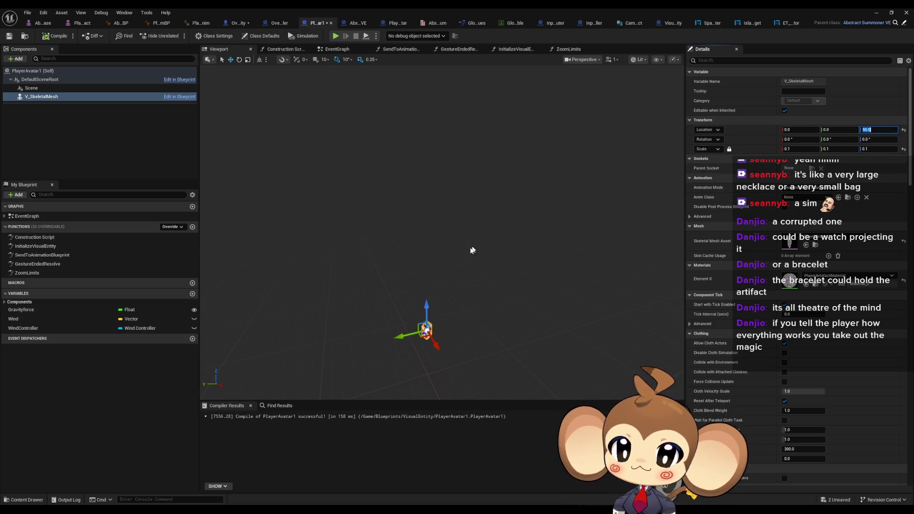
drag(474, 251, 474, 324)
key(f)
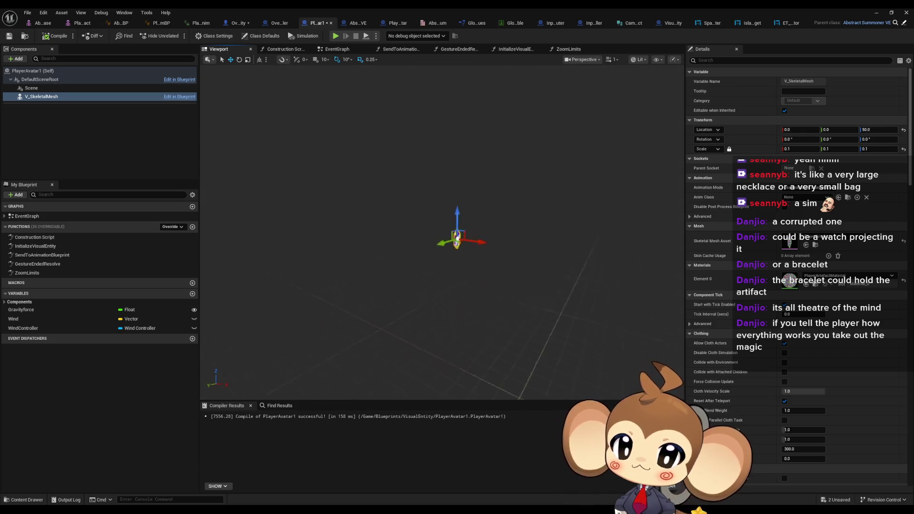
mouse_move(468, 254)
mouse_down()
mouse_move(469, 221)
mouse_move(463, 241)
mouse_up()
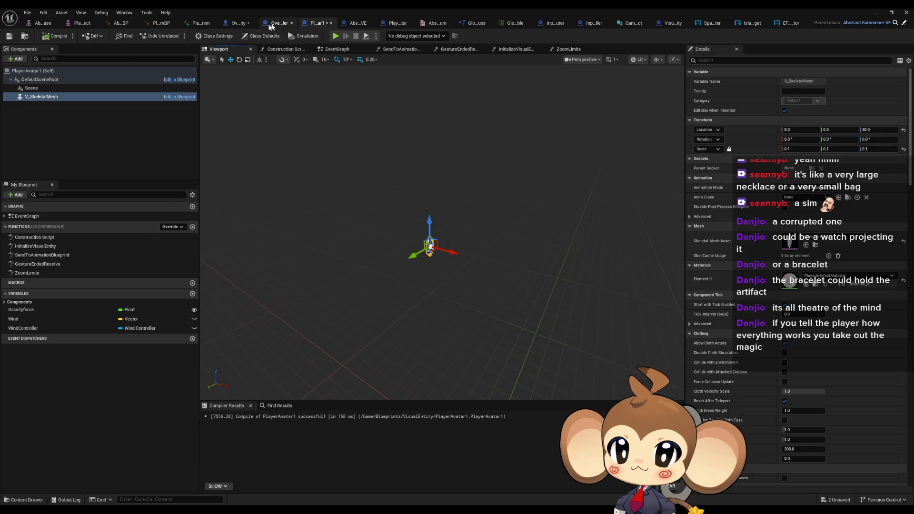
click(237, 27)
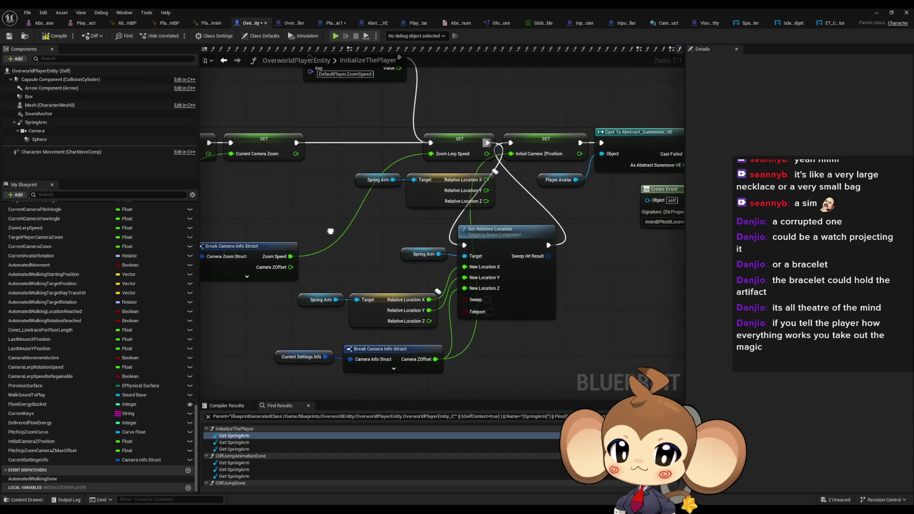
click(336, 22)
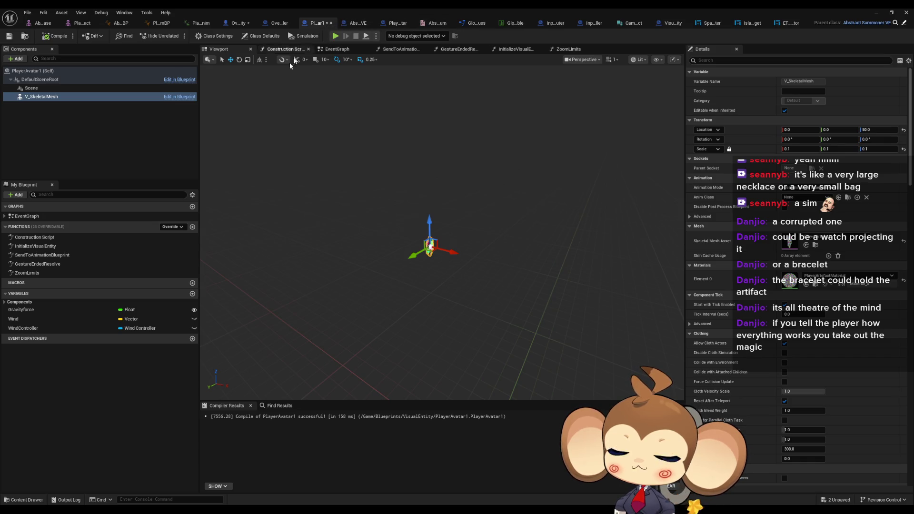
- Set the ZoomLimits return Camera ZOffset to 50, then compile and save PlayerAvatar1
double_click(33, 273)
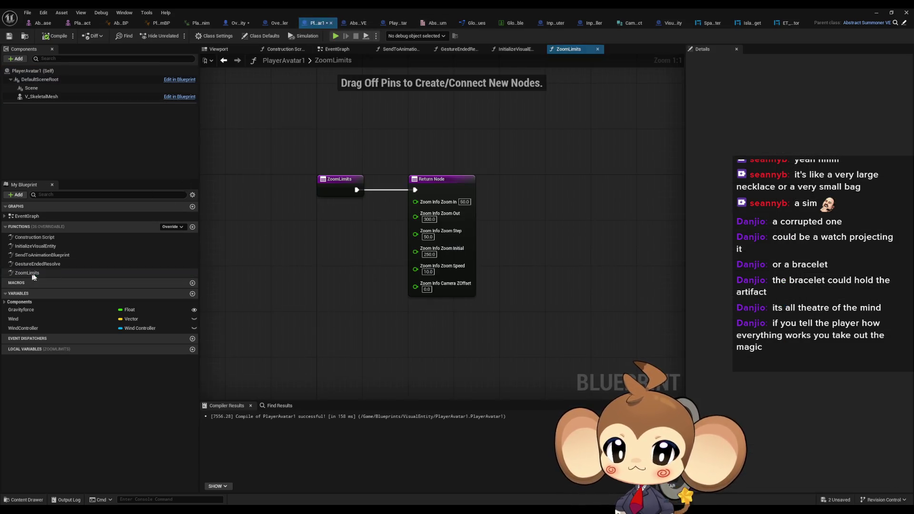
click(427, 288)
text(50)
key(Return)
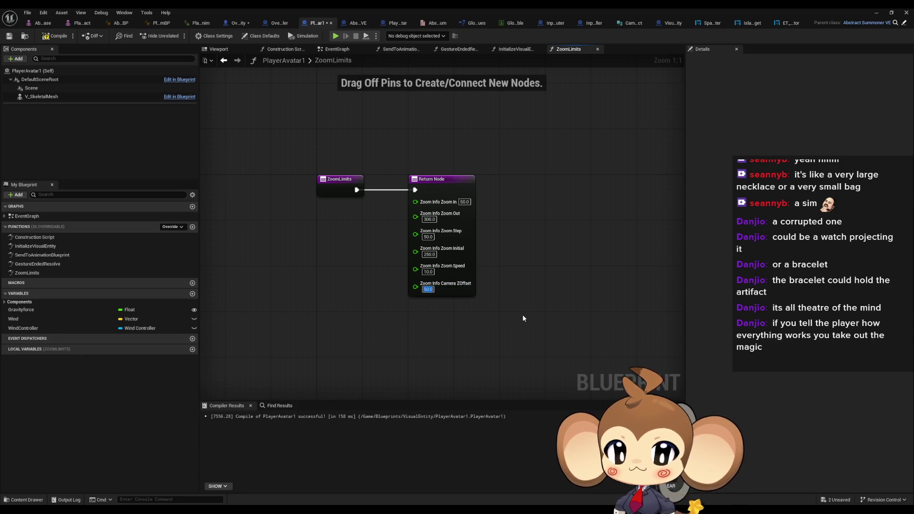
click(563, 293)
key(F7)
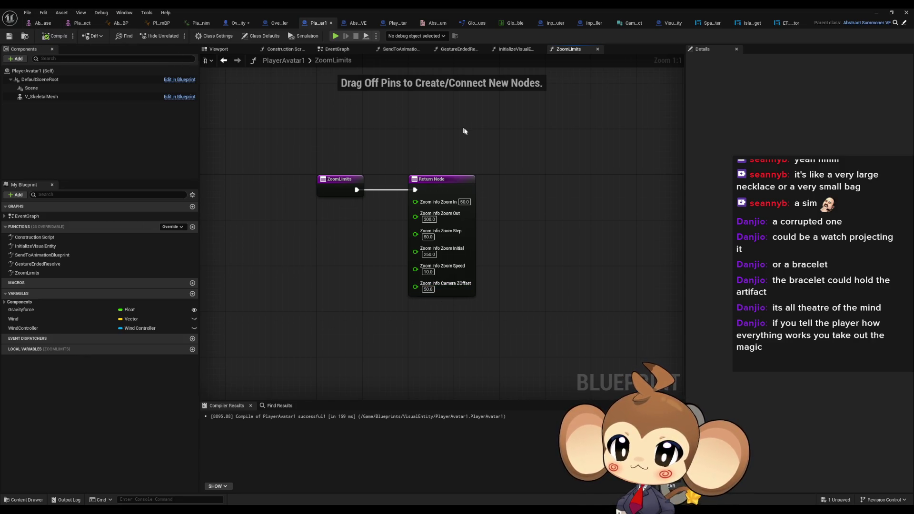
click(238, 22)
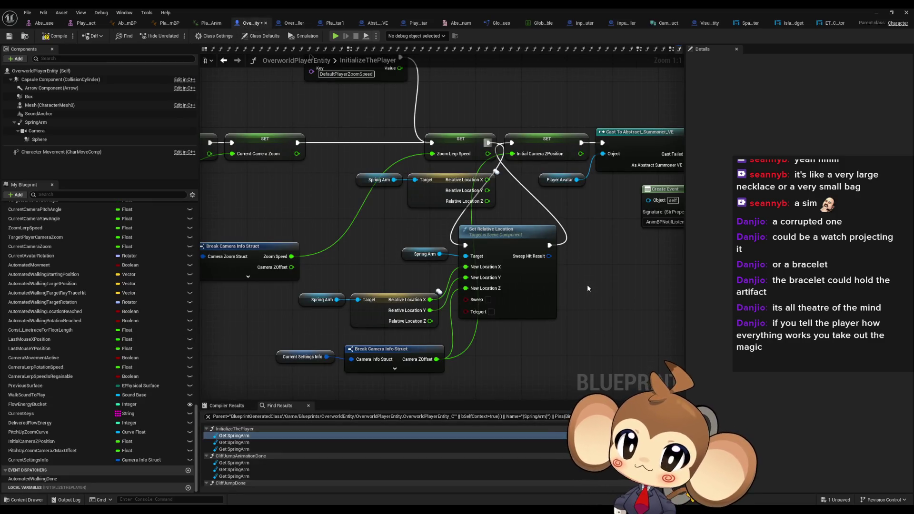
click(876, 12)
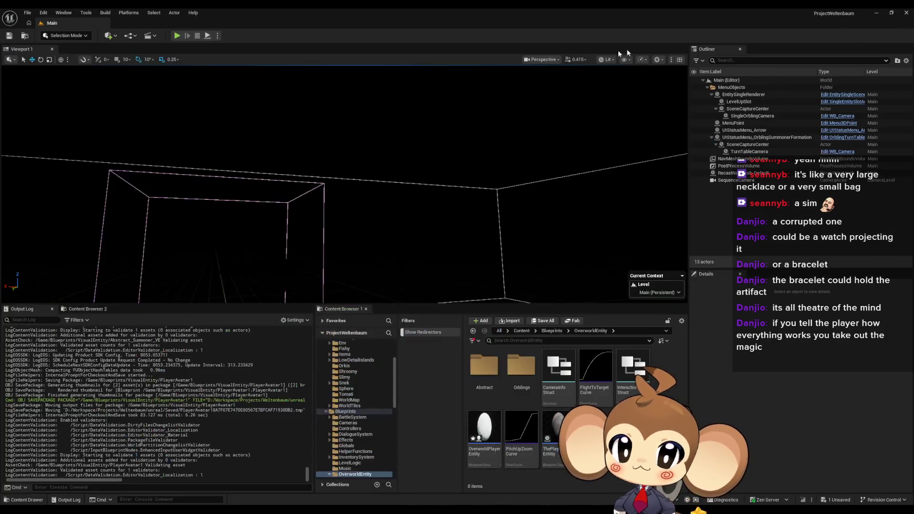
click(176, 36)
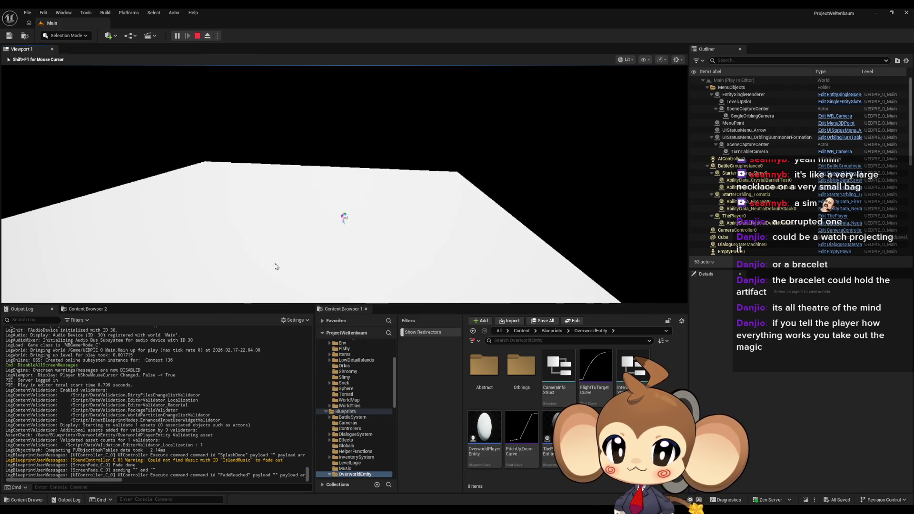
click(195, 37)
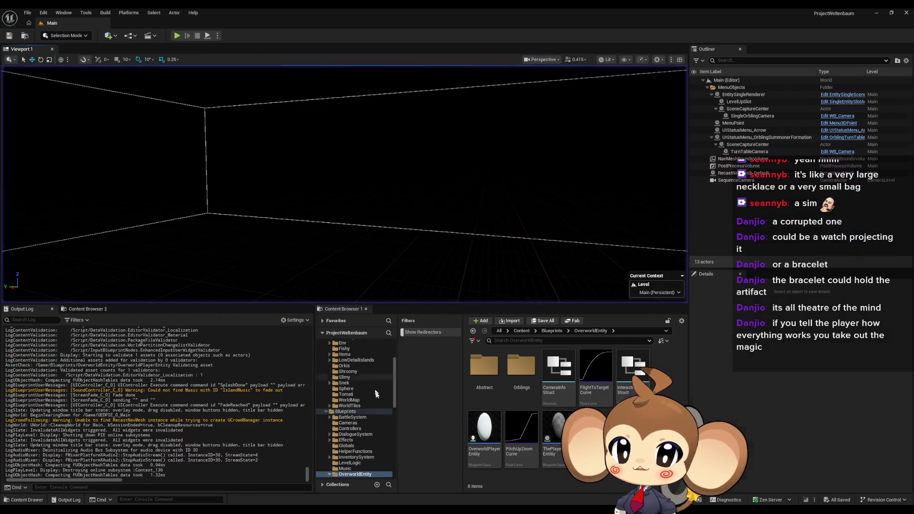
mouse_move(428, 481)
click(476, 470)
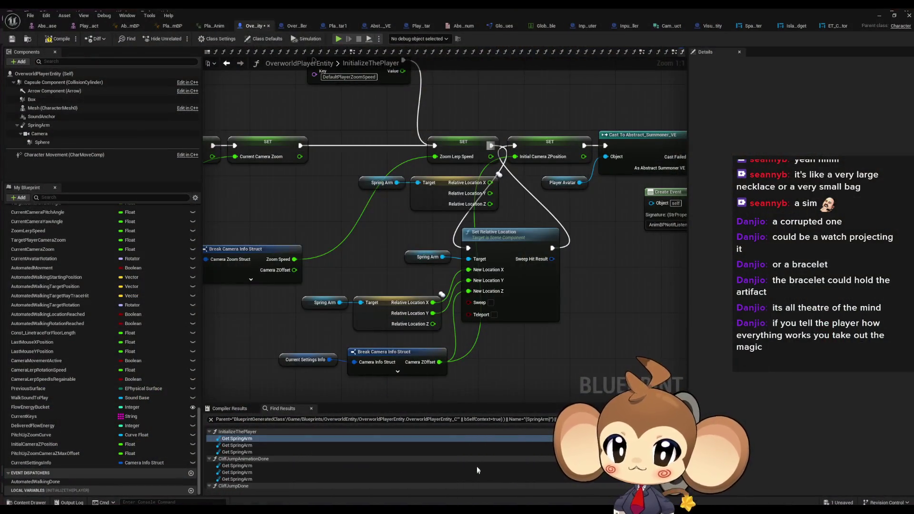
- Change the ZoomLimits Camera ZOffset to 0.0 and run a quick play test with it
click(354, 23)
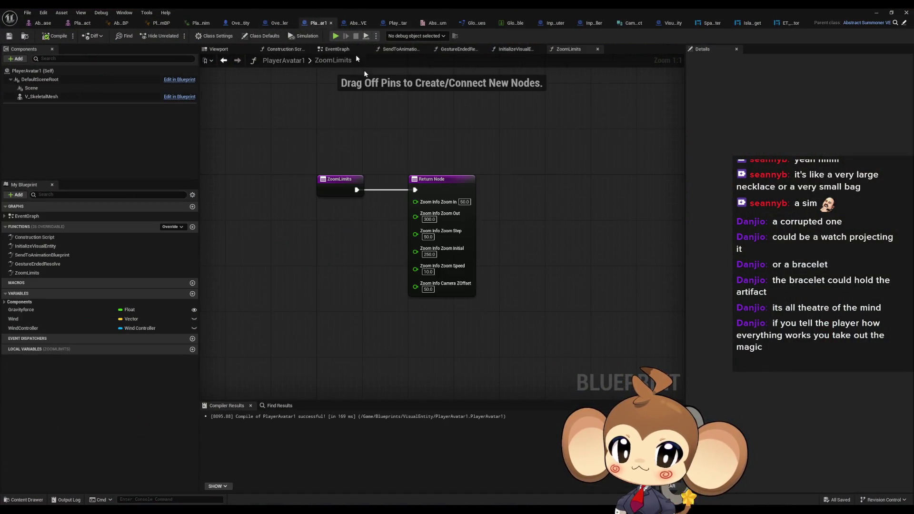
click(429, 289)
text(0)
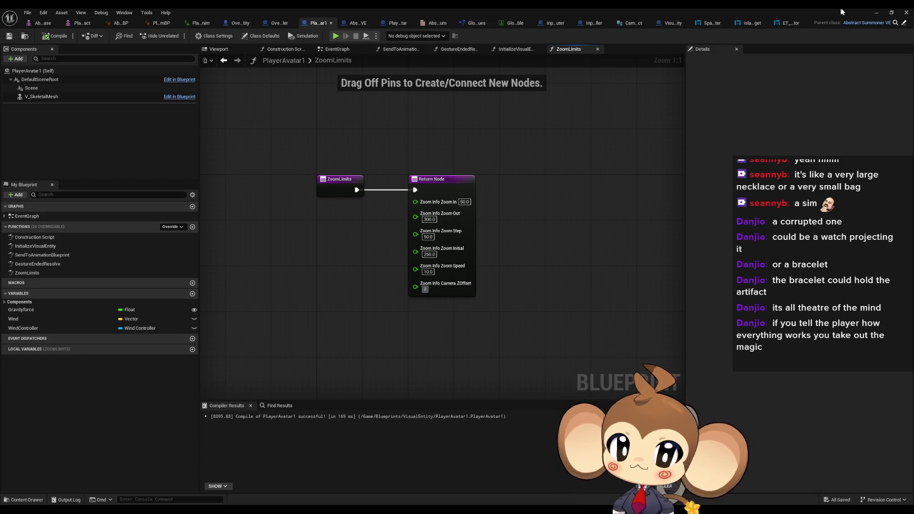
click(876, 13)
click(177, 36)
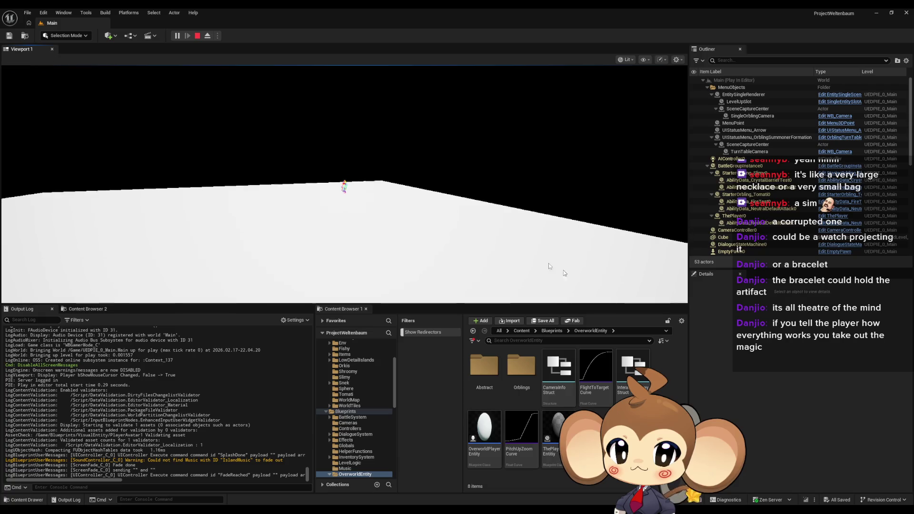
click(198, 39)
mouse_move(374, 507)
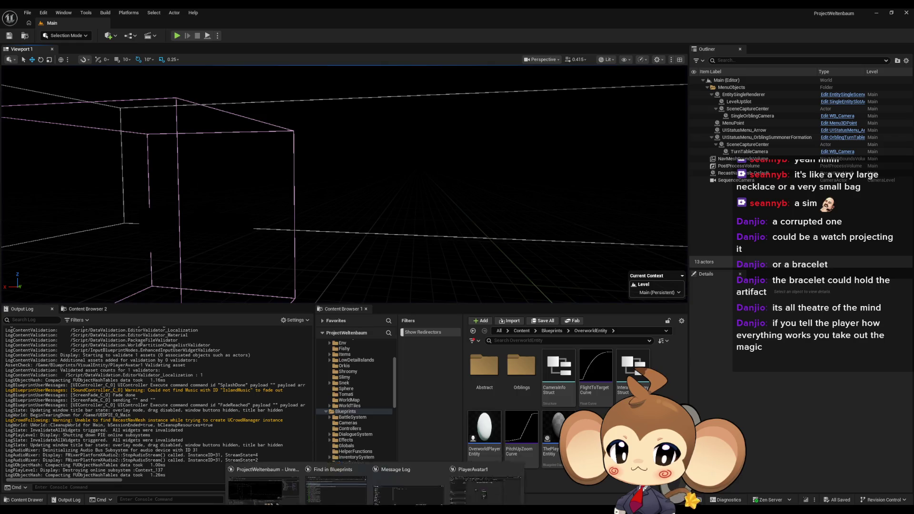
click(469, 473)
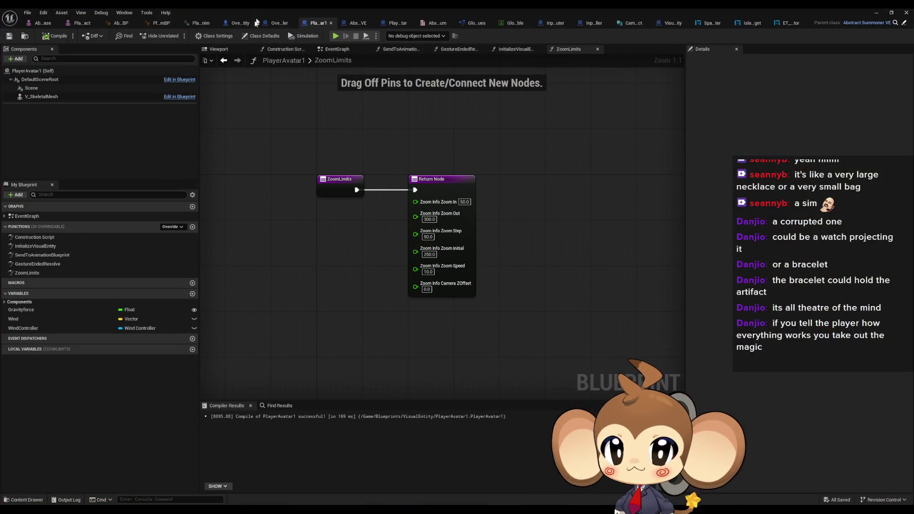
- Find the references to the InitializeThePlayer event in OverworldPlayerEntity
click(241, 23)
scroll(313, 225, down, 5)
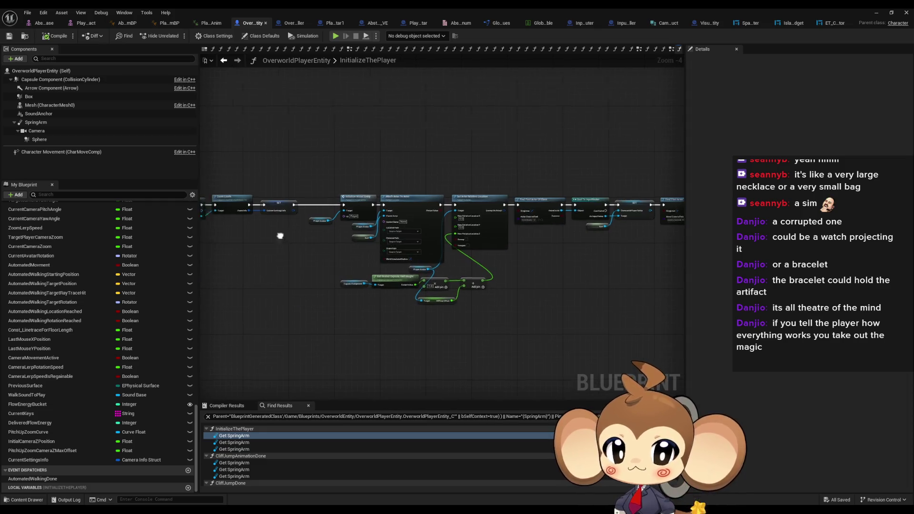
scroll(280, 241, up, 4)
drag(408, 235, 792, 241)
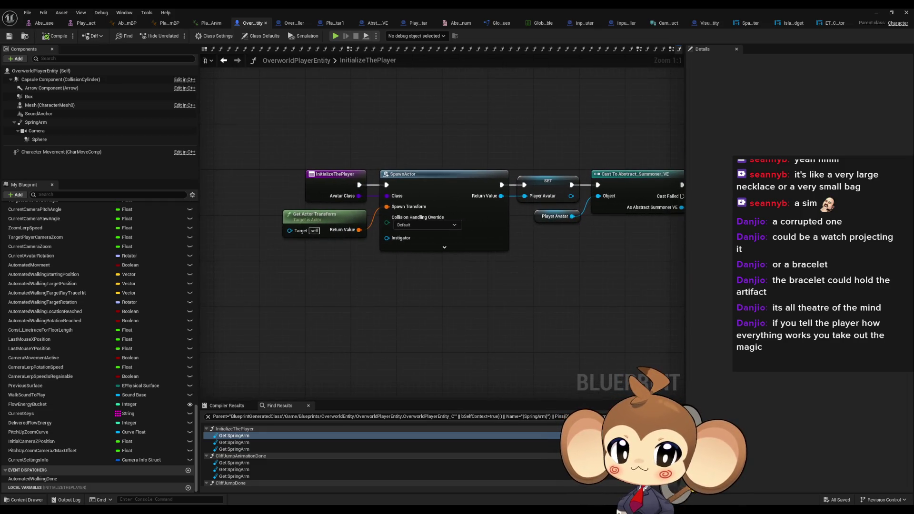
right_click(333, 183)
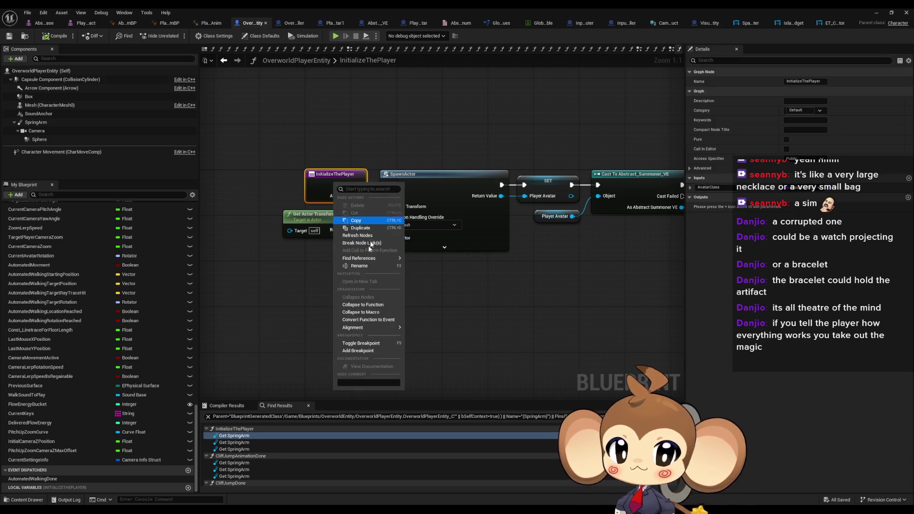
mouse_move(356, 259)
click(433, 284)
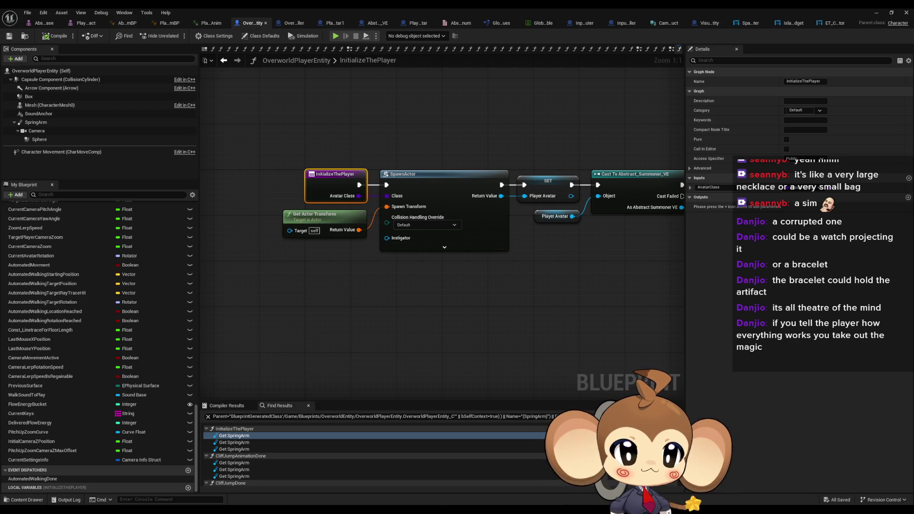
- Set CreatePlayer's Avatar Class to Player Avatar in OverworldController
click(293, 22)
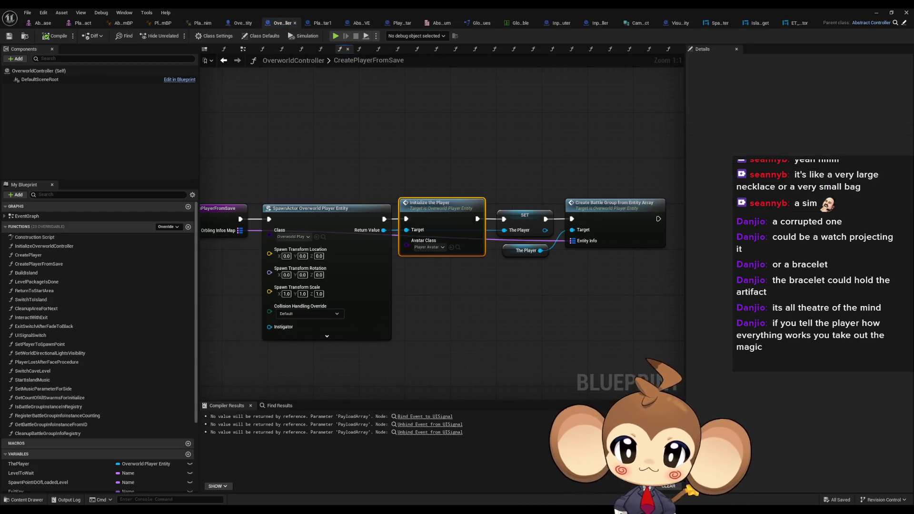
click(445, 248)
text(er av)
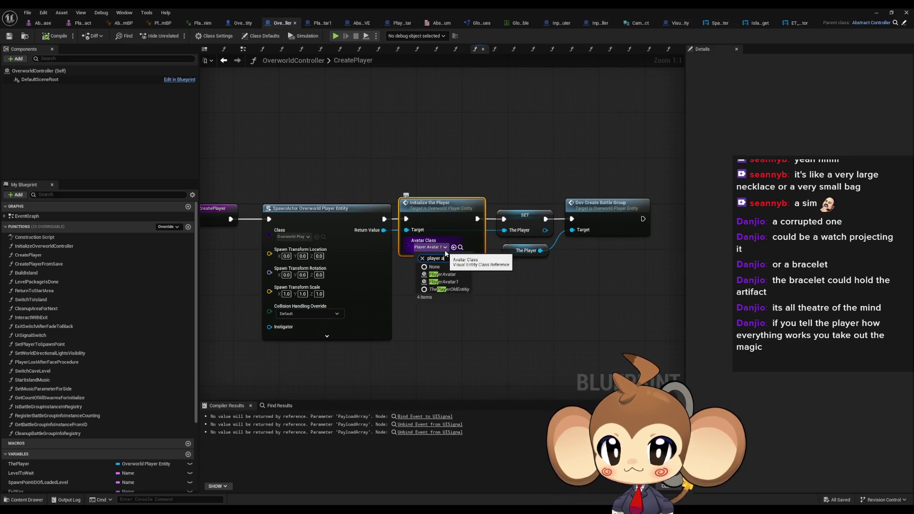
click(451, 275)
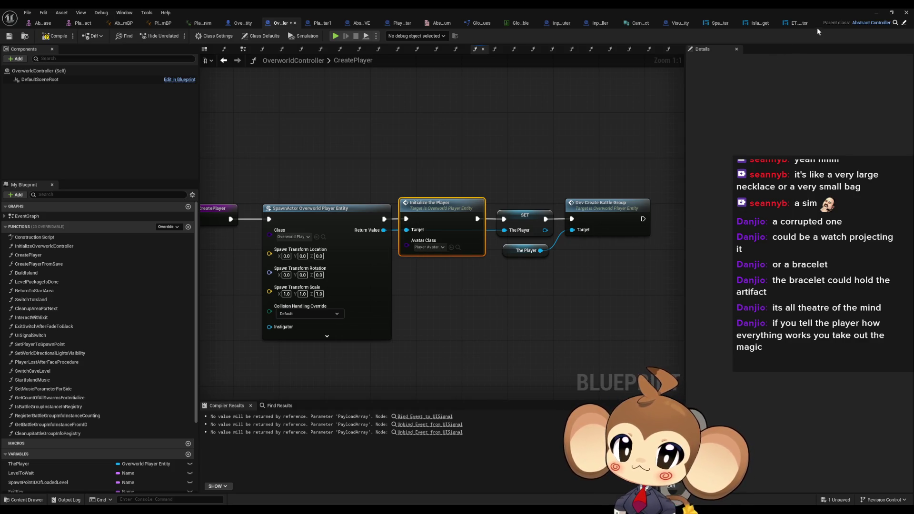
- Playtest the level with the new Player Avatar character, then stop
click(881, 14)
click(177, 37)
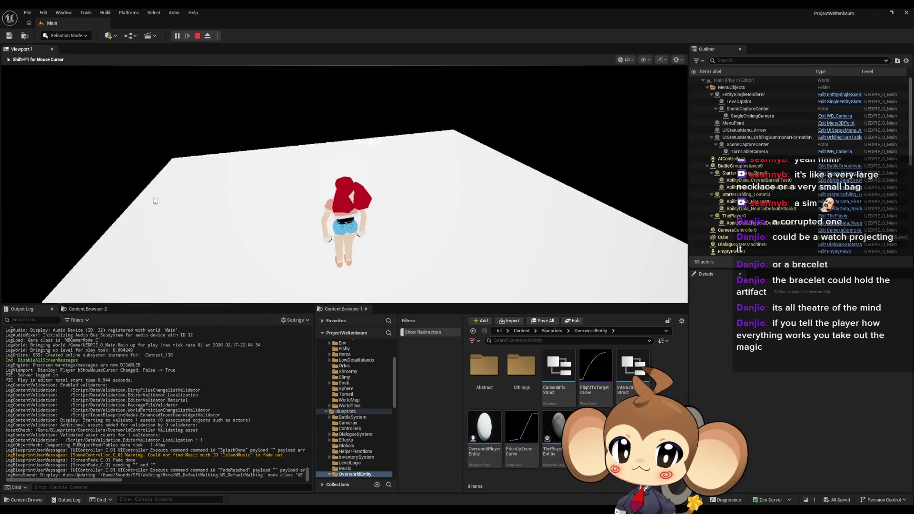
click(167, 82)
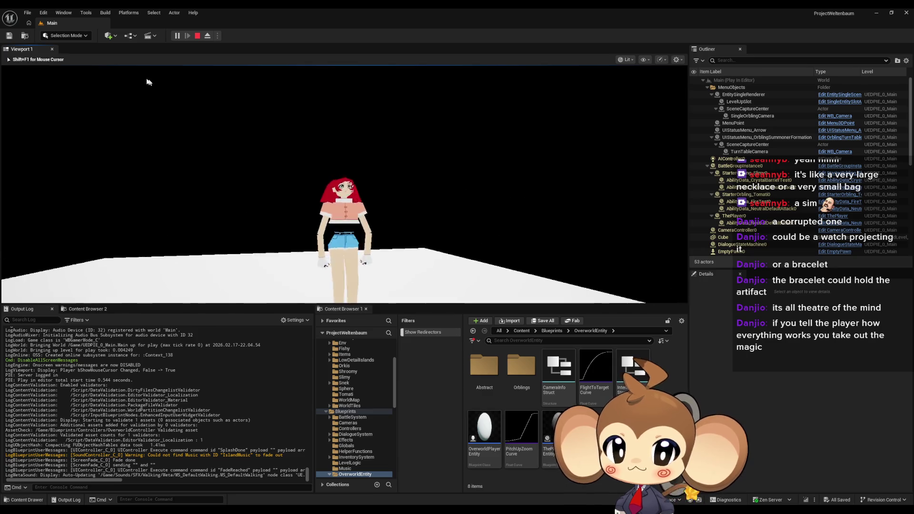
click(198, 36)
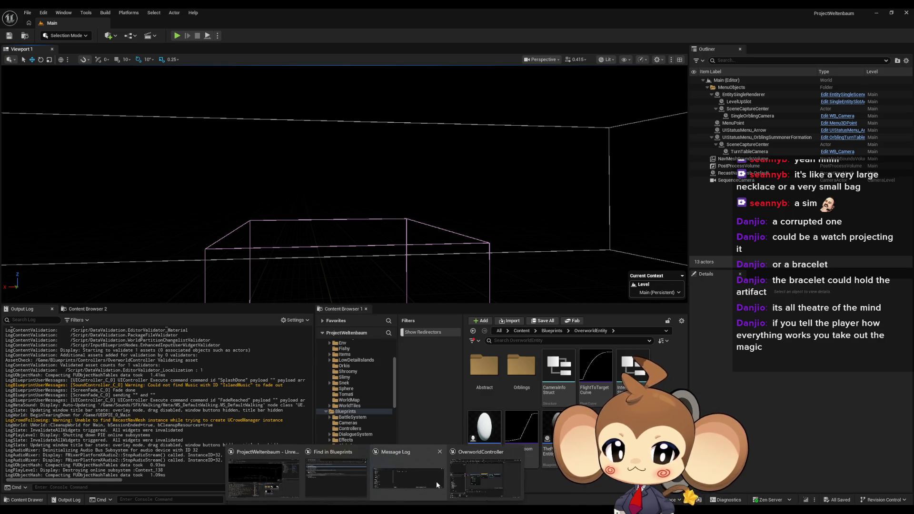
click(493, 476)
- Review the player mesh assets and anim blueprints, including Abstract_Character_AnimBP's CommandString variable
click(81, 27)
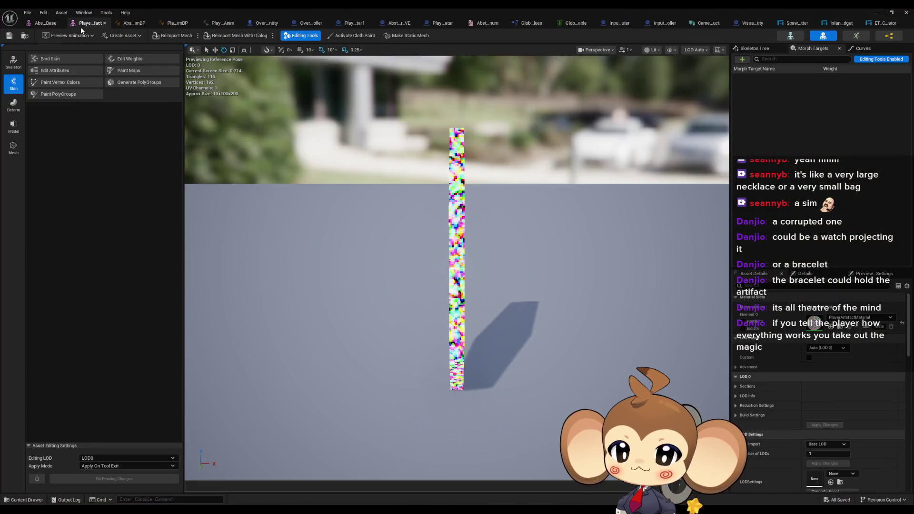
click(41, 25)
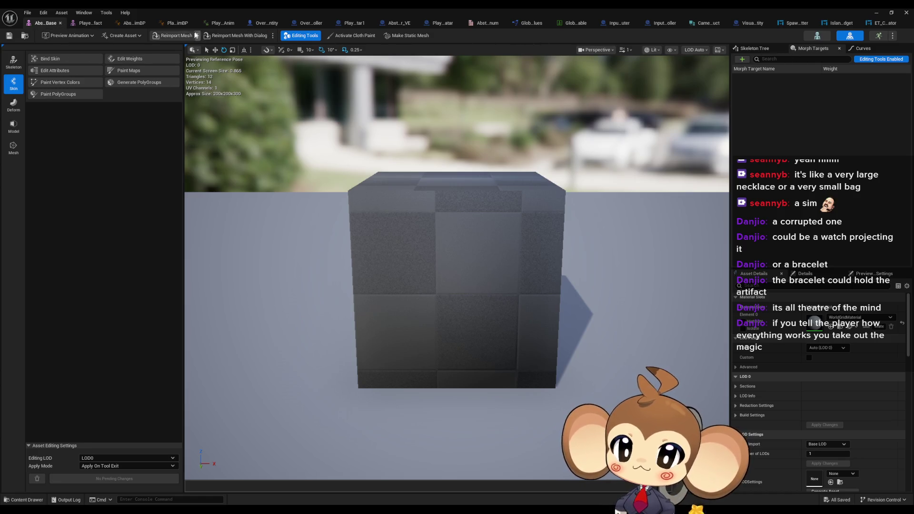
click(181, 23)
click(119, 24)
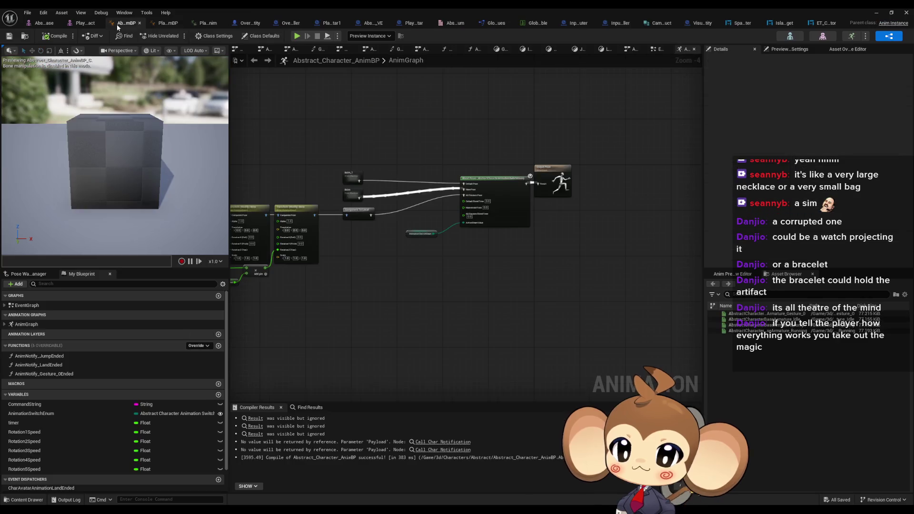
click(47, 404)
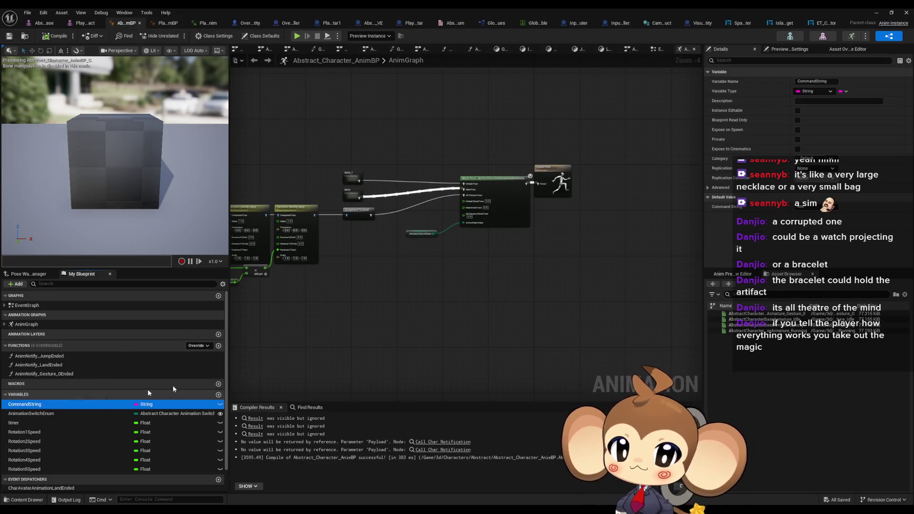
click(162, 27)
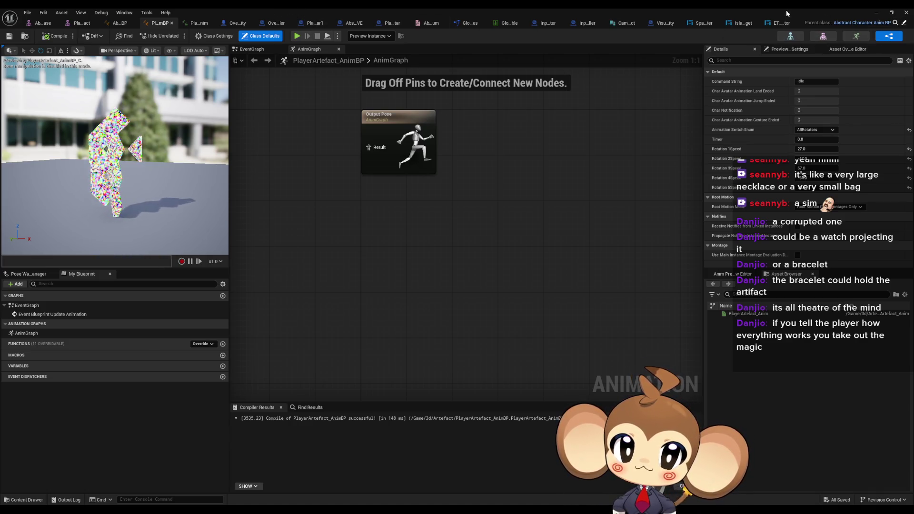
- Browse the Content Browser to the Characters > Mira folder
click(891, 13)
click(570, 331)
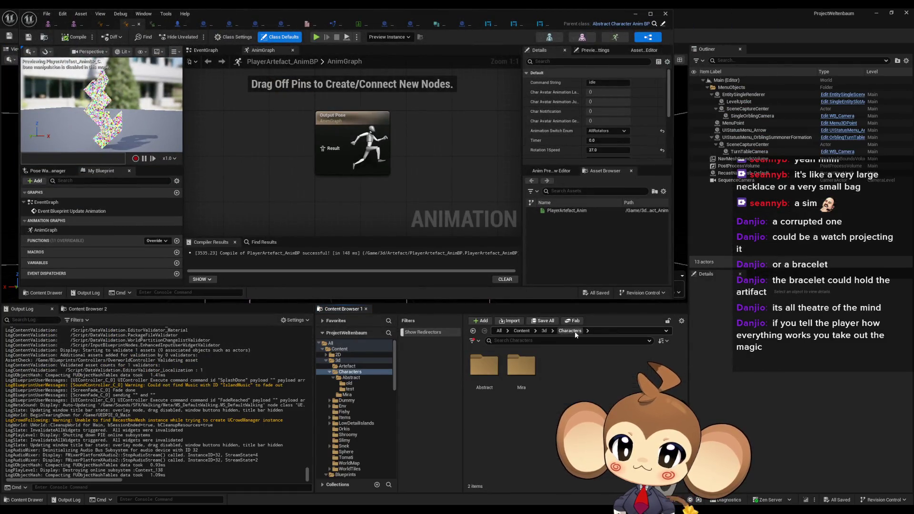
double_click(521, 365)
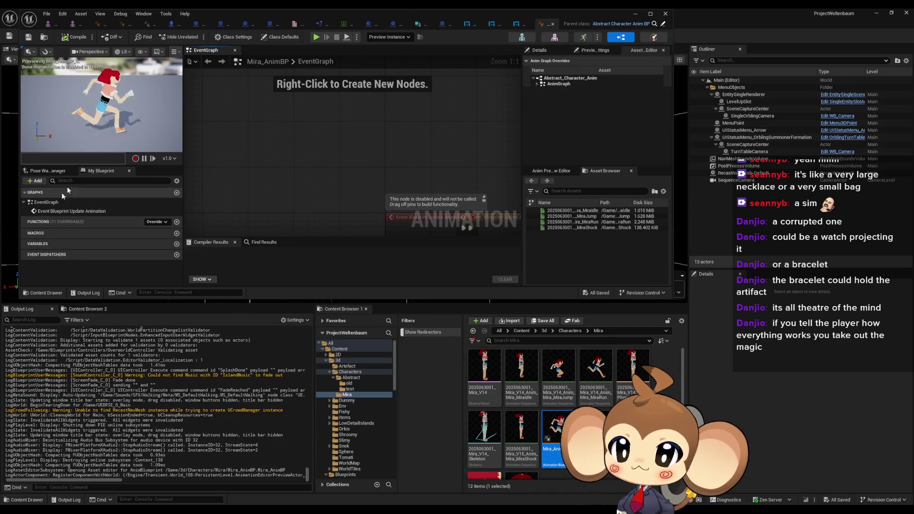
- Set Mira_AnimBP's default Command String to idle, then compile and save
click(239, 39)
click(281, 37)
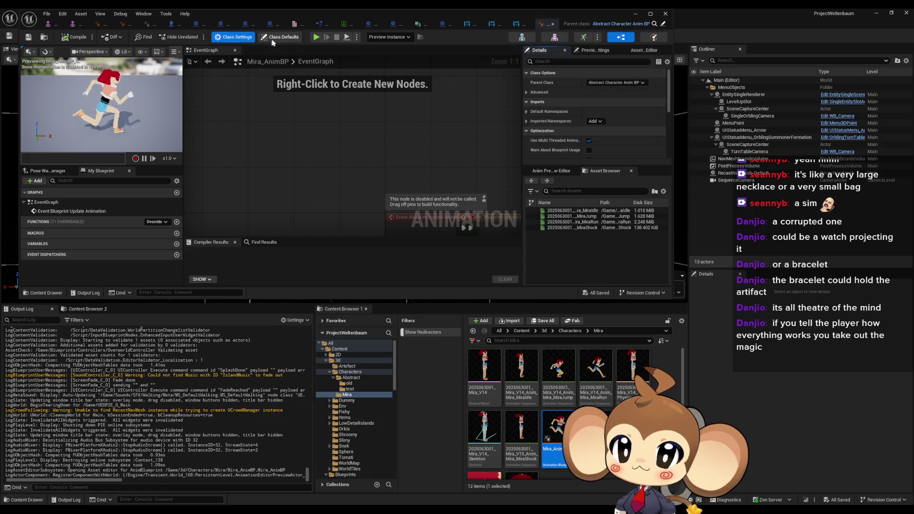
click(600, 82)
text(idle)
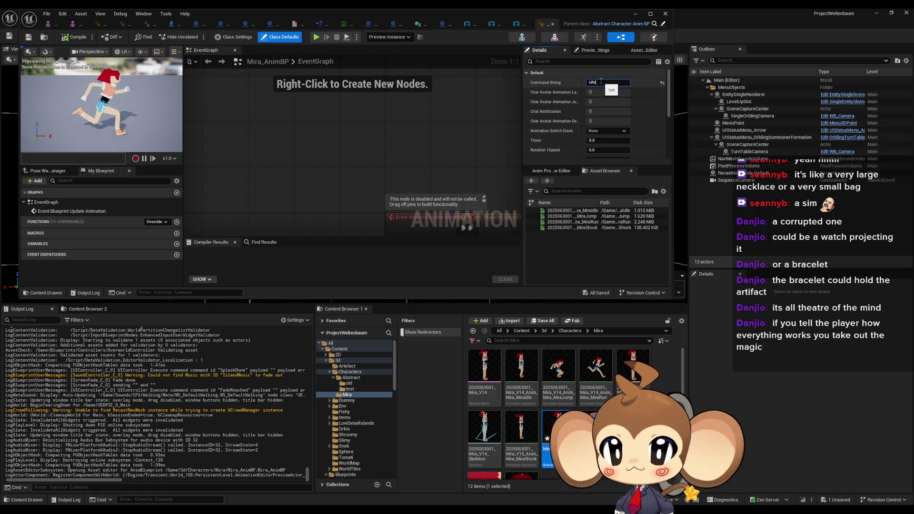
key(Return)
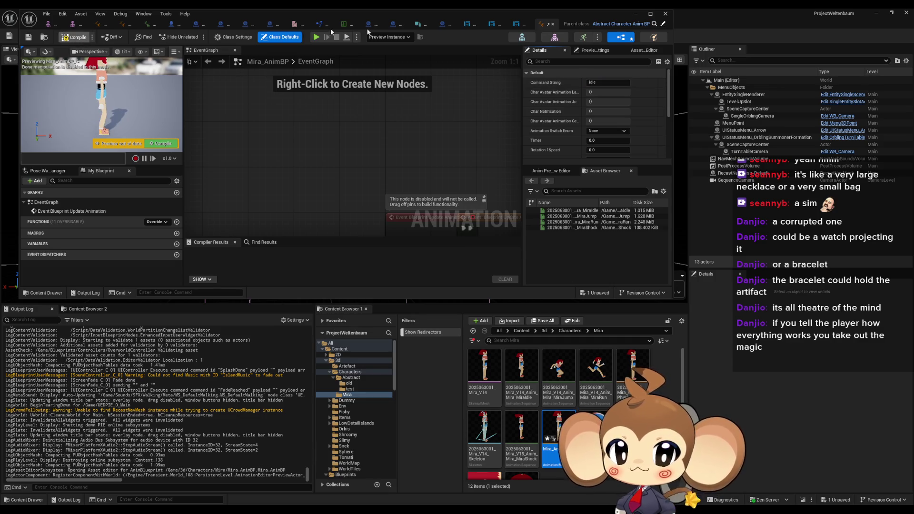
key(ctrl+s)
click(651, 14)
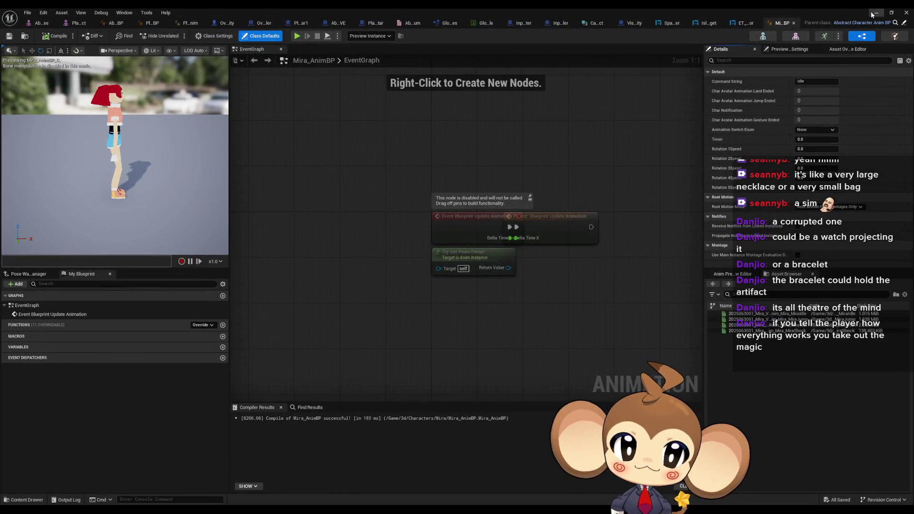
click(222, 24)
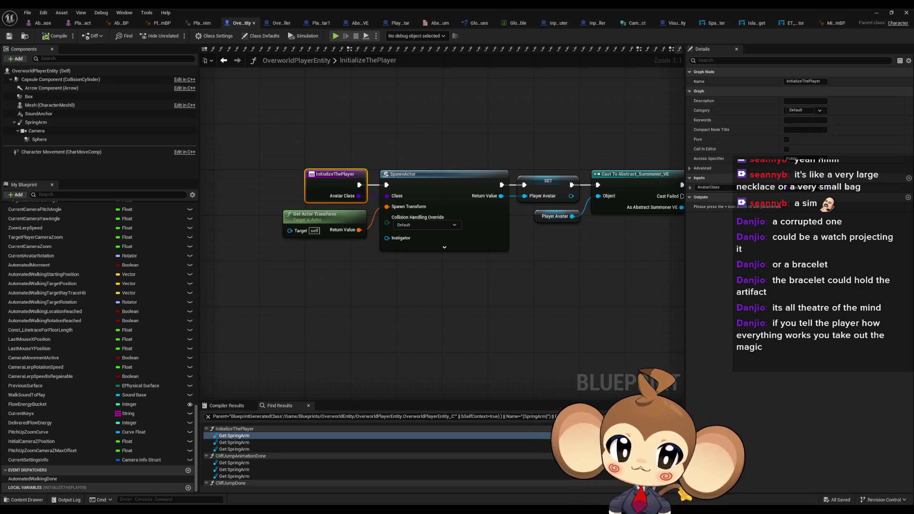
- Set Initialize the Player's Avatar Class to PlayerAvatar1 in CreatePlayer
key(alt+Left)
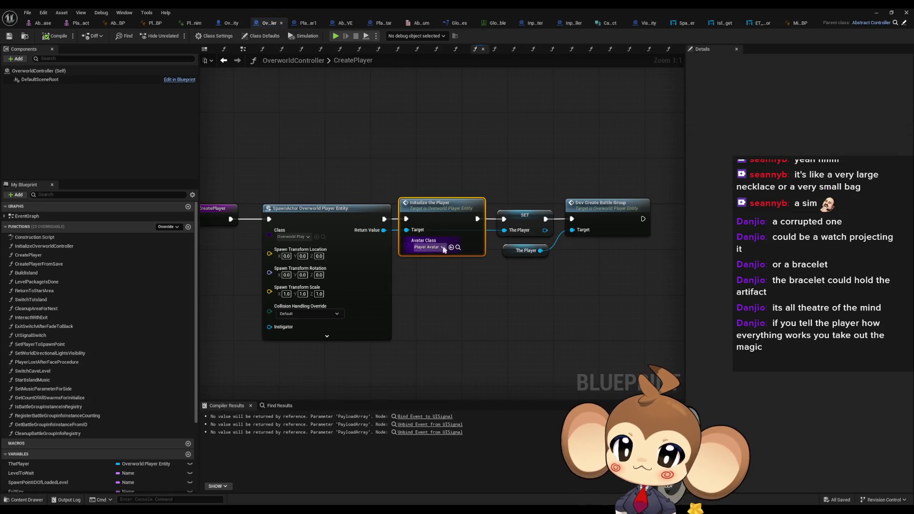
click(439, 248)
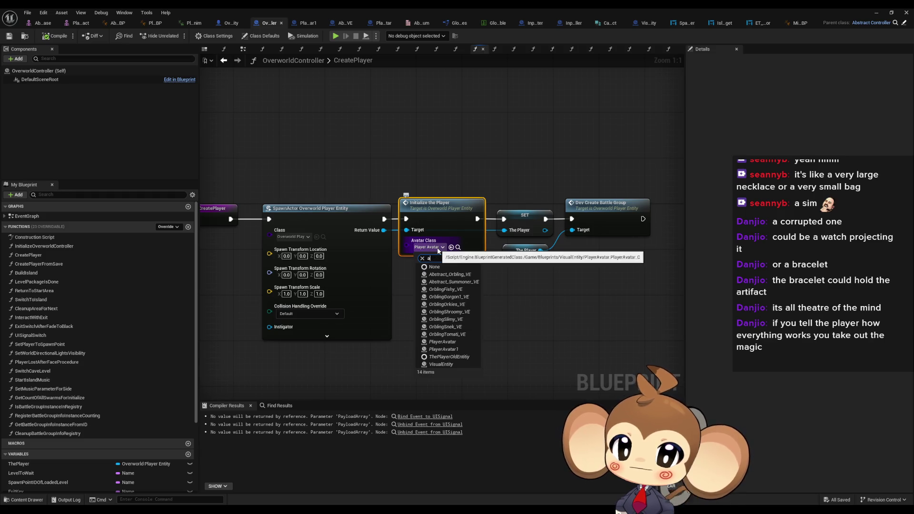
text(vat)
click(447, 283)
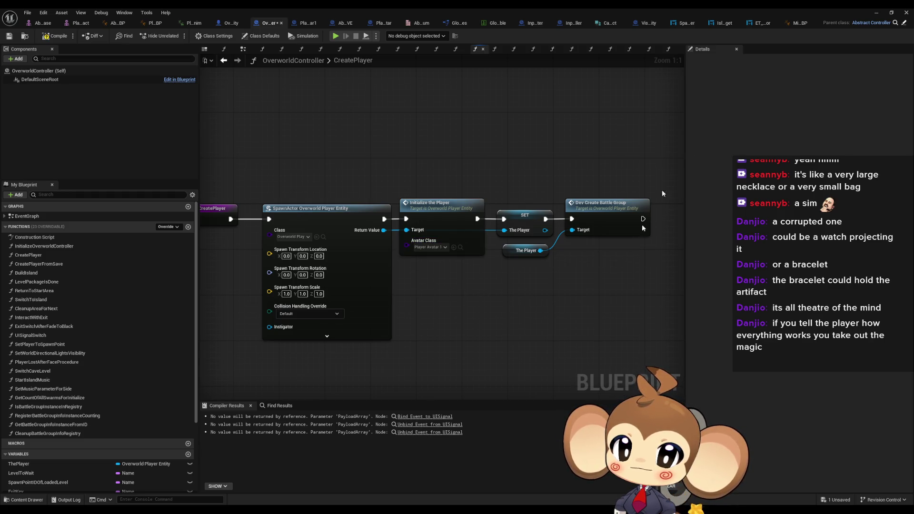
- Play-test the game with the PlayerAvatar1 avatar, then stop the session
click(874, 11)
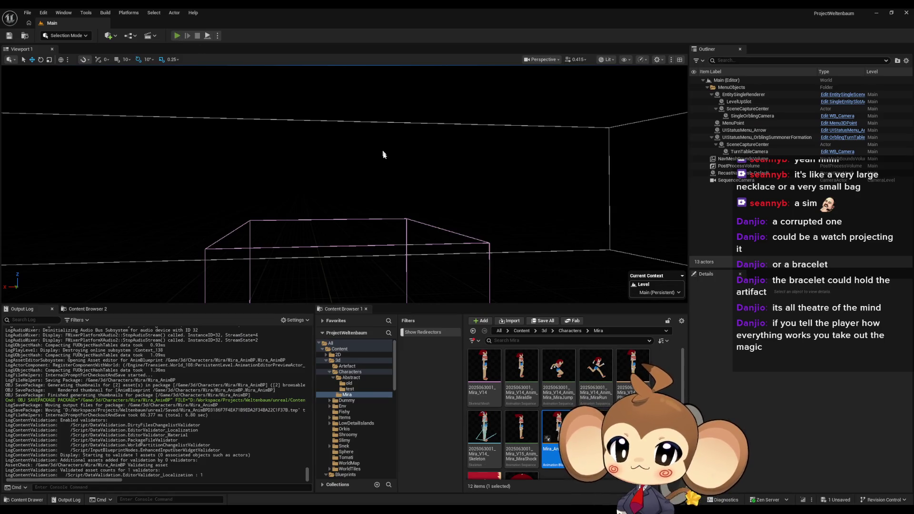
key(alt+p)
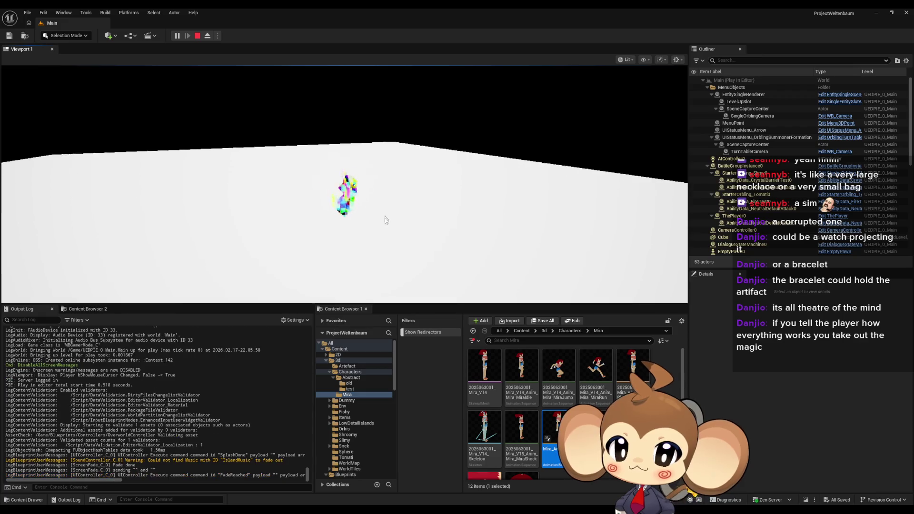
click(459, 253)
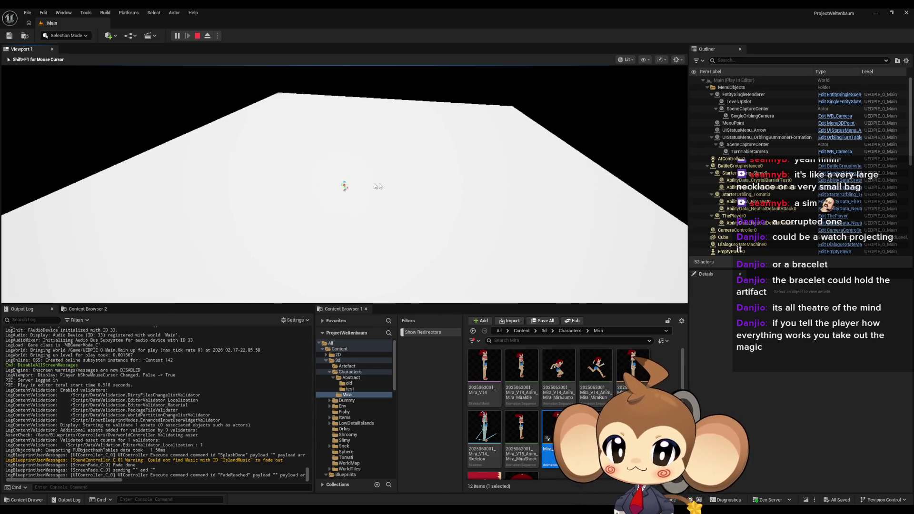
click(197, 36)
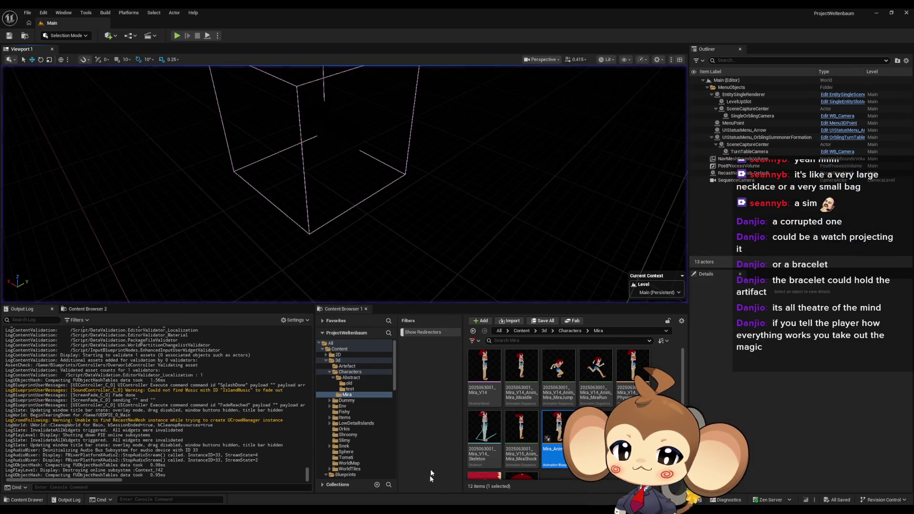
mouse_move(407, 494)
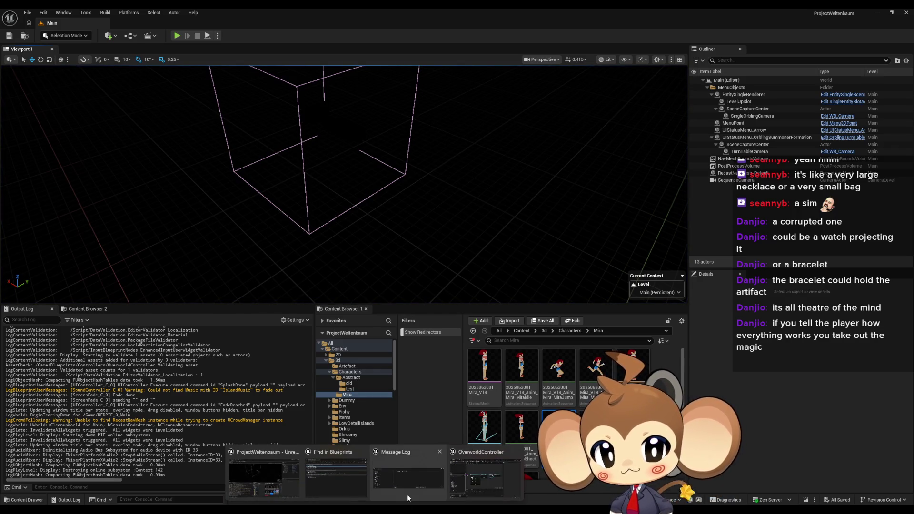
click(489, 486)
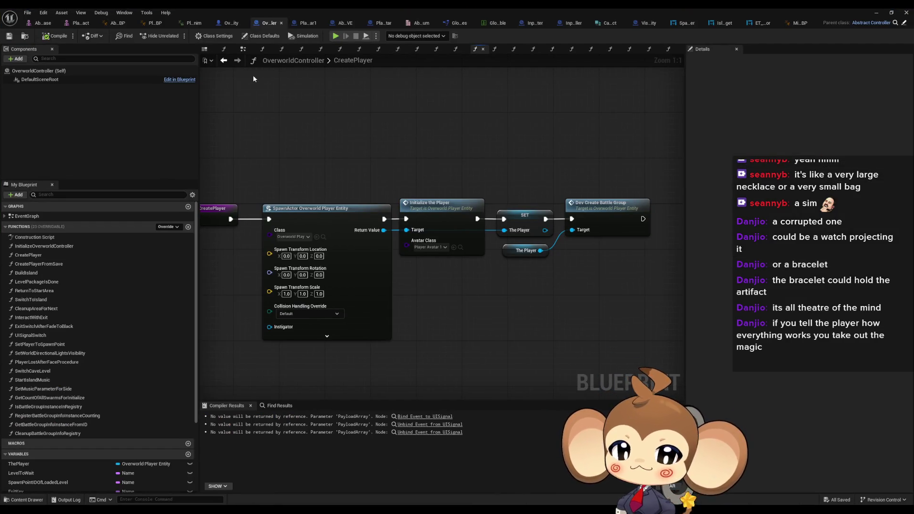
- Open OverworldPlayerEntity's EventGraph and locate the movement and camera procedure nodes
click(226, 24)
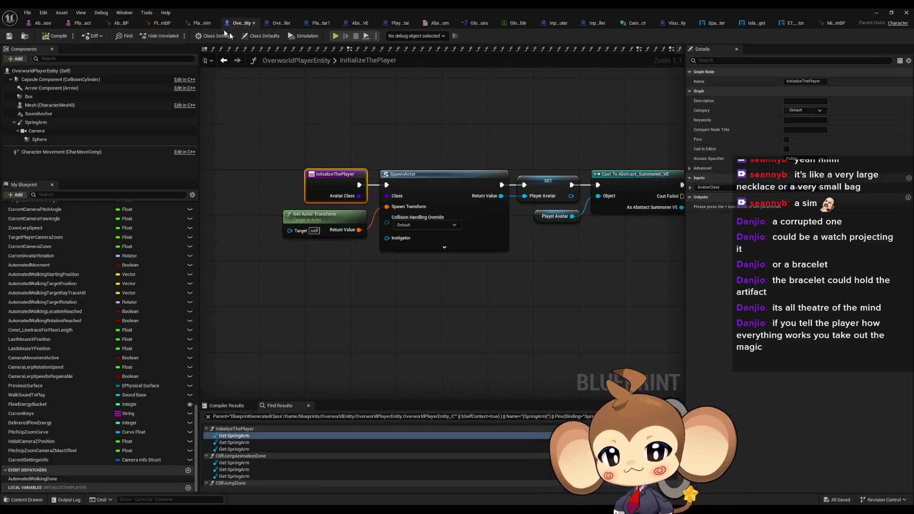
scroll(98, 271, up, 10)
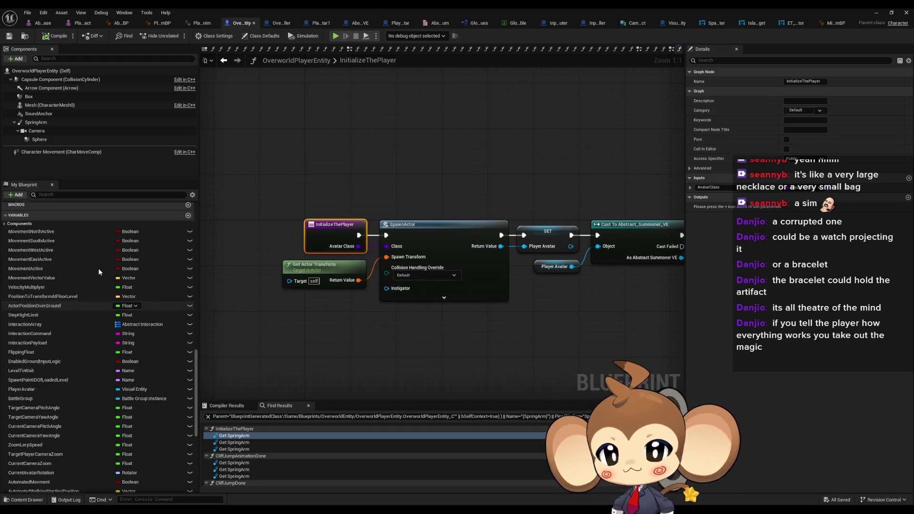
scroll(100, 267, up, 10)
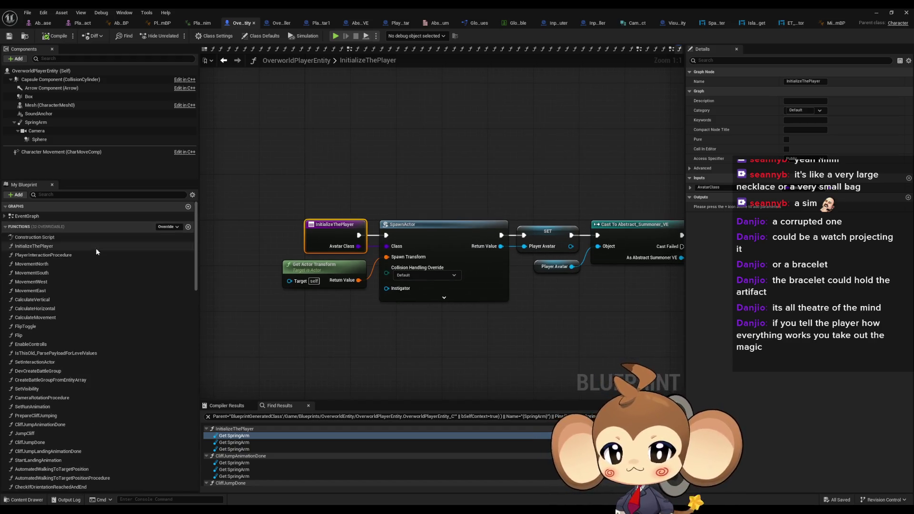
double_click(27, 215)
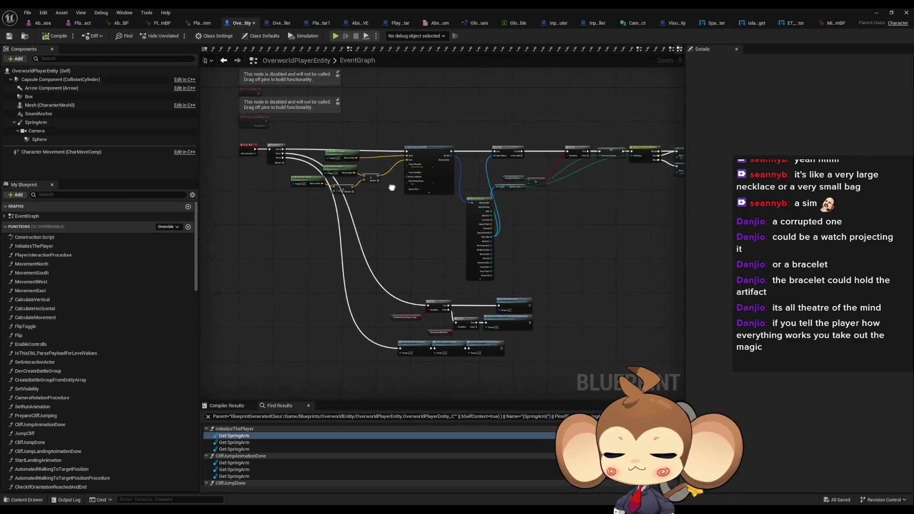
scroll(426, 153, up, 4)
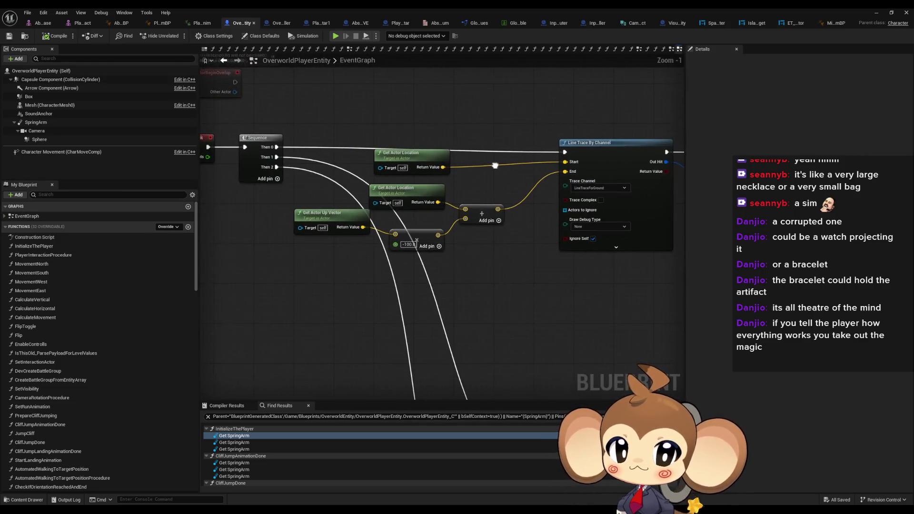
drag(552, 134, 504, 140)
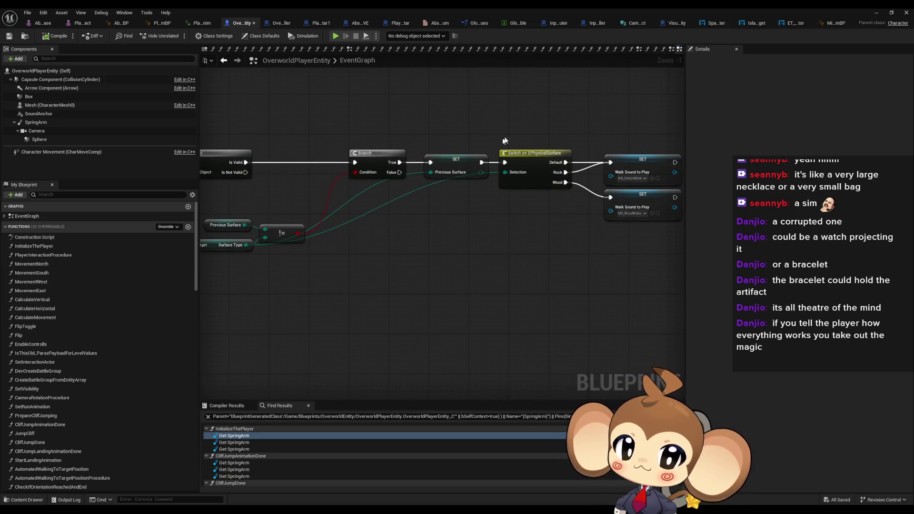
mouse_move(543, 169)
mouse_down()
mouse_move(494, 119)
mouse_move(494, 207)
mouse_up()
drag(415, 249, 457, 223)
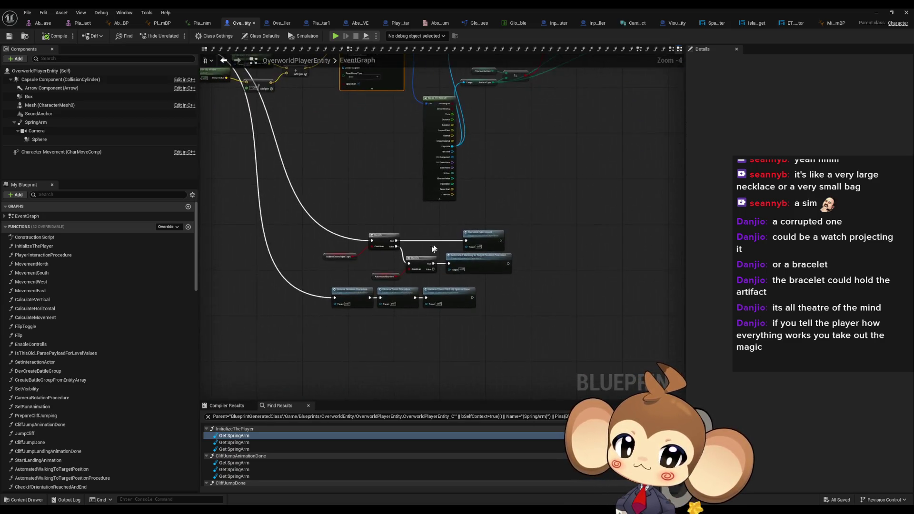
scroll(431, 253, up, 1)
- Open the Calculate Movement function graph and inspect its Calculate Vertical/Horizontal and procedure nodes
drag(588, 237, 589, 236)
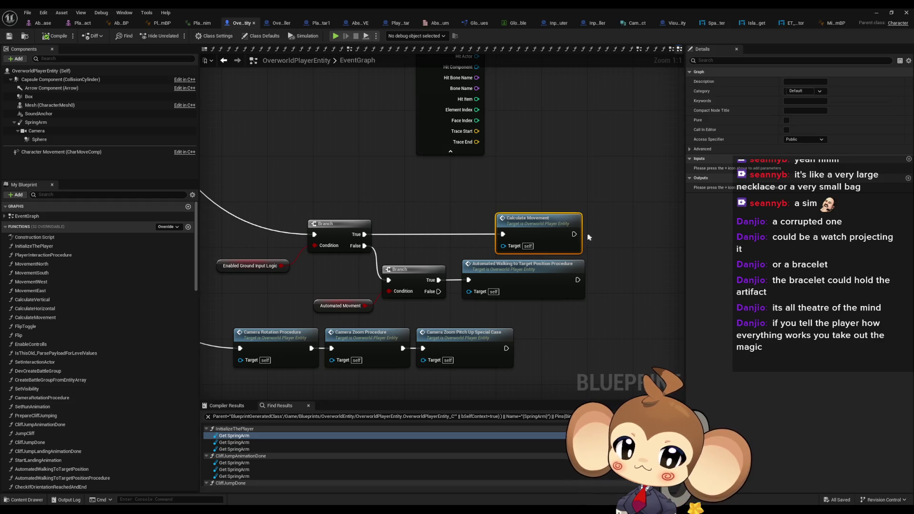
double_click(537, 221)
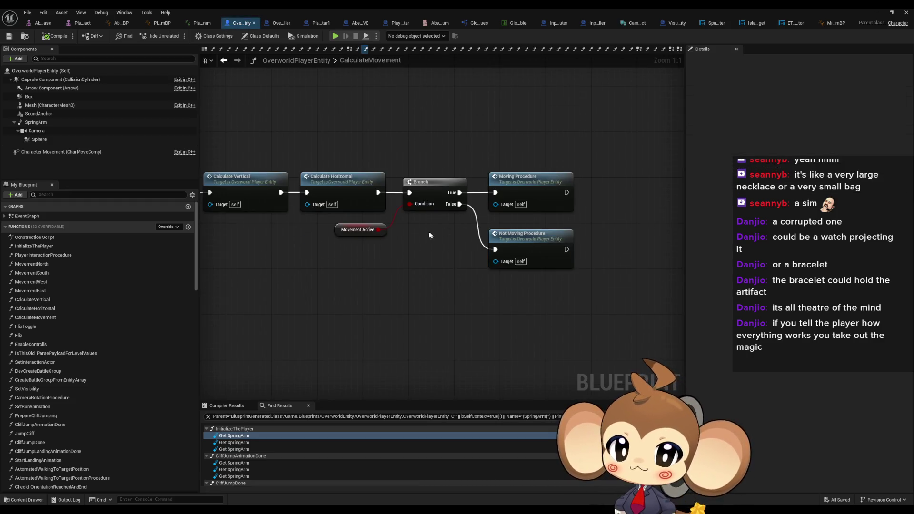
click(523, 178)
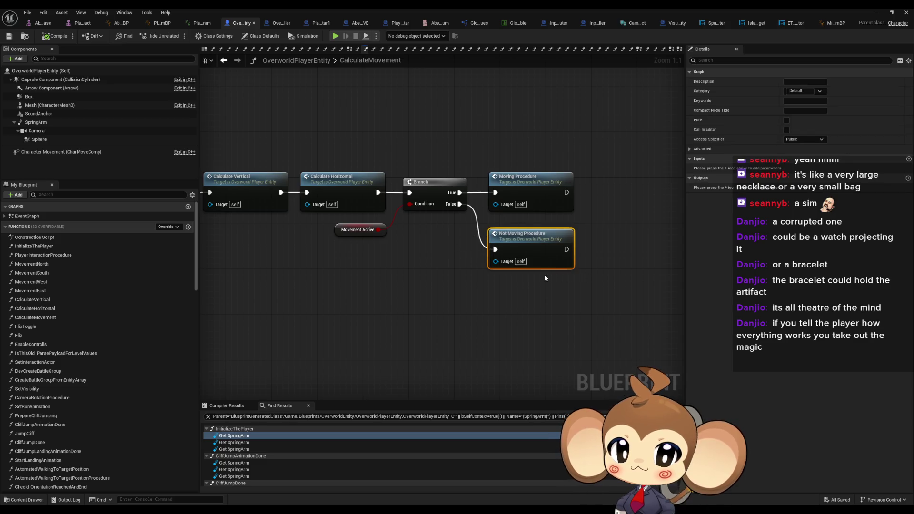
drag(435, 262, 599, 270)
click(411, 188)
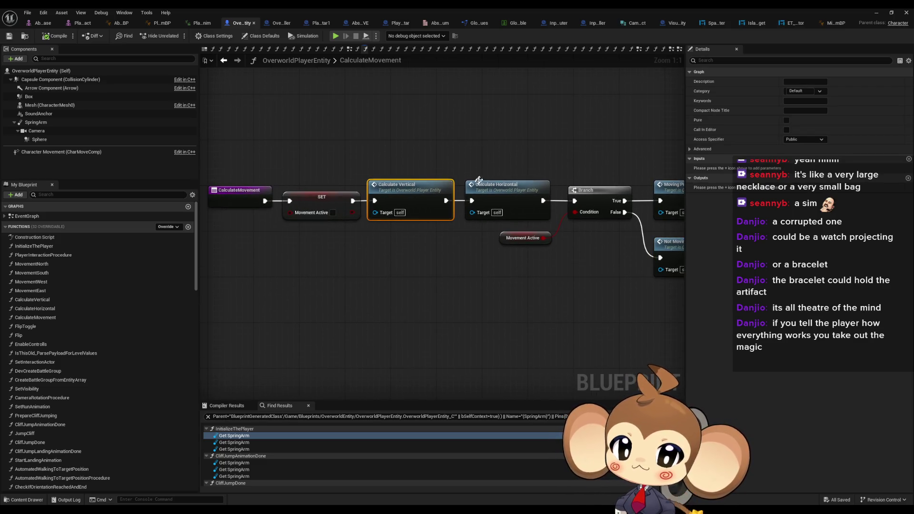
click(517, 207)
drag(496, 213, 351, 225)
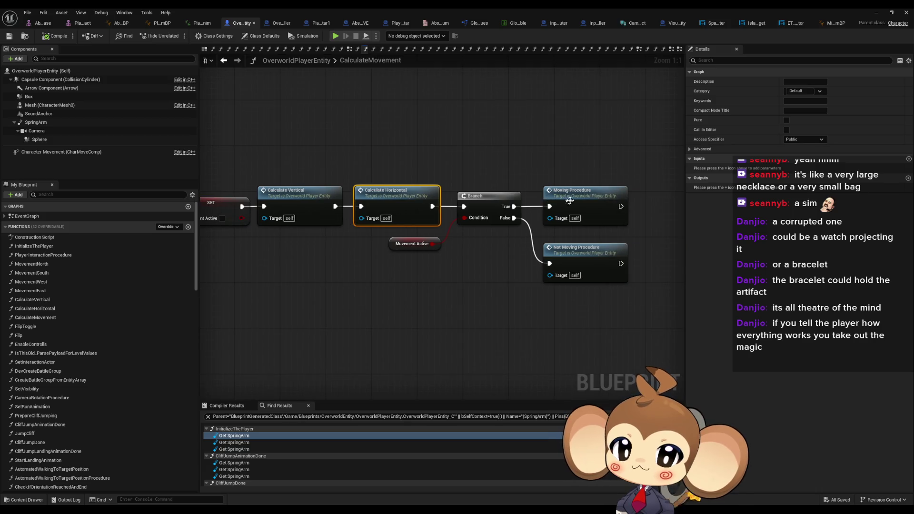
- Open the MovingProcedure graph and bring the movement SET and RInterp nodes into view
double_click(570, 200)
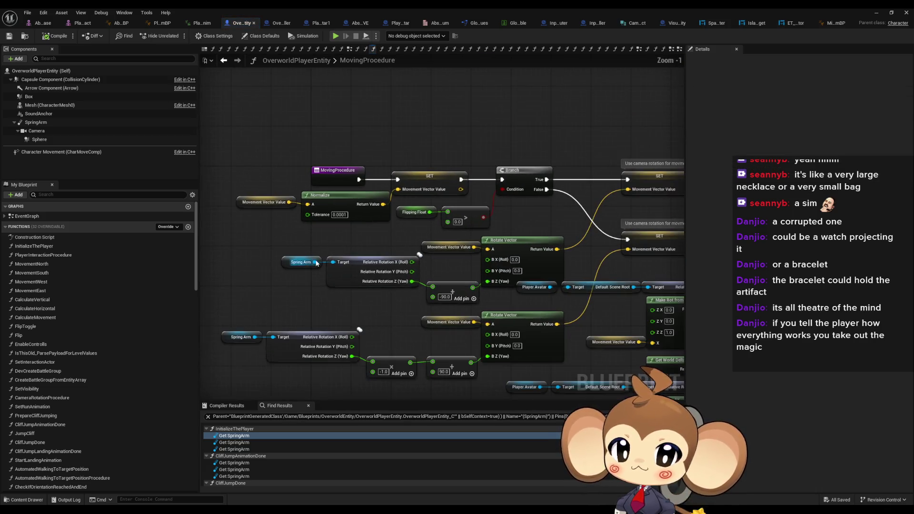
click(414, 175)
mouse_move(515, 170)
mouse_down()
mouse_move(351, 174)
mouse_move(295, 145)
mouse_move(57, 143)
mouse_up()
scroll(284, 204, down, 2)
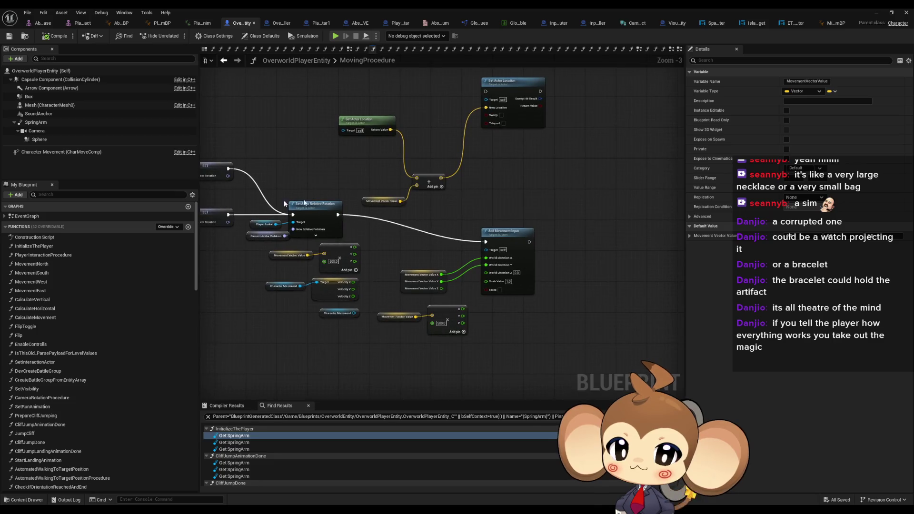
scroll(328, 224, up, 3)
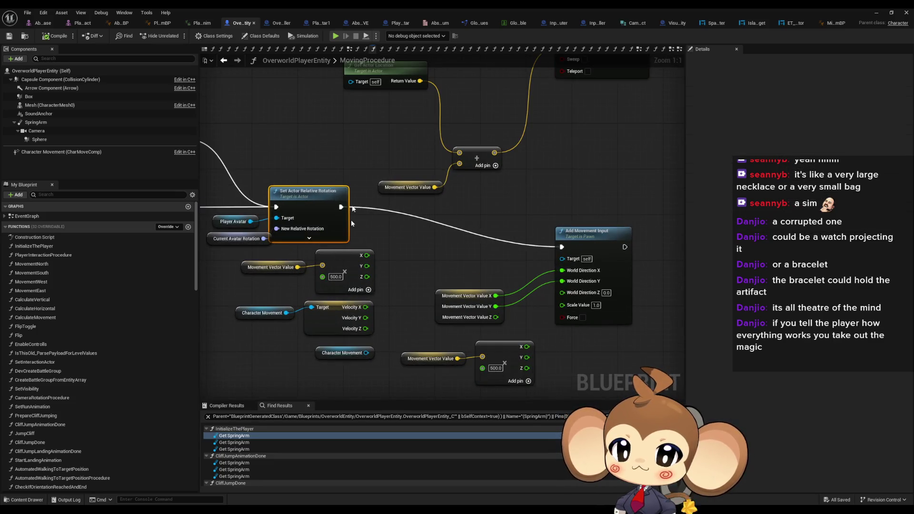
mouse_move(352, 224)
mouse_down()
mouse_move(435, 139)
mouse_move(601, 260)
mouse_move(576, 250)
mouse_move(578, 259)
mouse_up()
scroll(601, 259, down, 1)
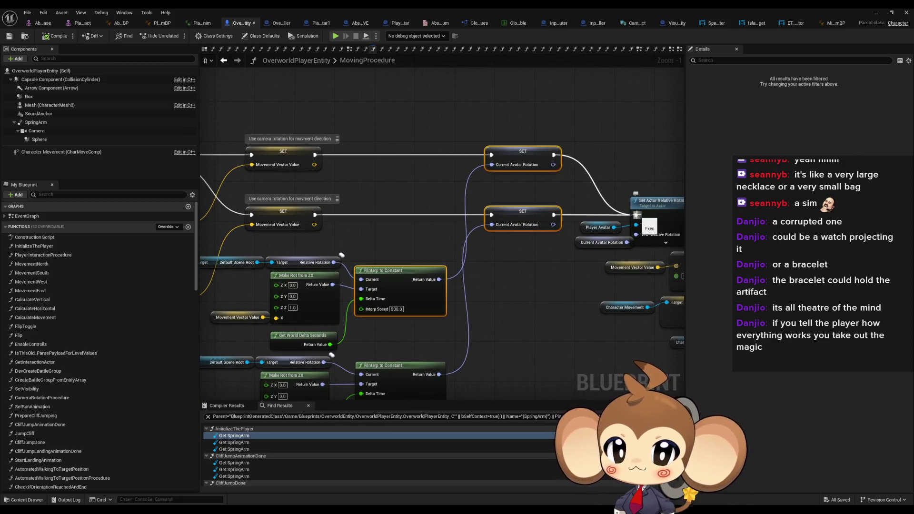
- Wire both movement SET nodes directly into Set Actor Relative Rotation, skipping the avatar-rotation setters
drag(636, 215, 315, 215)
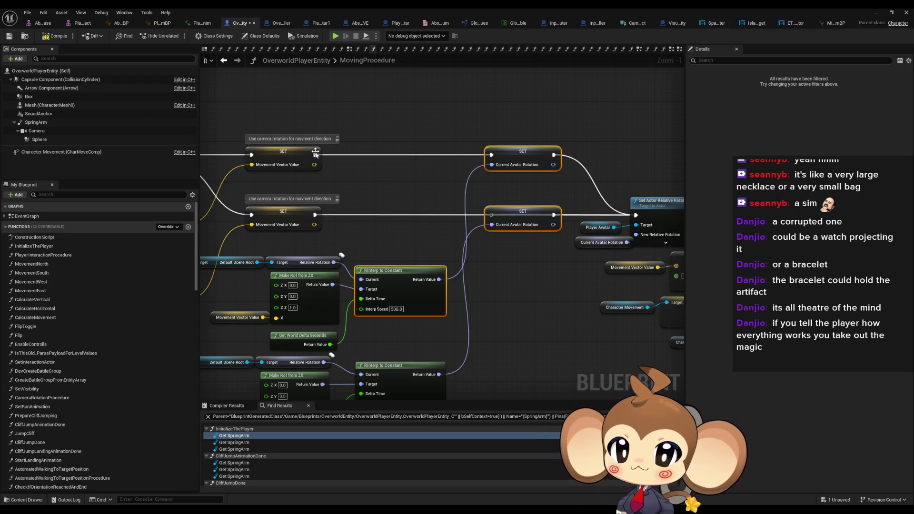
mouse_move(315, 155)
mouse_down()
mouse_move(562, 209)
mouse_move(637, 215)
mouse_up()
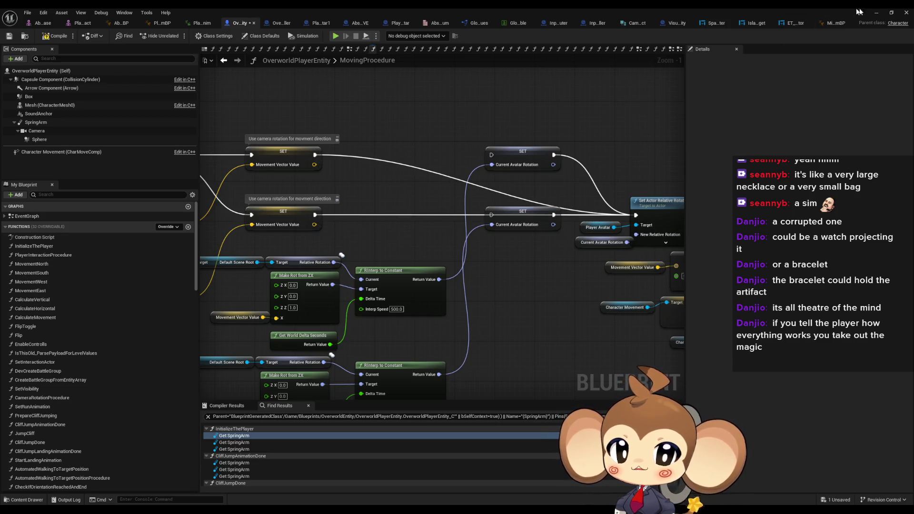
click(877, 12)
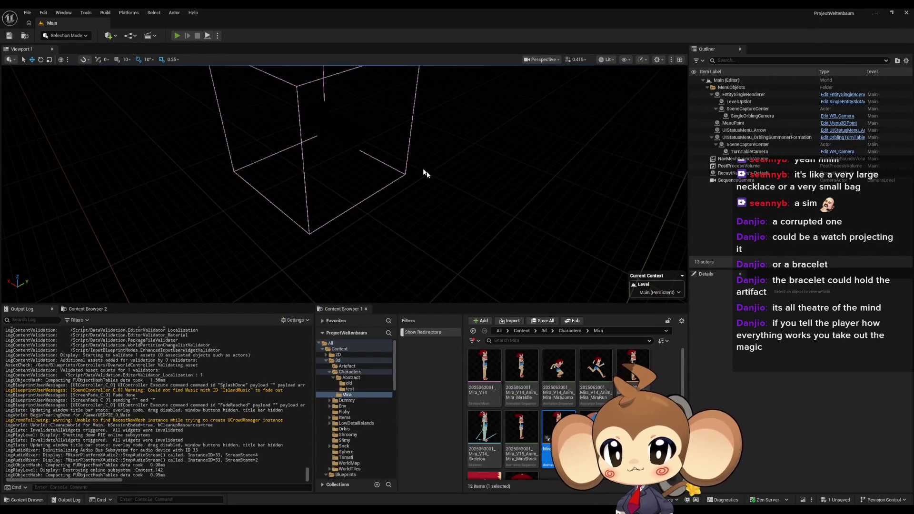
- Run a quick play test, then return to OverworldPlayerEntity's MovingProcedure graph
key(alt+p)
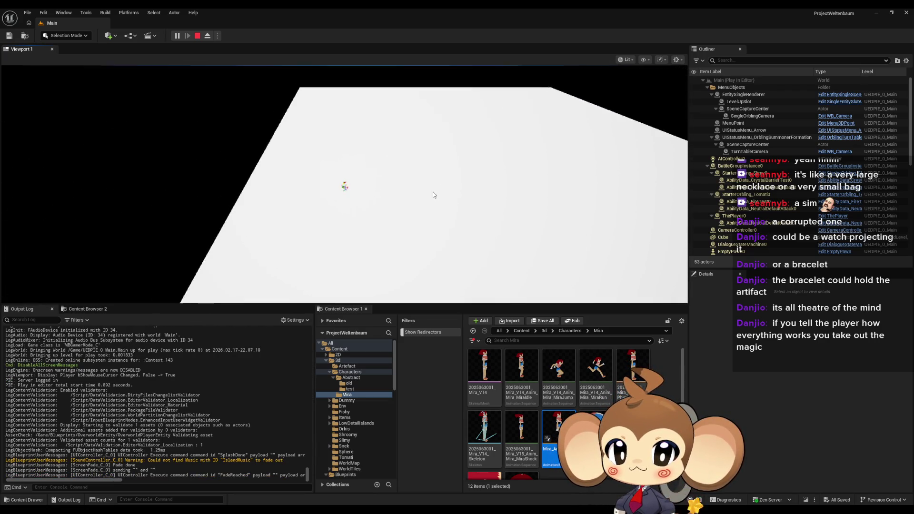
click(197, 36)
mouse_move(418, 490)
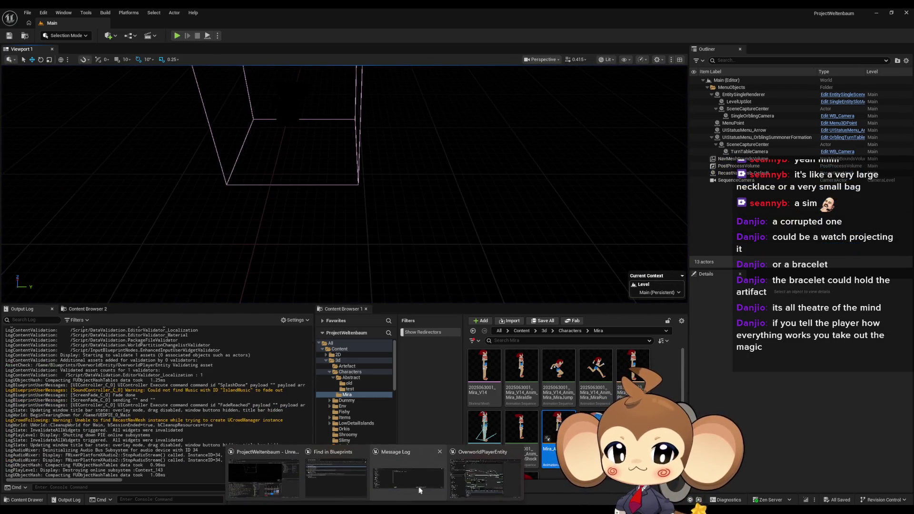
click(479, 476)
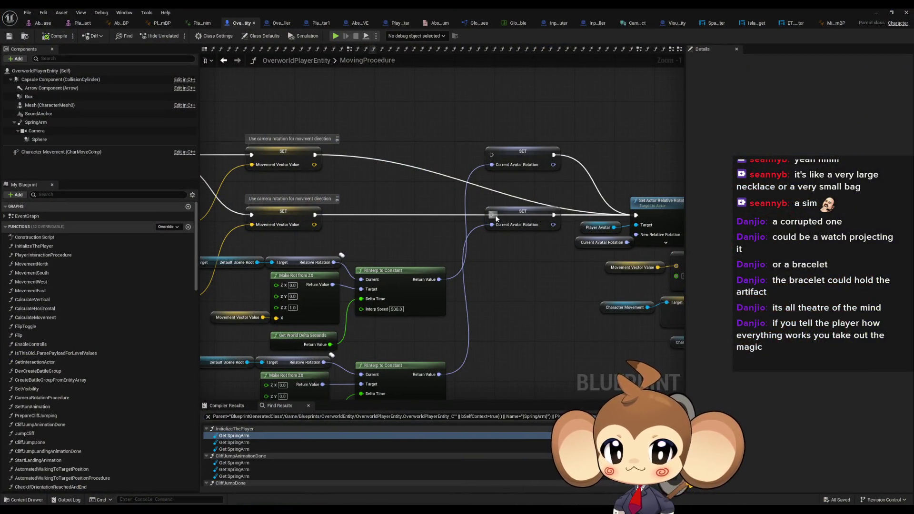
- Route both movement SET nodes back through their Current Avatar Rotation setters
mouse_move(496, 218)
mouse_down()
mouse_move(307, 216)
mouse_move(315, 215)
mouse_up()
mouse_move(315, 155)
mouse_down()
mouse_move(530, 163)
mouse_move(491, 155)
mouse_up()
scroll(544, 291, down, 3)
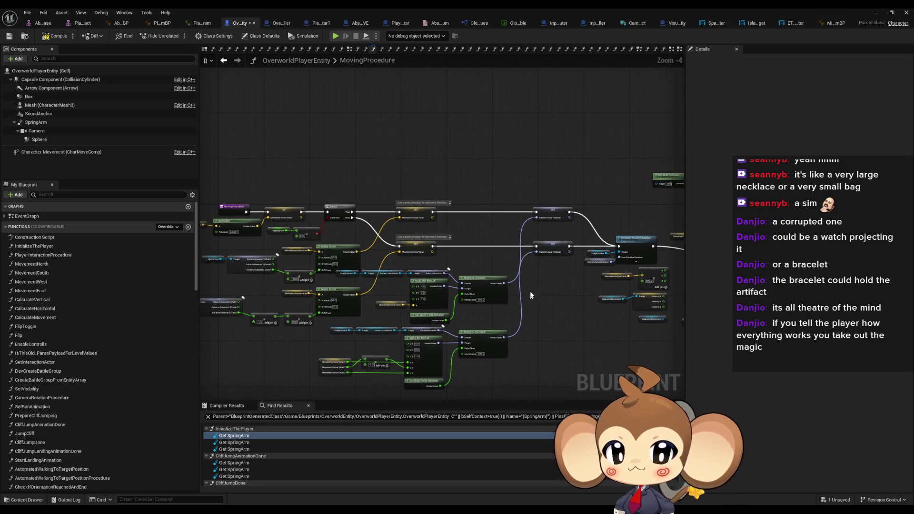
mouse_move(547, 255)
mouse_down()
mouse_move(490, 265)
mouse_move(544, 255)
mouse_up()
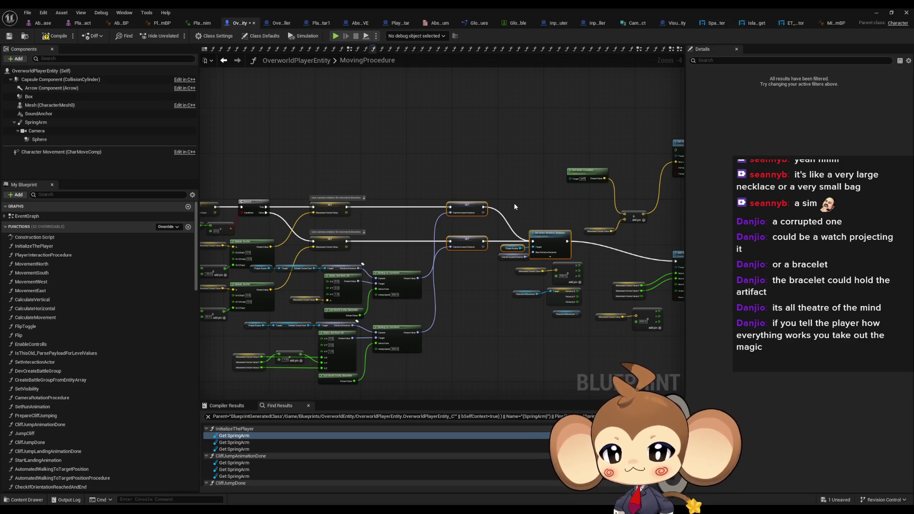
- Inspect the Default Scene Root reference and select the old velocity and vector nodes
scroll(334, 209, up, 4)
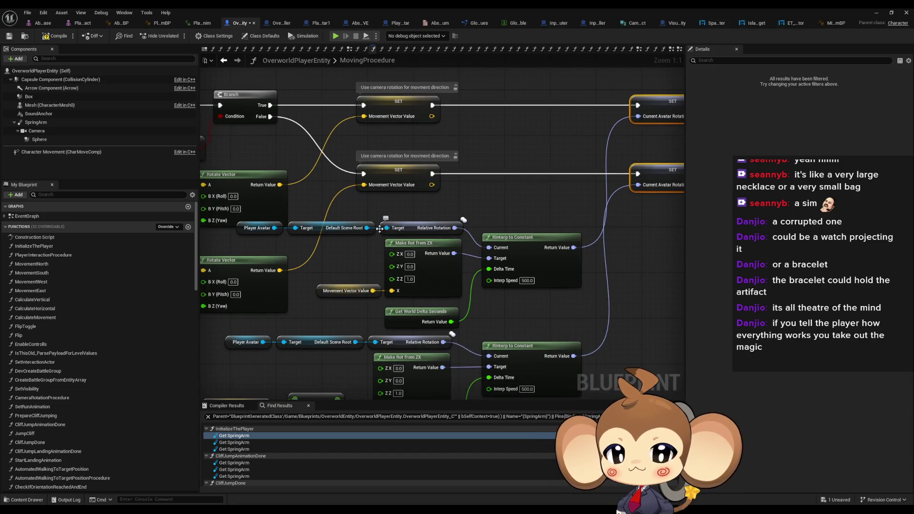
click(424, 229)
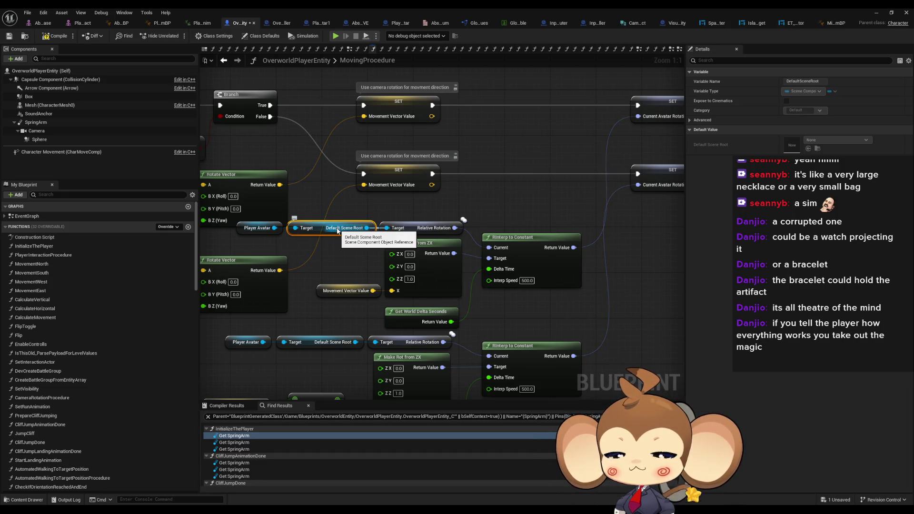
mouse_move(592, 193)
mouse_down()
mouse_move(471, 182)
mouse_move(346, 222)
mouse_up()
scroll(470, 186, down, 3)
scroll(470, 268, up, 3)
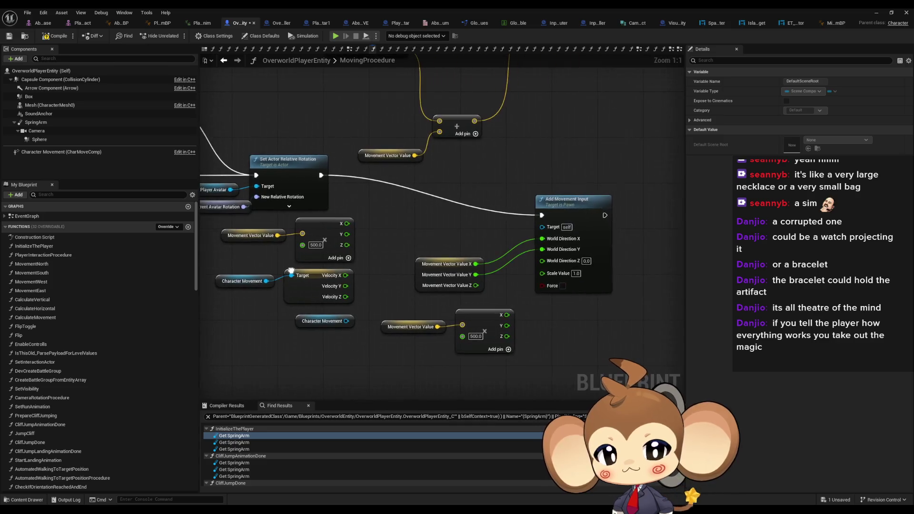
drag(231, 280, 347, 351)
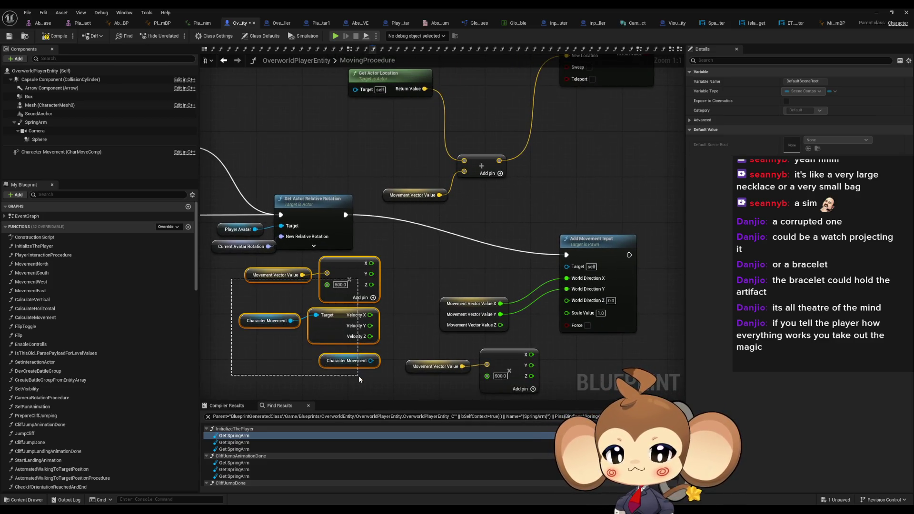
- Delete the leftover Make Vector, Movement Vector Value, Get Actor Location and Add nodes
key(Delete)
drag(394, 368, 507, 379)
key(Delete)
drag(422, 91, 419, 192)
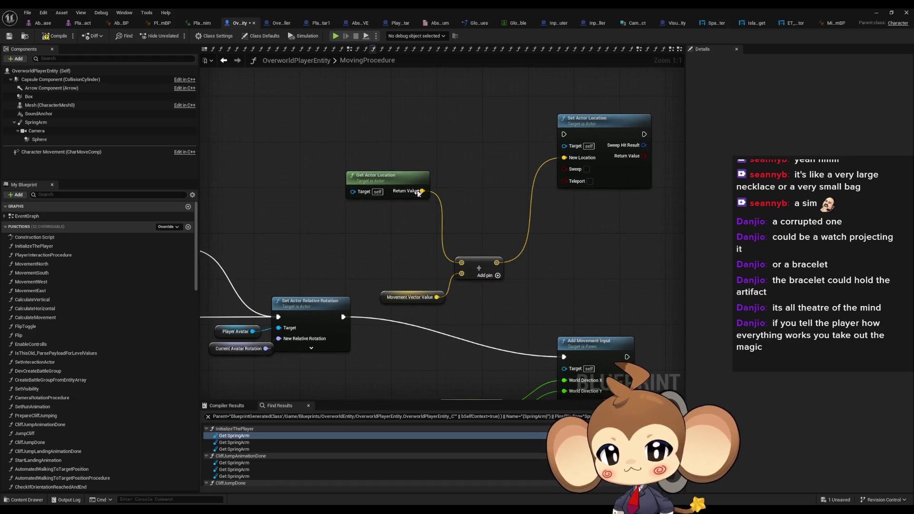
drag(393, 128, 510, 281)
key(Delete)
- Move Add Movement Input beside the Set Actor Relative Rotation step
drag(585, 308, 585, 220)
drag(365, 253, 553, 255)
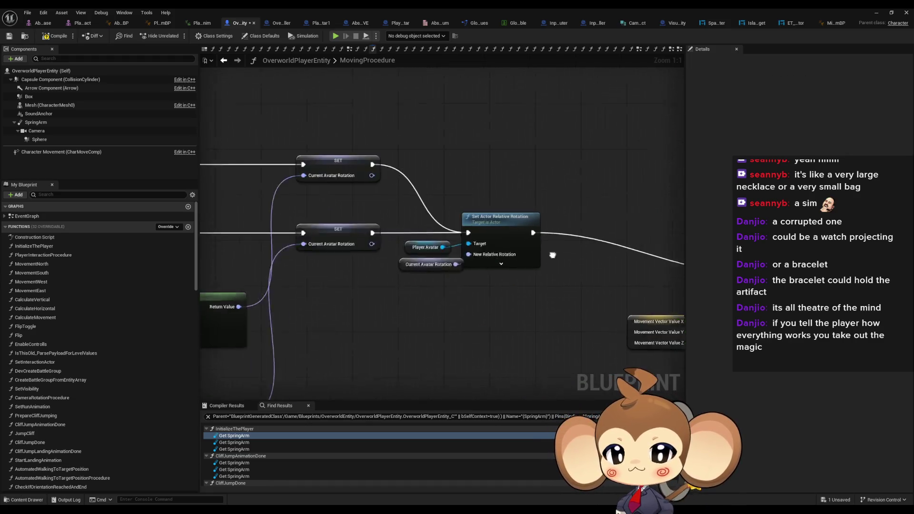
scroll(553, 255, down, 5)
scroll(606, 274, up, 3)
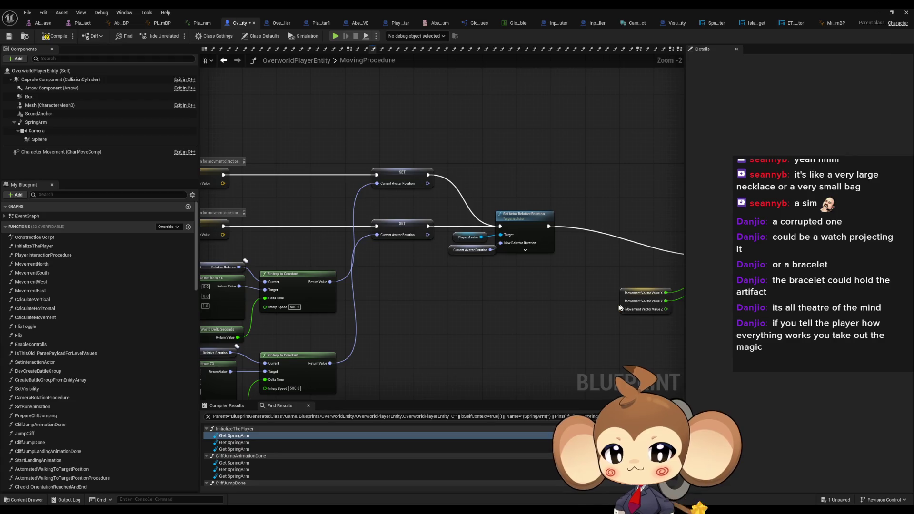
drag(620, 308, 501, 287)
drag(537, 237, 418, 234)
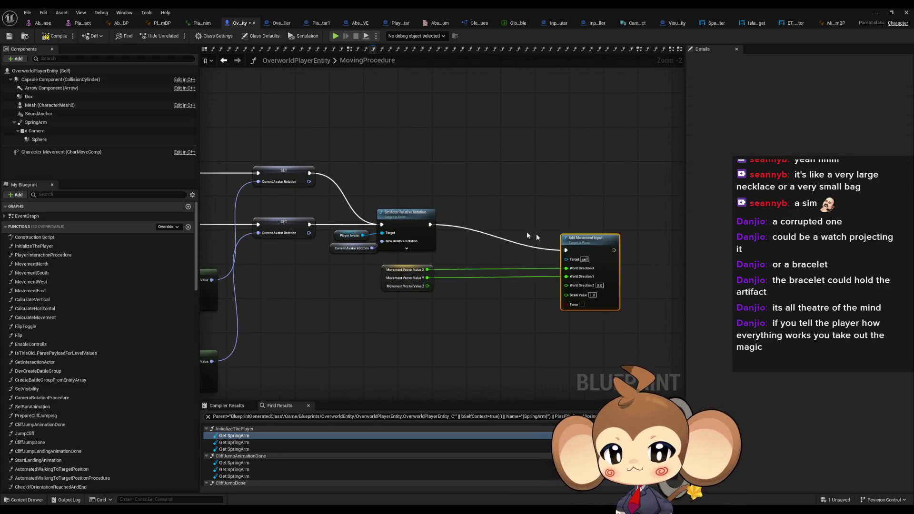
drag(594, 251, 483, 225)
click(495, 185)
- Review the Branch, Rotate Vector and entry nodes, then compile the blueprint
drag(423, 177, 681, 148)
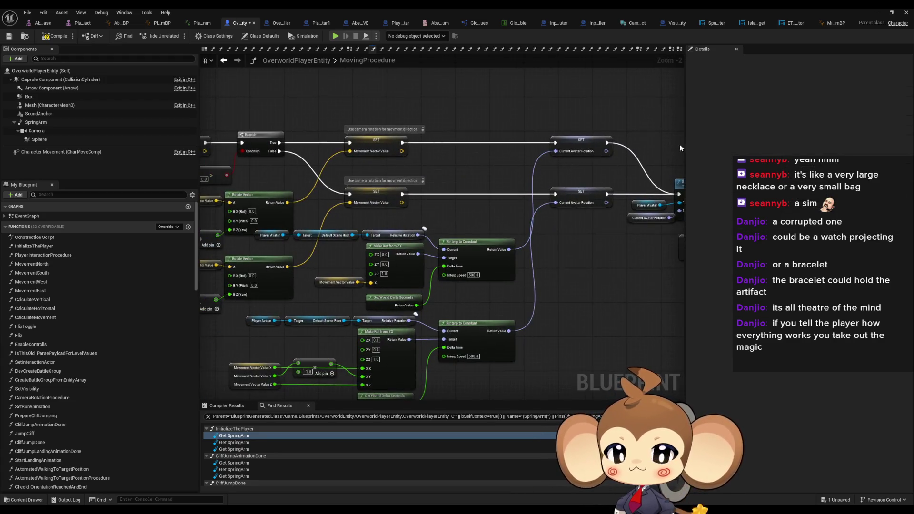
drag(455, 150, 626, 159)
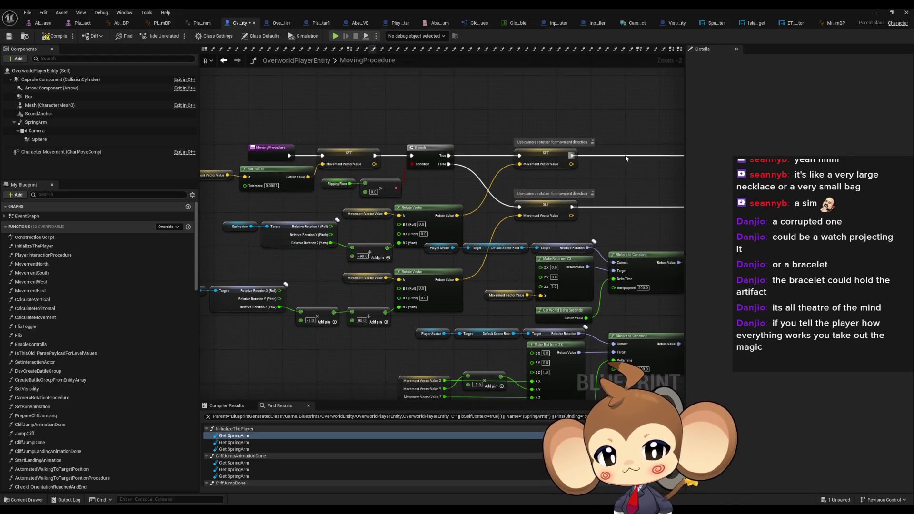
drag(518, 140, 561, 120)
drag(576, 120, 218, 118)
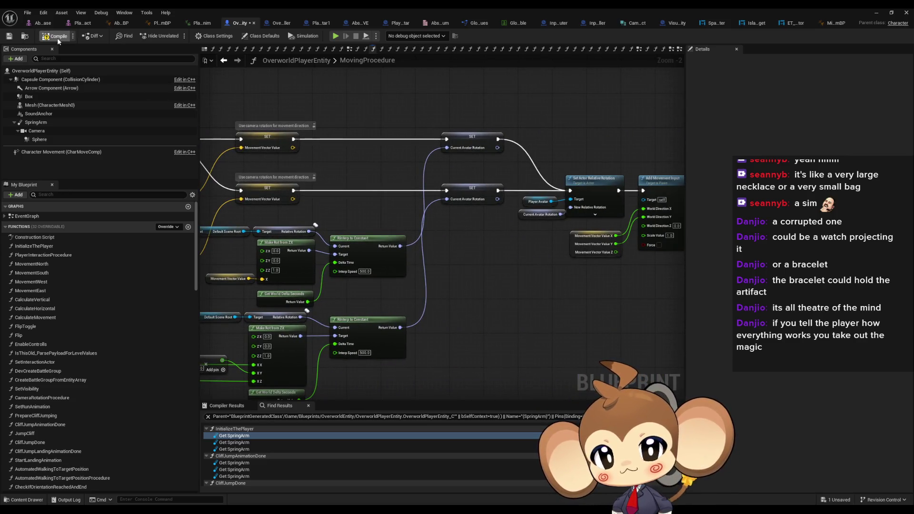
drag(483, 129, 382, 124)
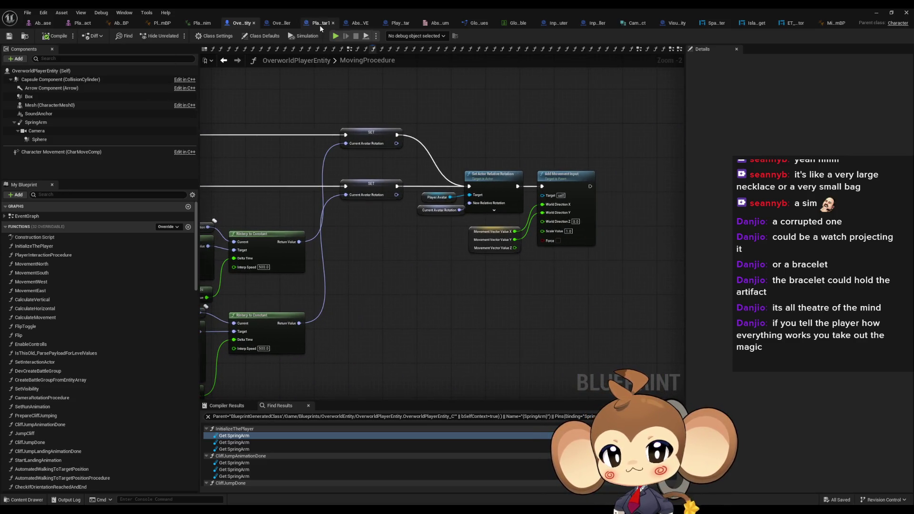
- Browse the Content Browser through the 3d and Artefact folders into Blueprints
double_click(367, 7)
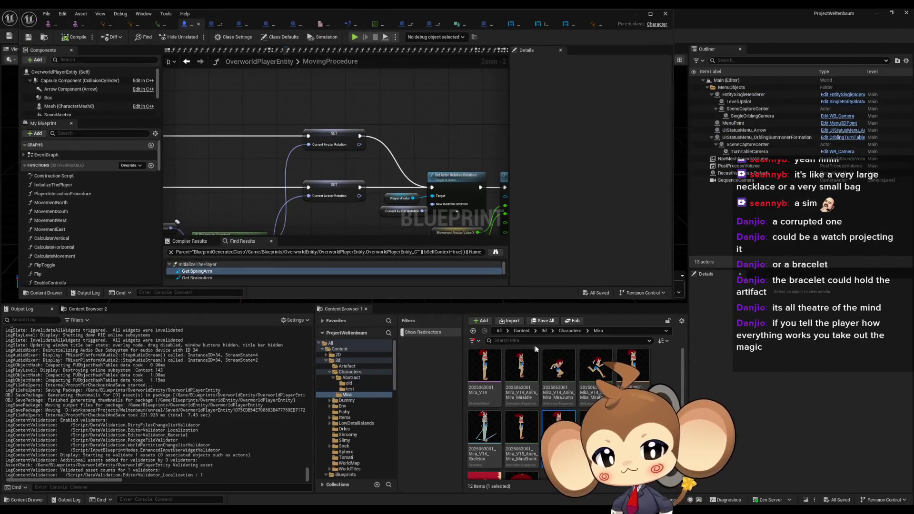
click(544, 330)
double_click(486, 374)
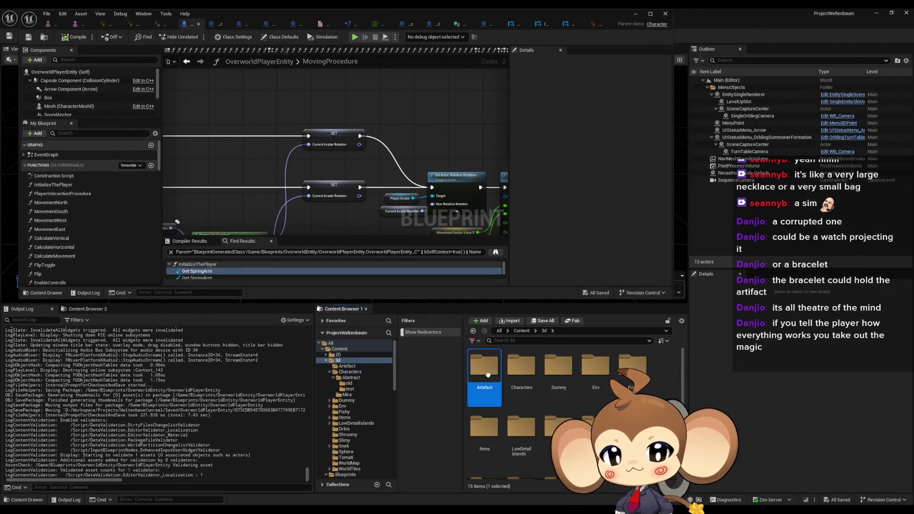
click(521, 331)
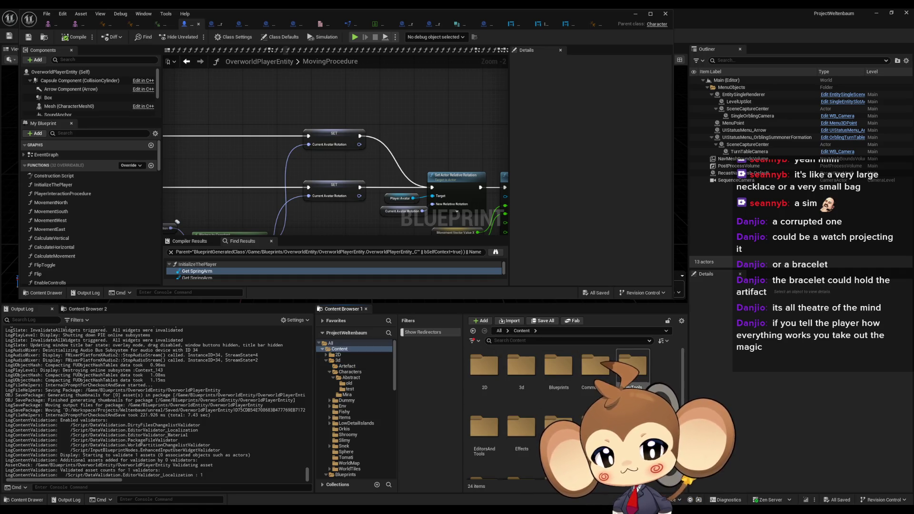
double_click(559, 371)
- Go from OverworldEntity back to Blueprints and into the VisualEntity folder
scroll(560, 396, down, 2)
double_click(484, 434)
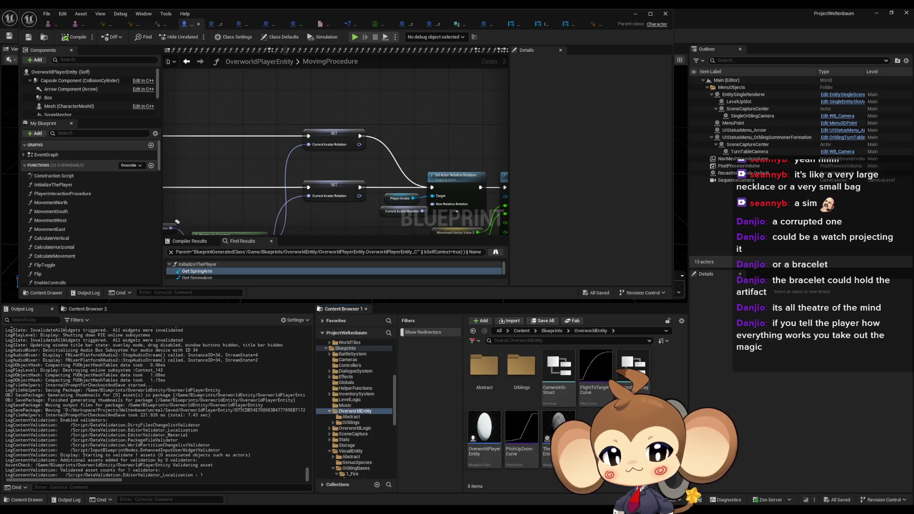
click(557, 335)
click(553, 331)
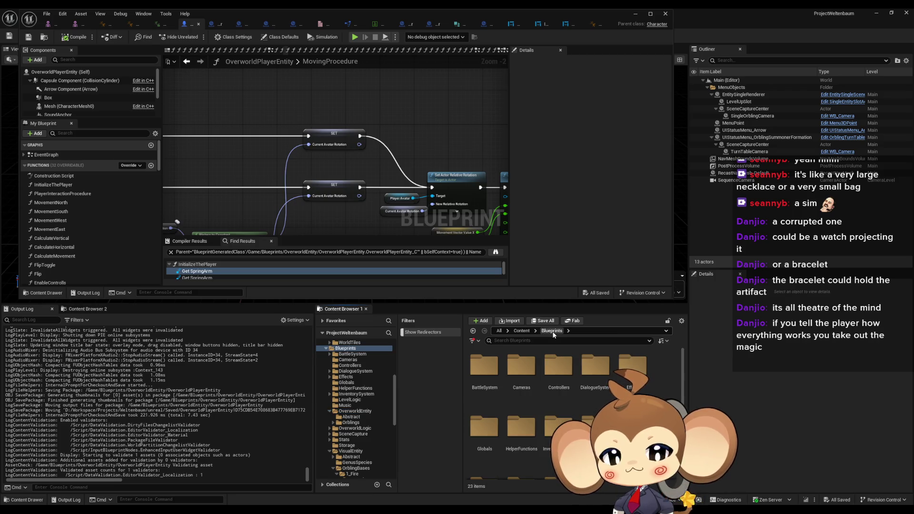
scroll(524, 405, down, 3)
double_click(495, 419)
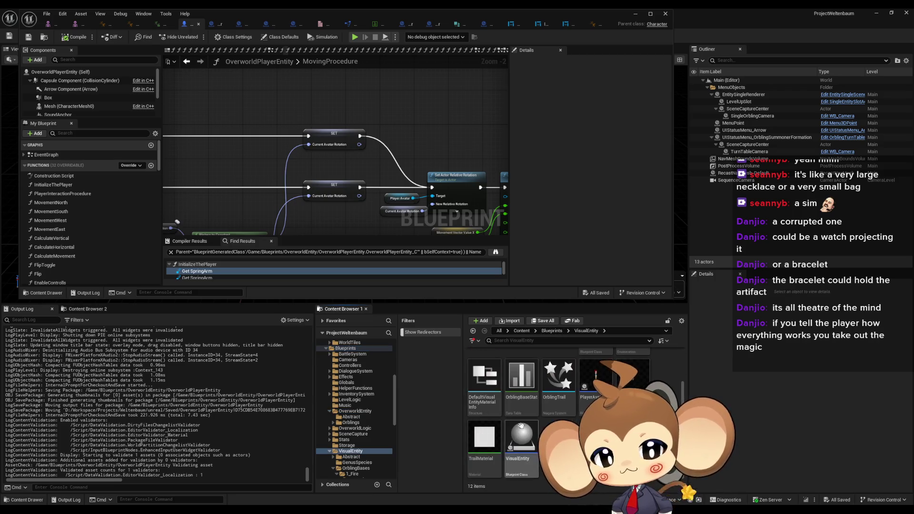
scroll(523, 405, up, 1)
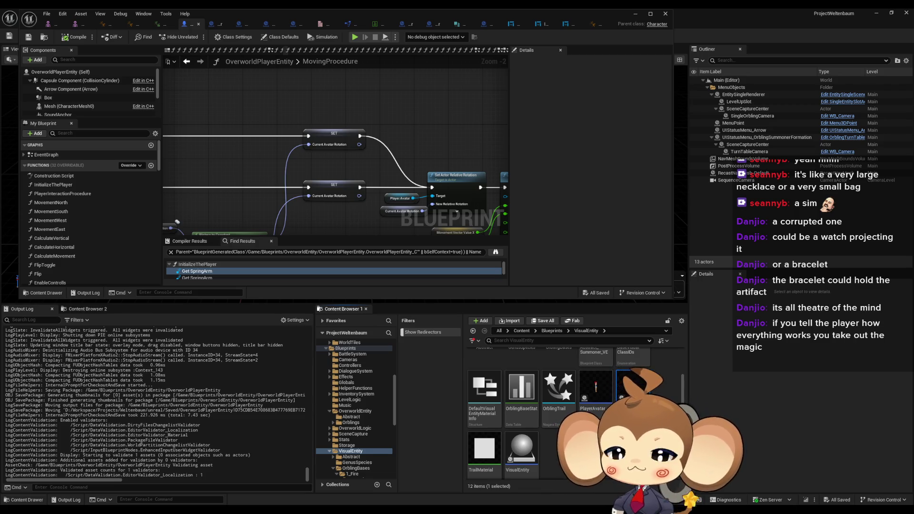
scroll(572, 405, down, 1)
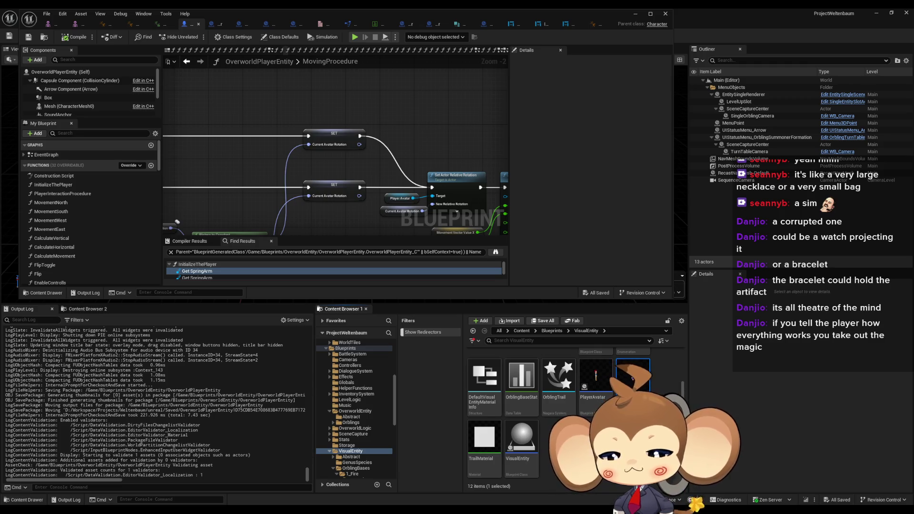
- Commit the asset names PlayerAvatarArtefact and PlayerAvatarMira, then open the File menu
key(Return)
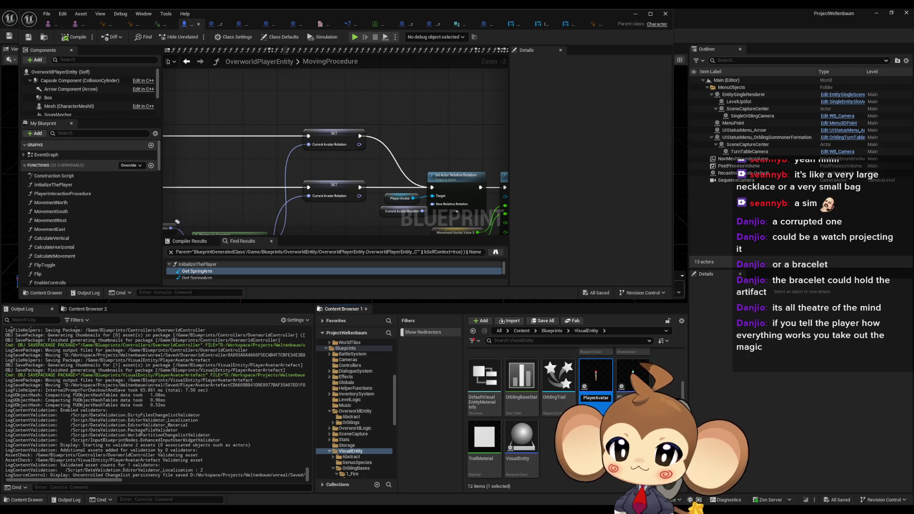
text(Mat)
key(Return)
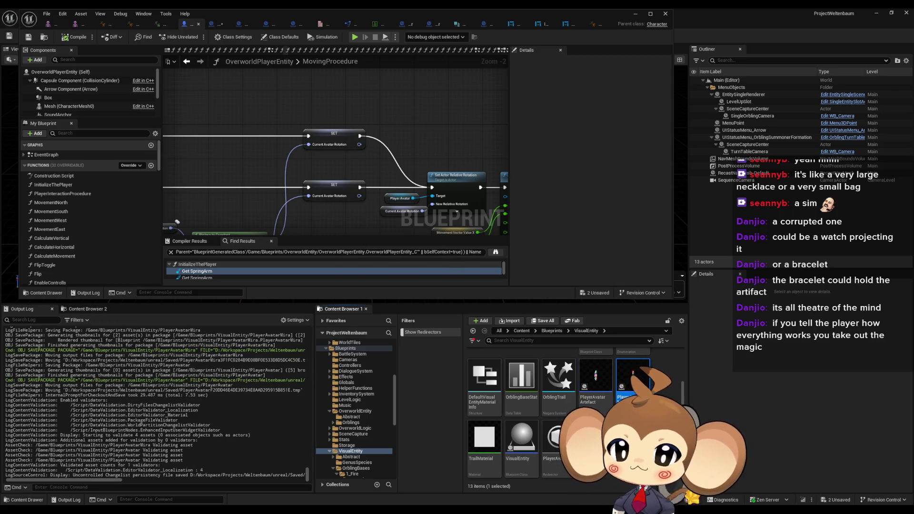
click(664, 381)
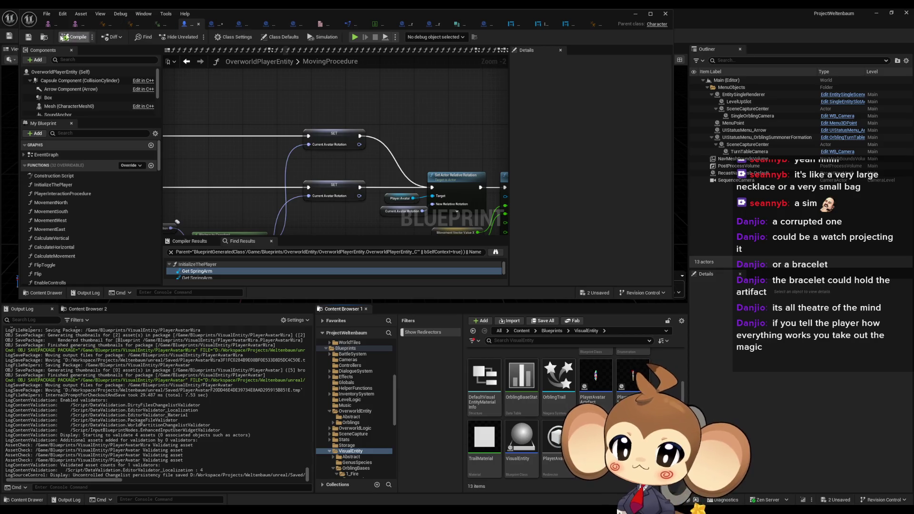
click(47, 13)
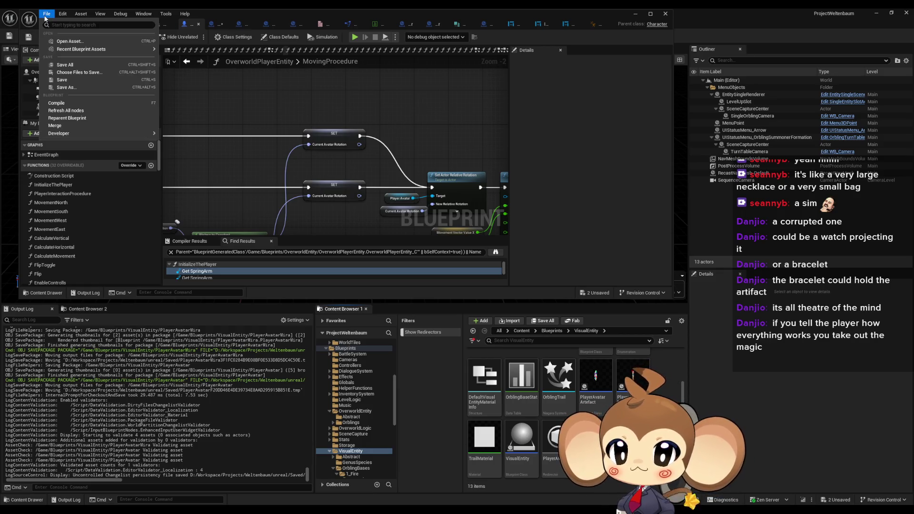
- Save all modified assets and restore the Blueprint editor window to reveal the level editor
click(81, 65)
drag(375, 142, 443, 142)
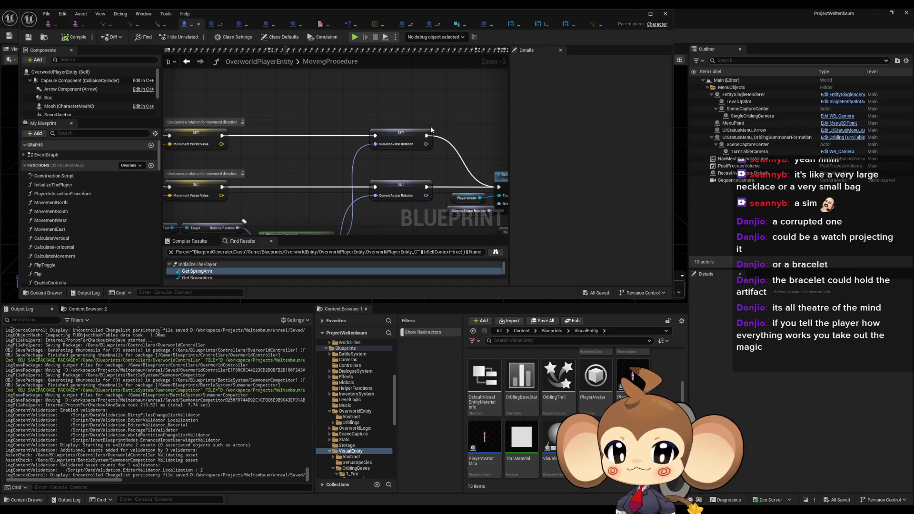
mouse_move(310, 24)
mouse_down()
mouse_move(428, 89)
mouse_move(534, 168)
mouse_move(533, 326)
mouse_up()
- Play the level to test the character's movement, then stop with Esc
click(177, 36)
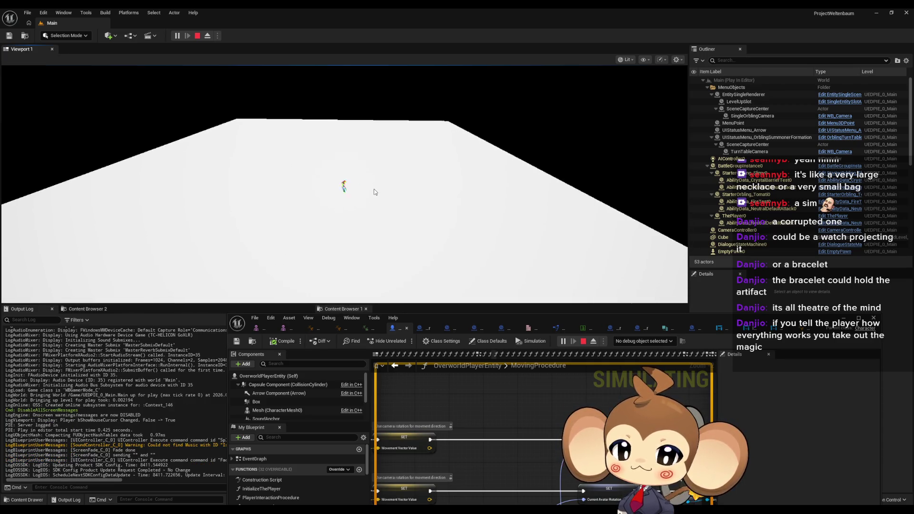
key(Escape)
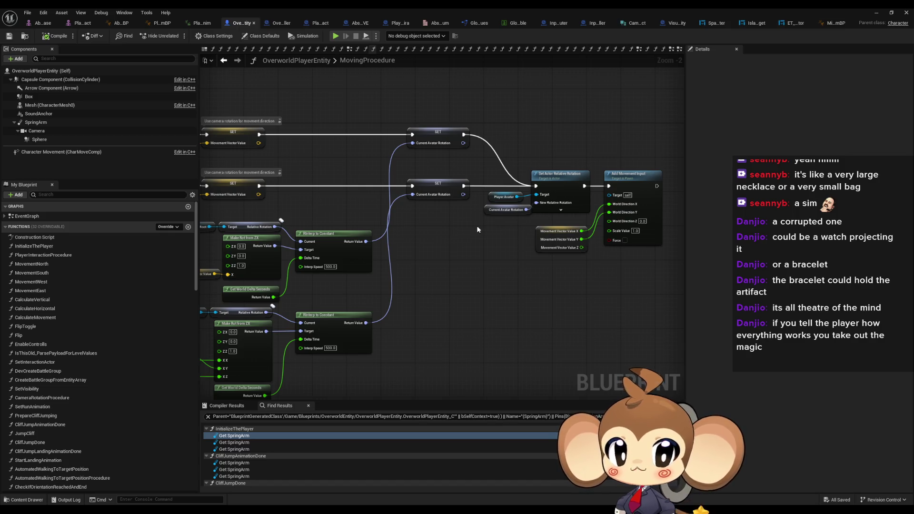
scroll(441, 217, down, 4)
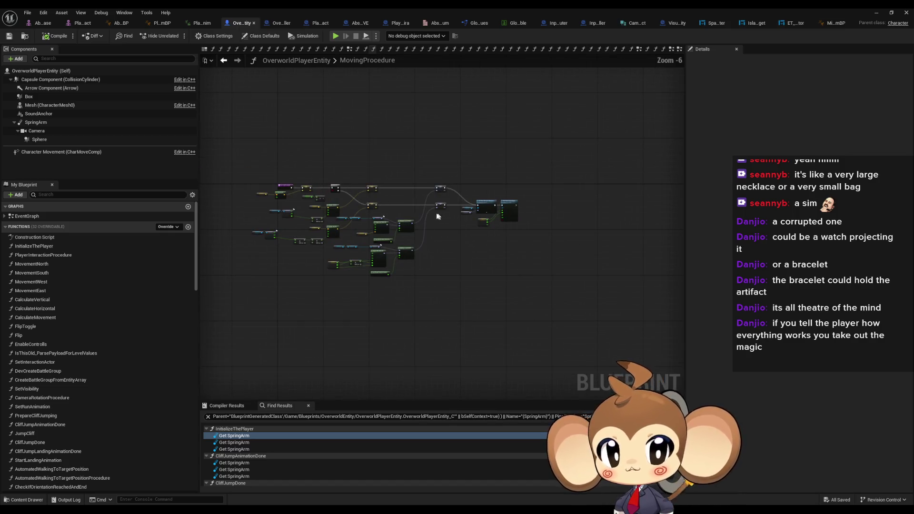
drag(341, 227, 374, 257)
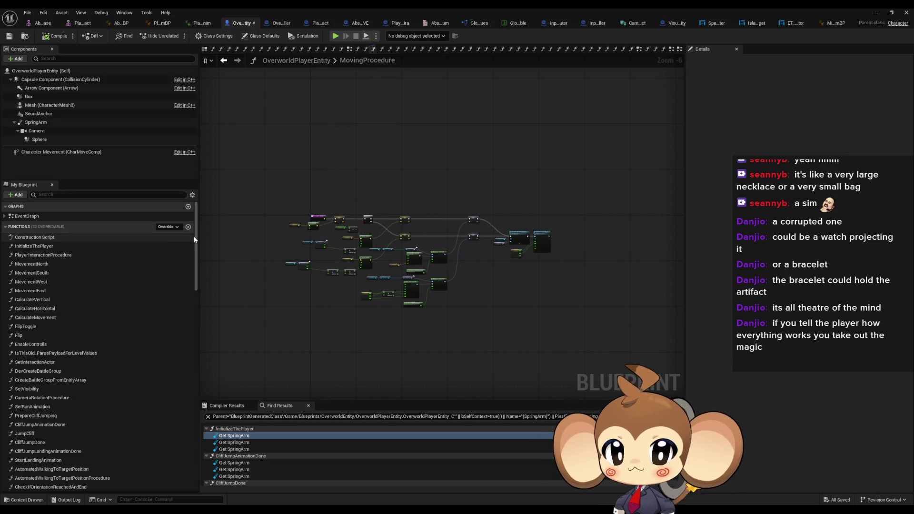
mouse_move(198, 238)
mouse_down()
mouse_move(201, 373)
mouse_move(184, 436)
mouse_up()
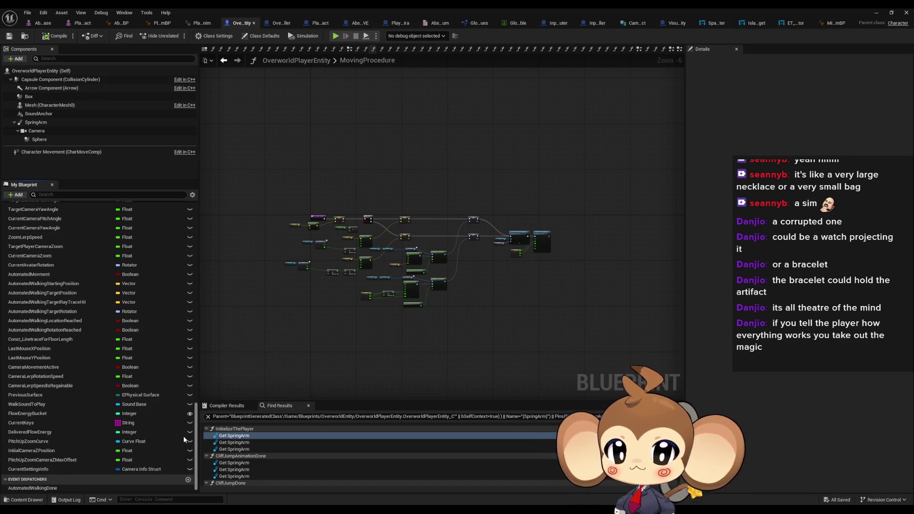
scroll(183, 436, up, 15)
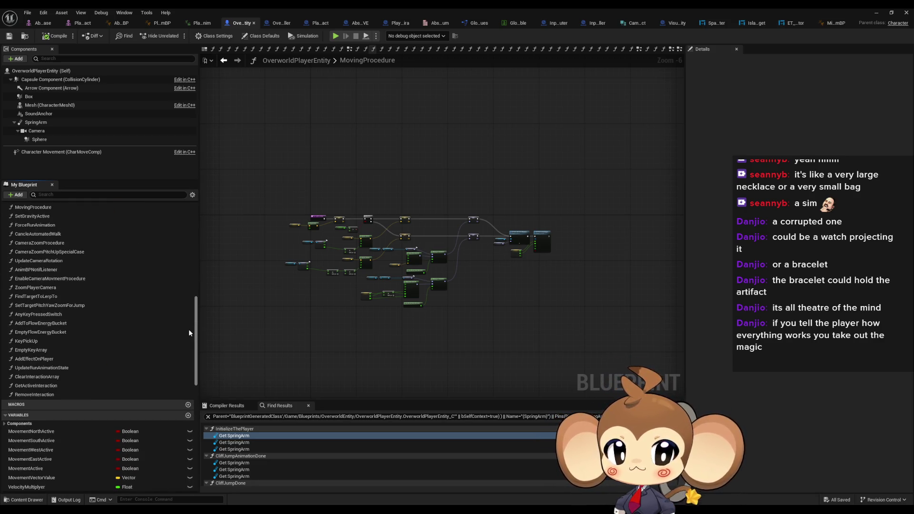
scroll(321, 390, up, 5)
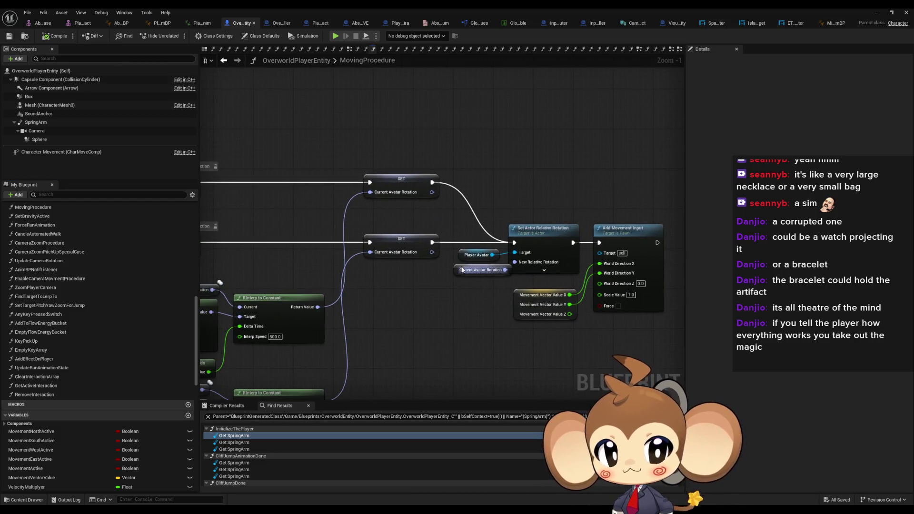
drag(447, 275, 504, 289)
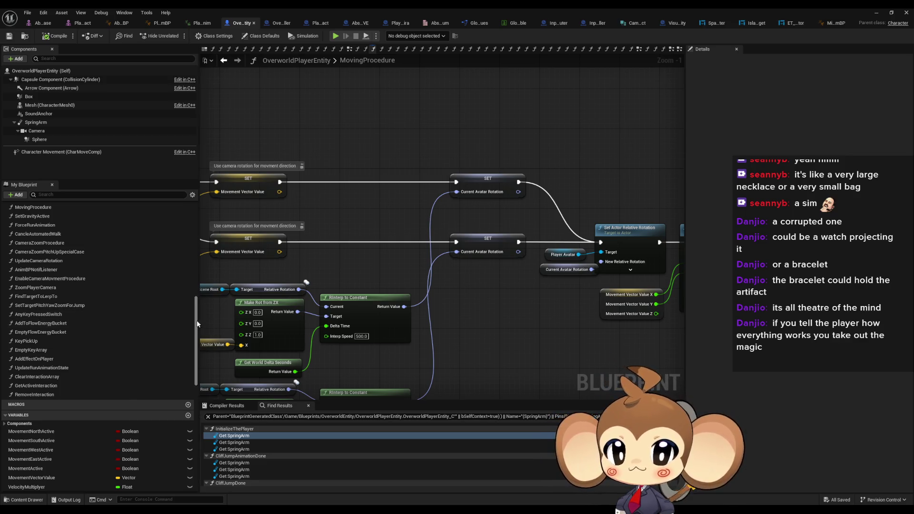
drag(197, 325, 202, 247)
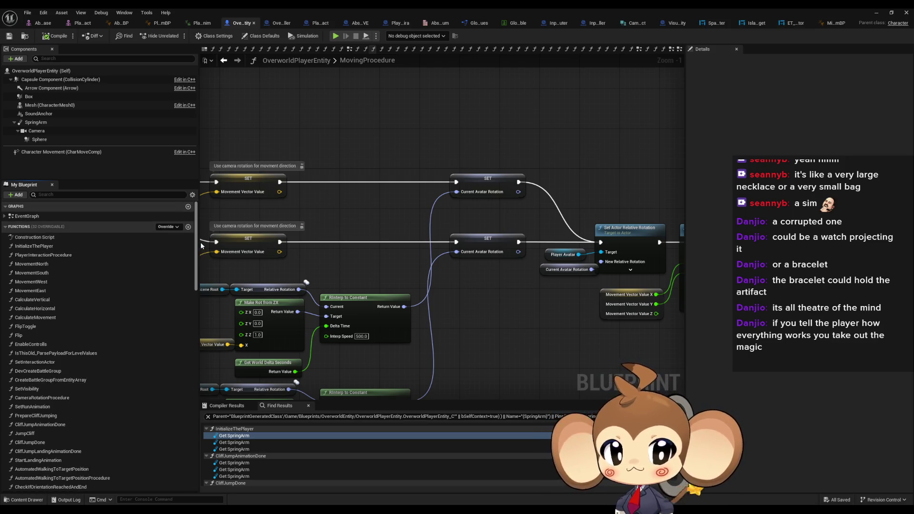
scroll(182, 273, down, 5)
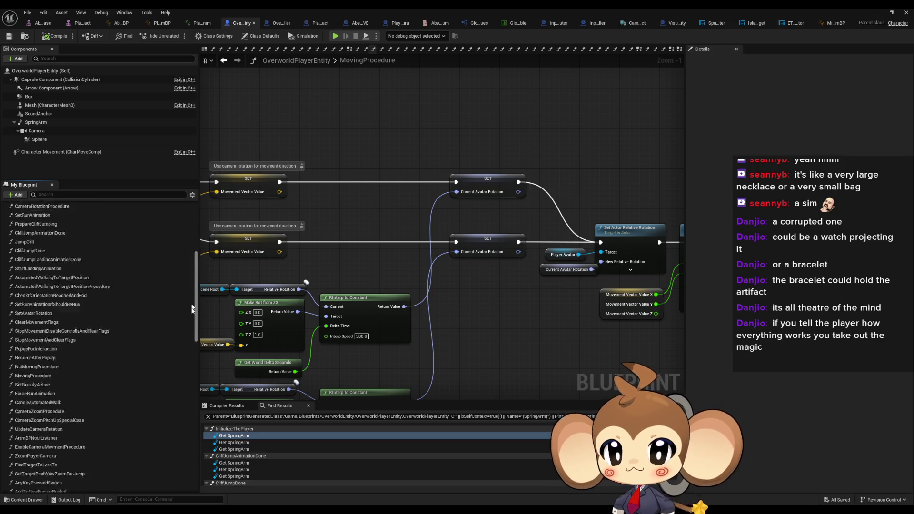
double_click(268, 11)
- Move the Blueprint editor aside and open the Blueprints/OverworldEntity folder
drag(516, 207, 399, 43)
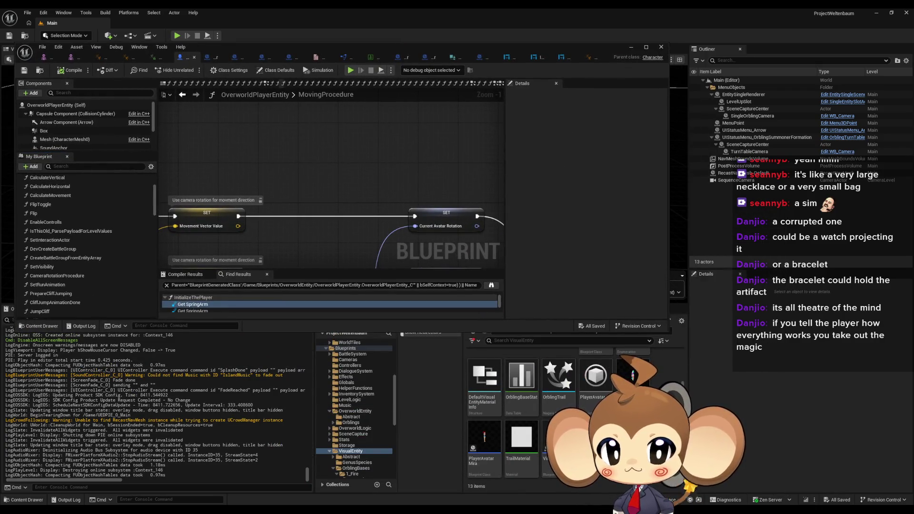
scroll(557, 415, up, 1)
scroll(557, 415, up, 1)
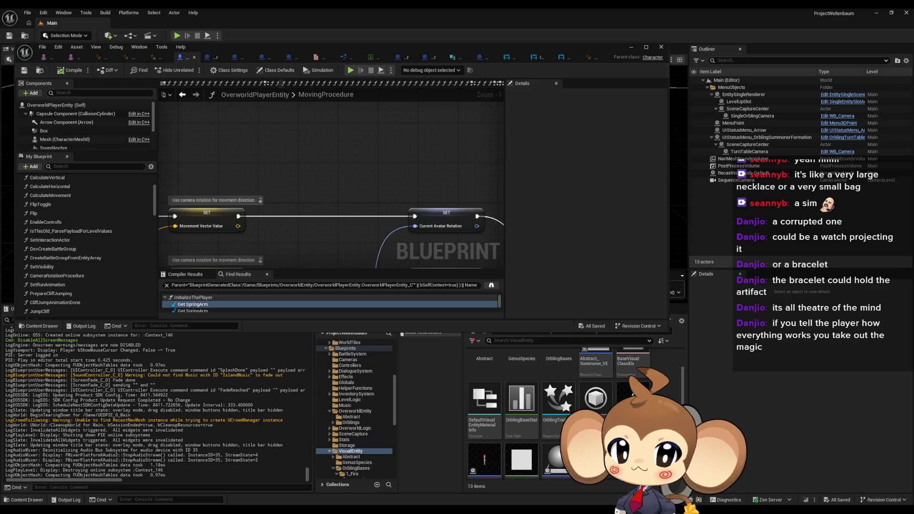
scroll(524, 414, up, 2)
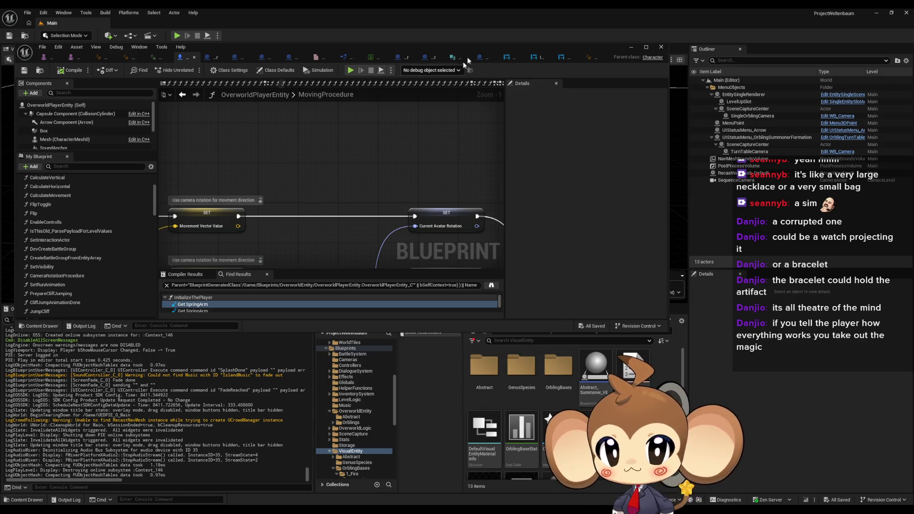
drag(471, 48, 481, 15)
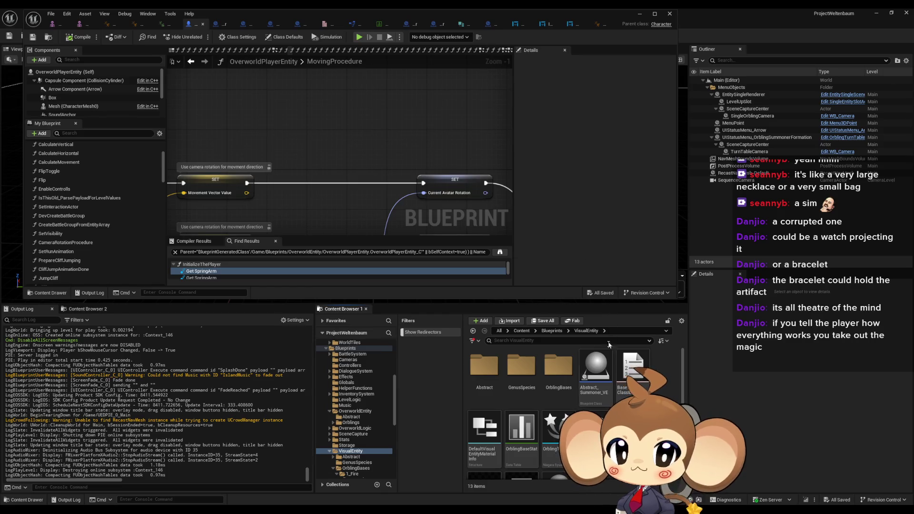
click(551, 330)
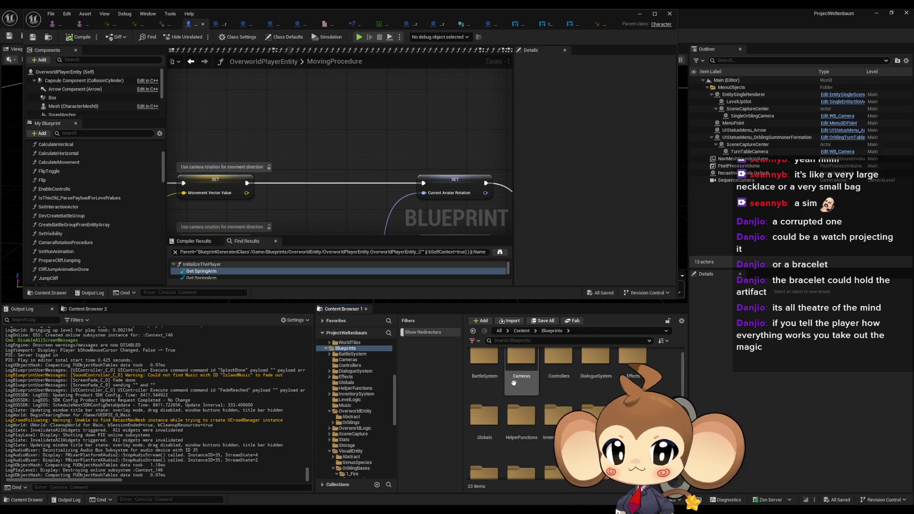
scroll(523, 410, down, 2)
double_click(484, 419)
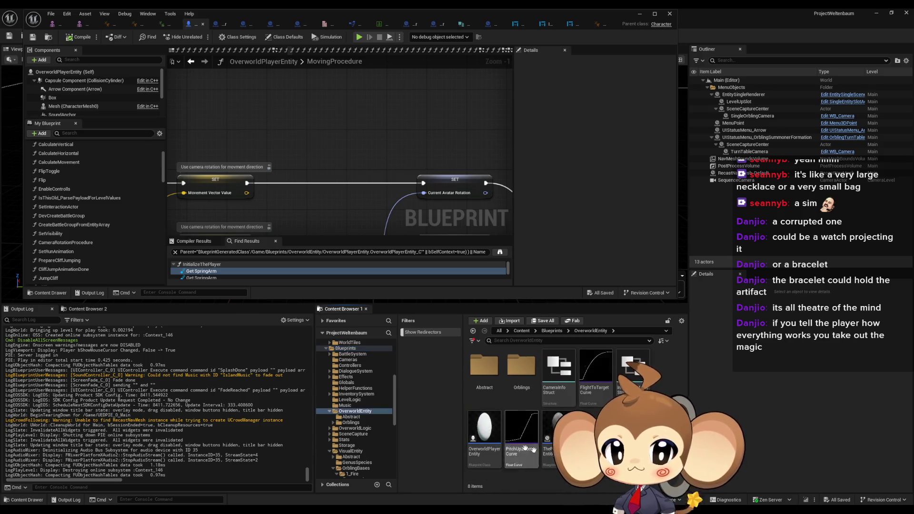
- Create a Blueprint Structure asset there named AvatarInfoStruct
right_click(610, 424)
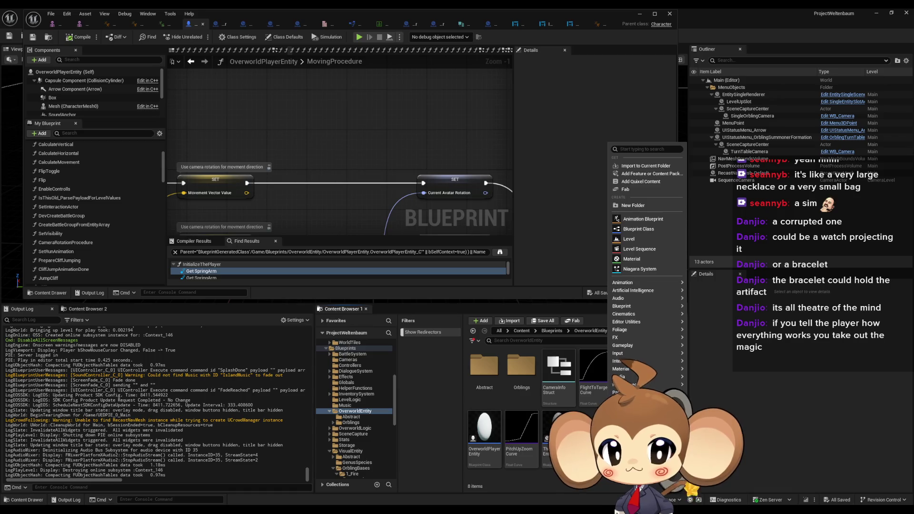
mouse_move(650, 316)
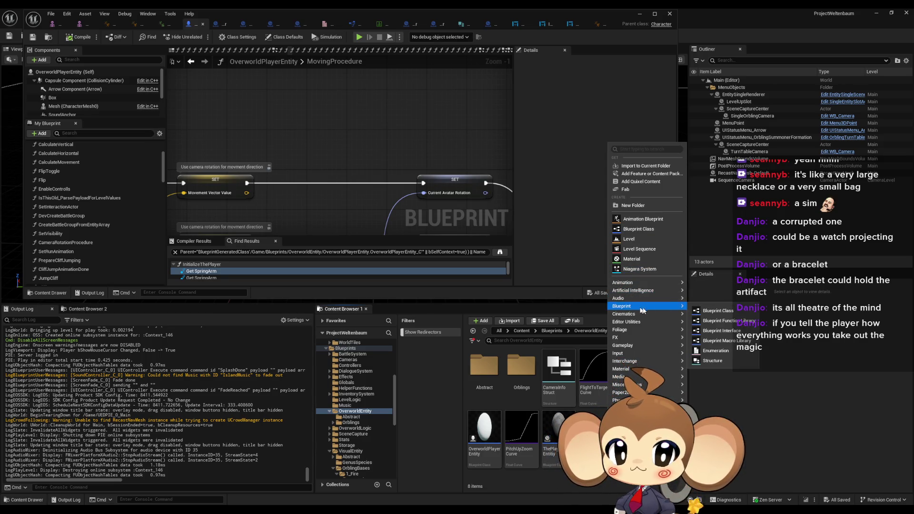
click(719, 363)
text(Ava)
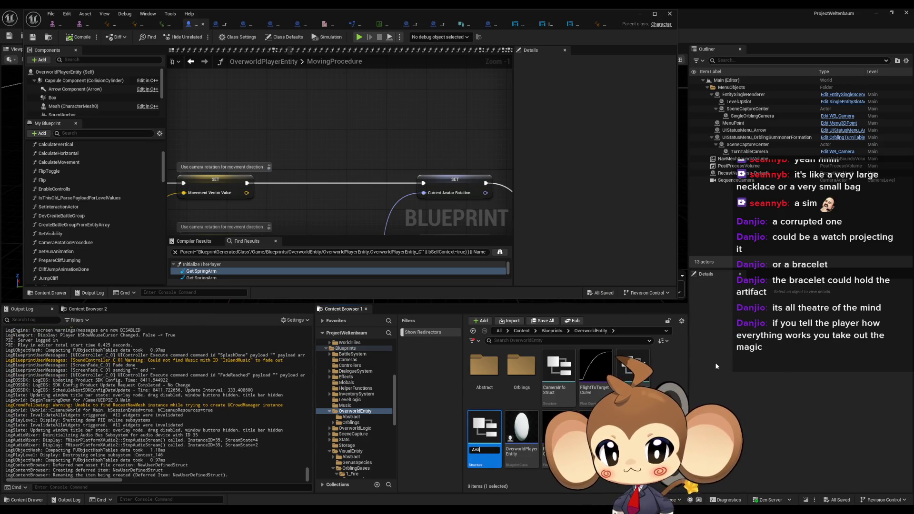
text(tar)
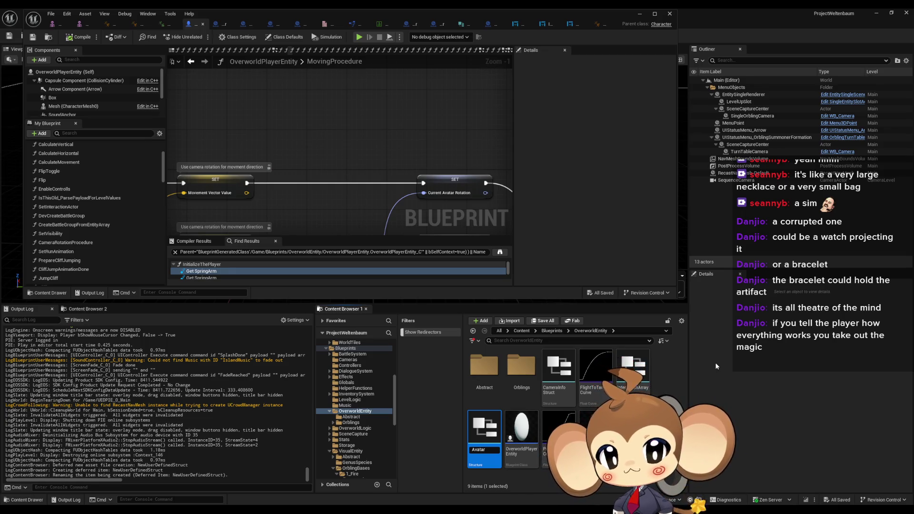
text(Info)
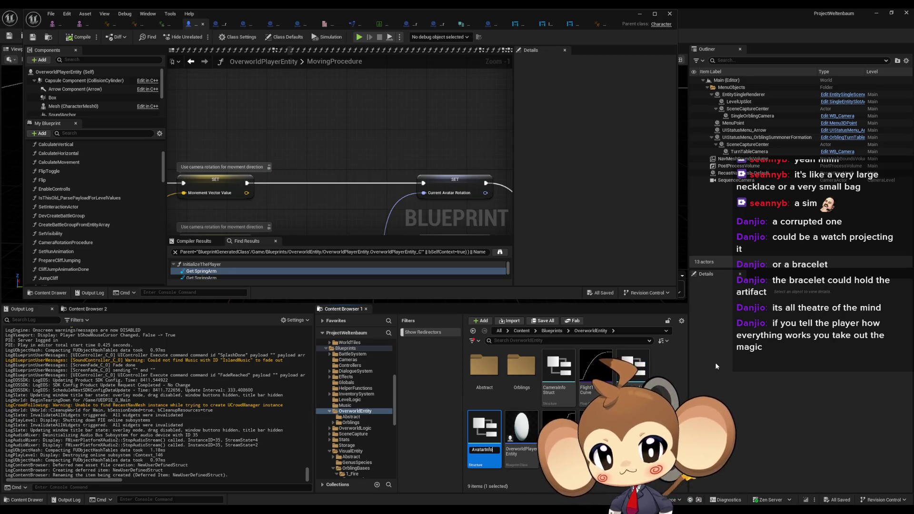
text(St)
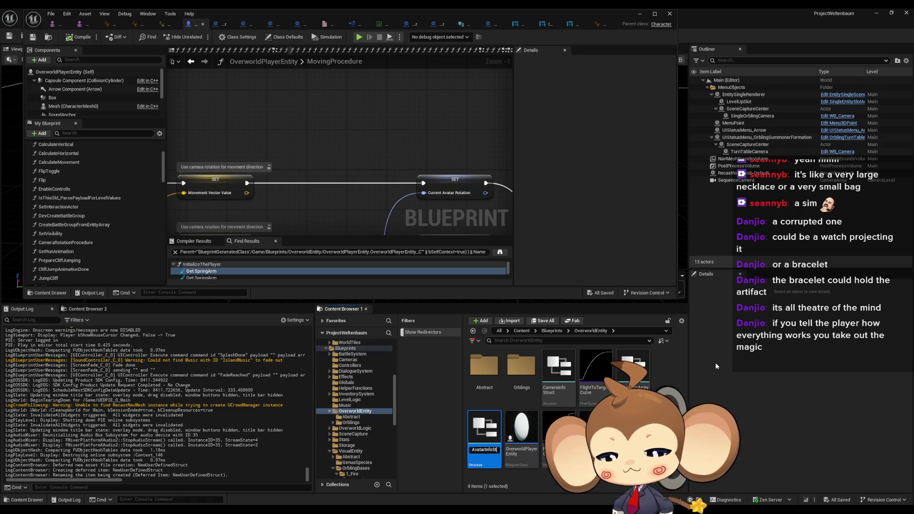
text(ruct)
key(Return)
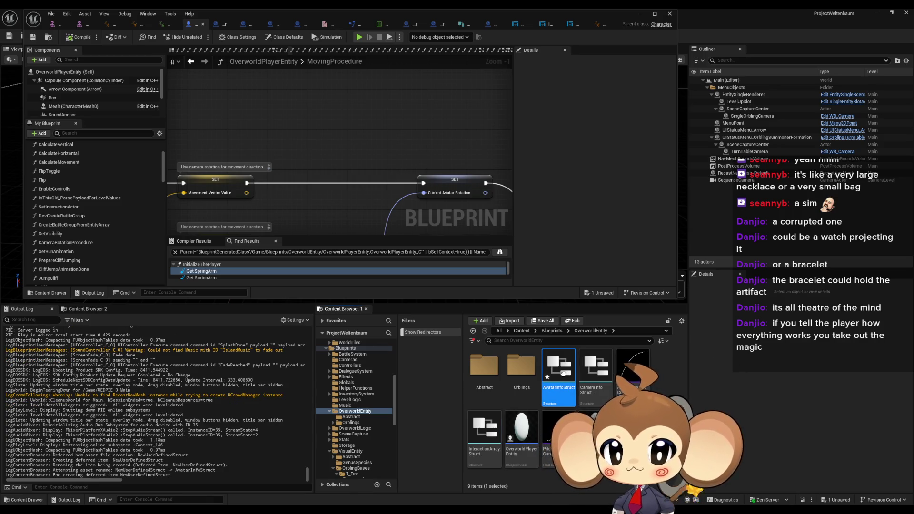
- Keep one Boolean member, renamed AvatarRotationInactive, save the struct, and maximize its editor
double_click(564, 378)
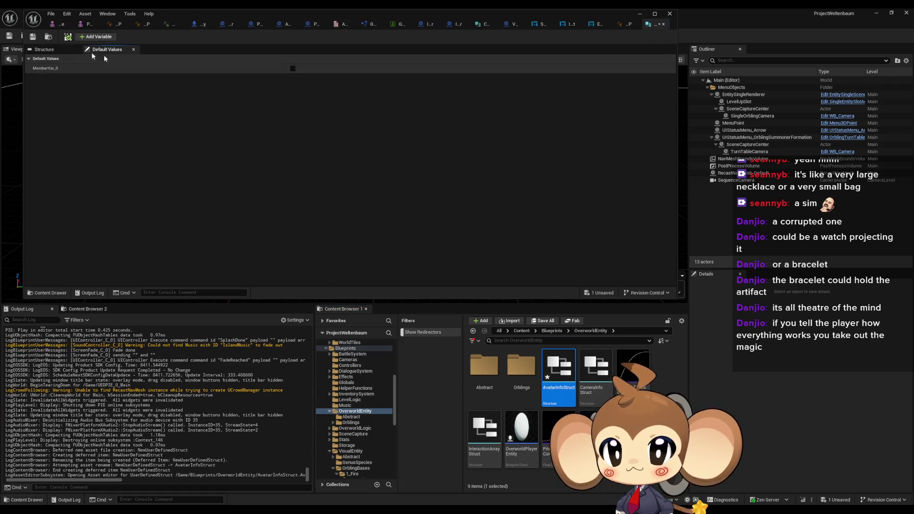
click(93, 37)
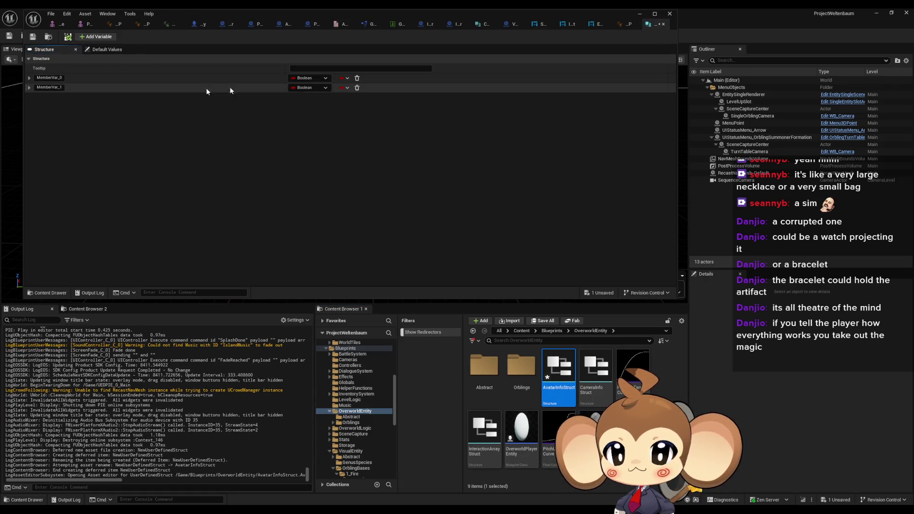
click(357, 87)
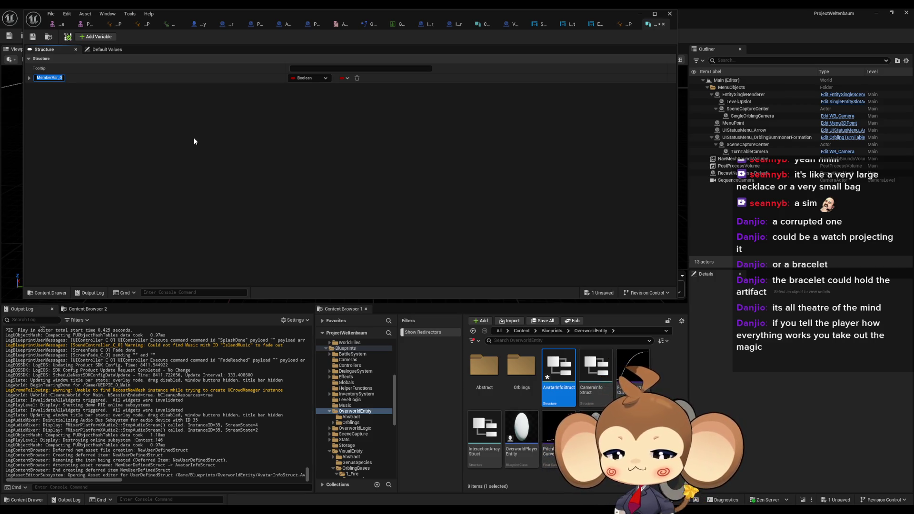
text(AvatarRotat)
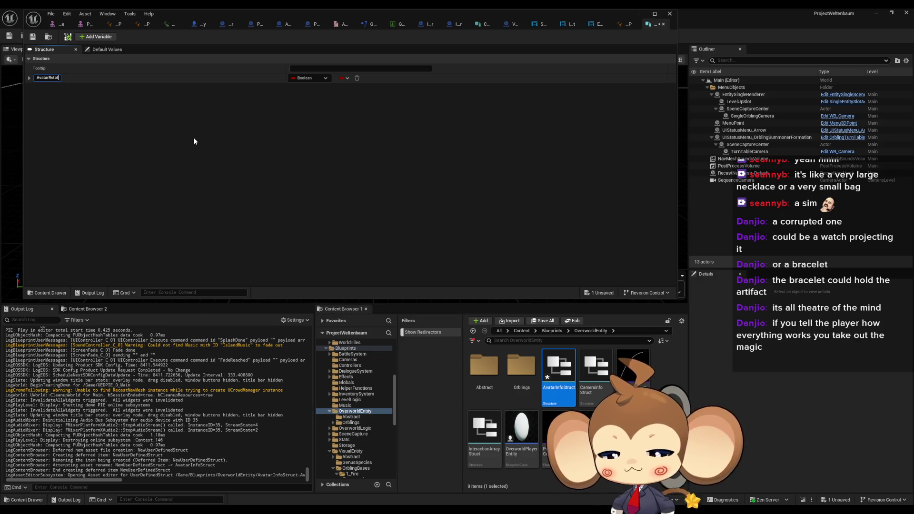
text(ionIna)
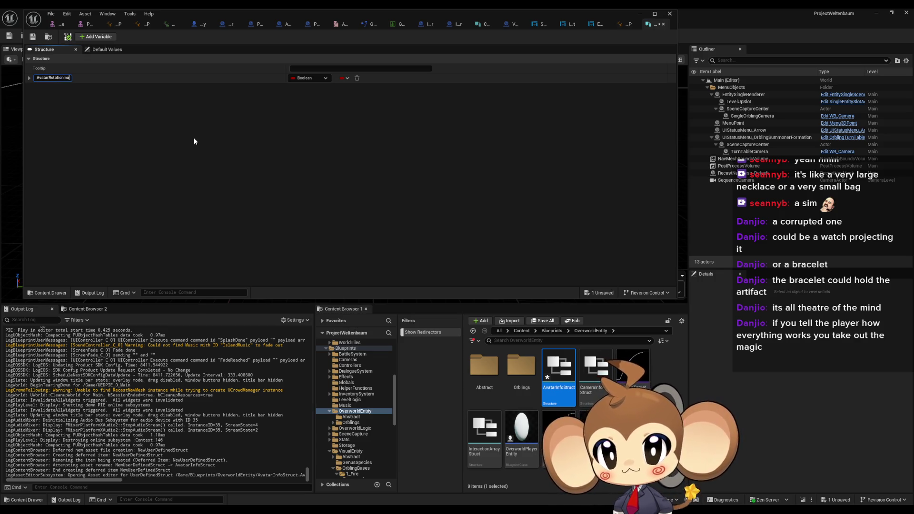
text(ctive)
key(Return)
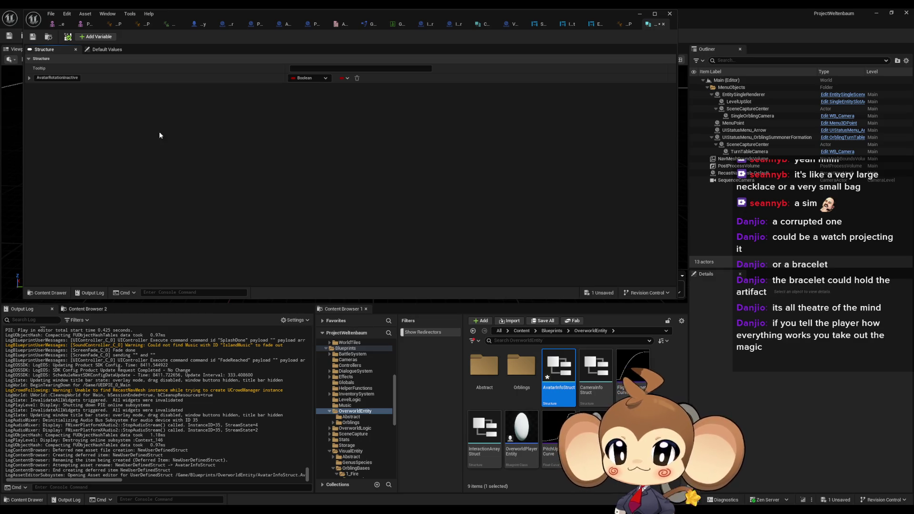
key(ctrl+s)
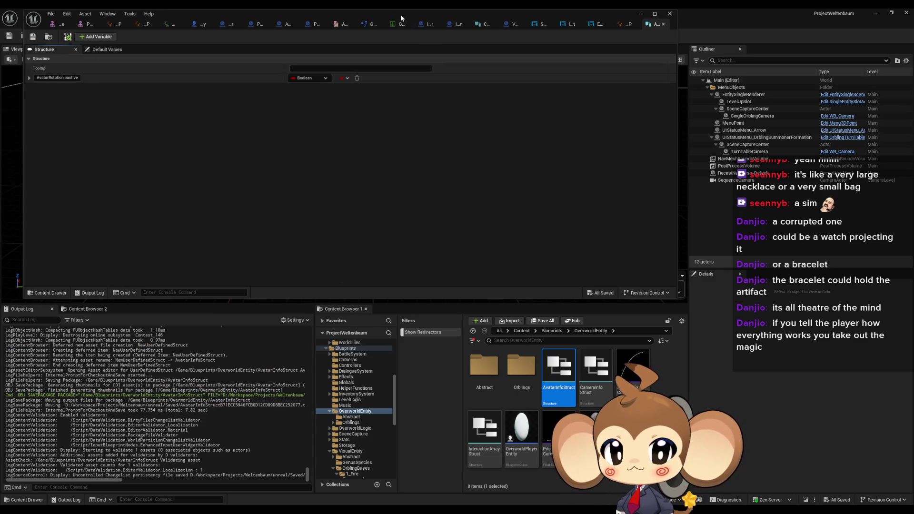
drag(401, 15, 524, 149)
double_click(524, 148)
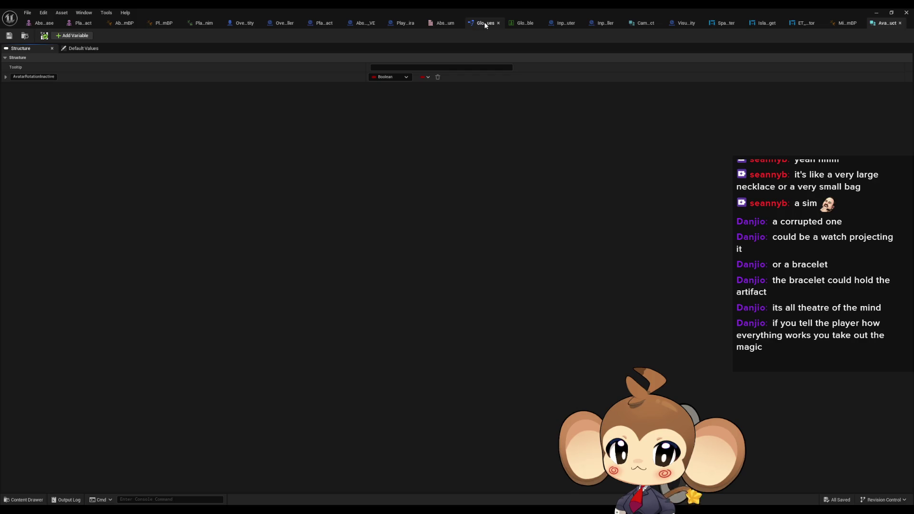
- Add a new function named AvatarInfo to Abstract_Summoner_VE
click(361, 25)
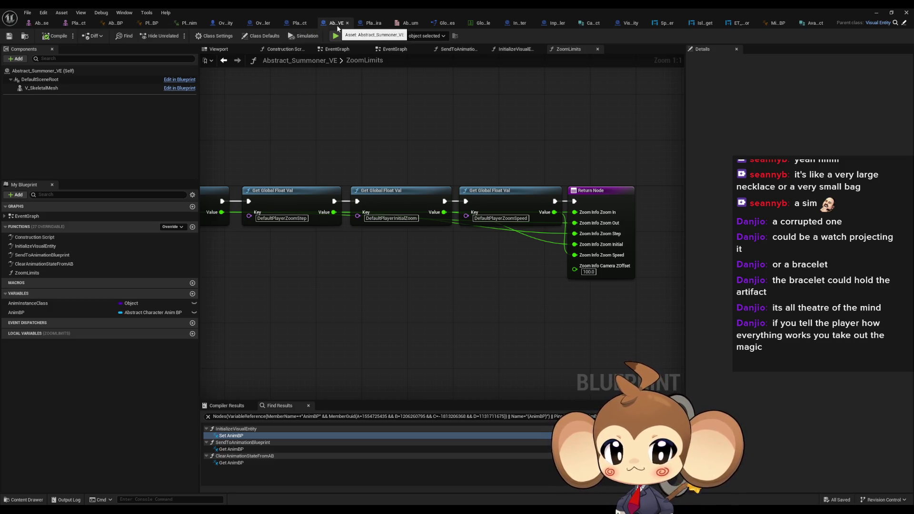
drag(355, 129, 544, 199)
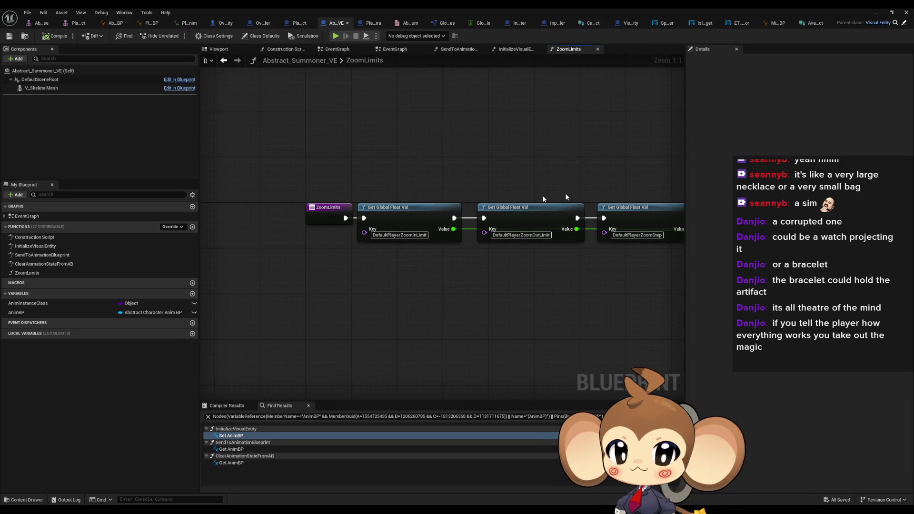
click(193, 228)
text(AvatarInfo)
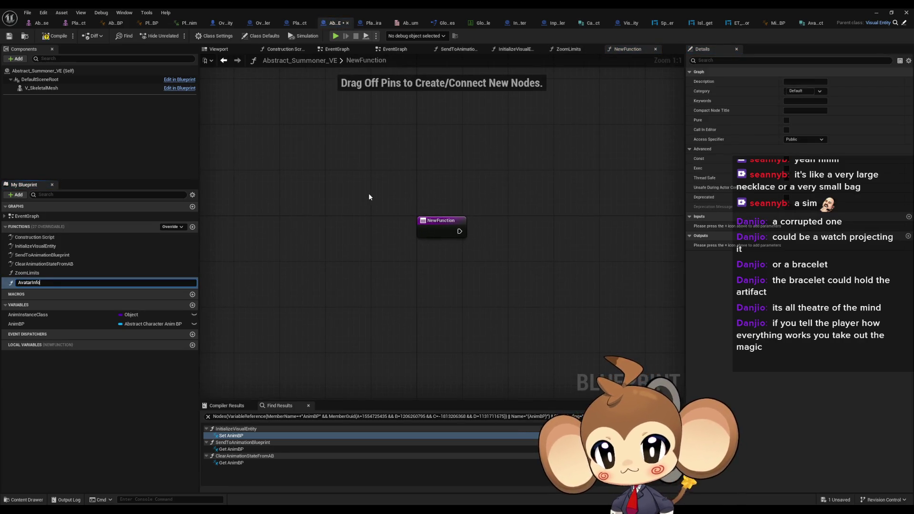
key(Return)
- Rename ZoomLimits to CameraInfo and open the CameraInfo and AvatarInfo graphs
click(62, 274)
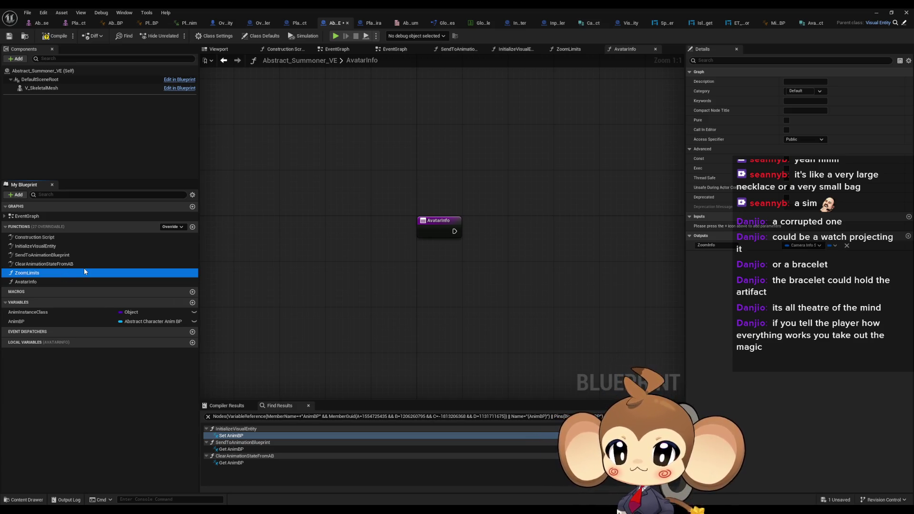
click(84, 272)
text(Camera)
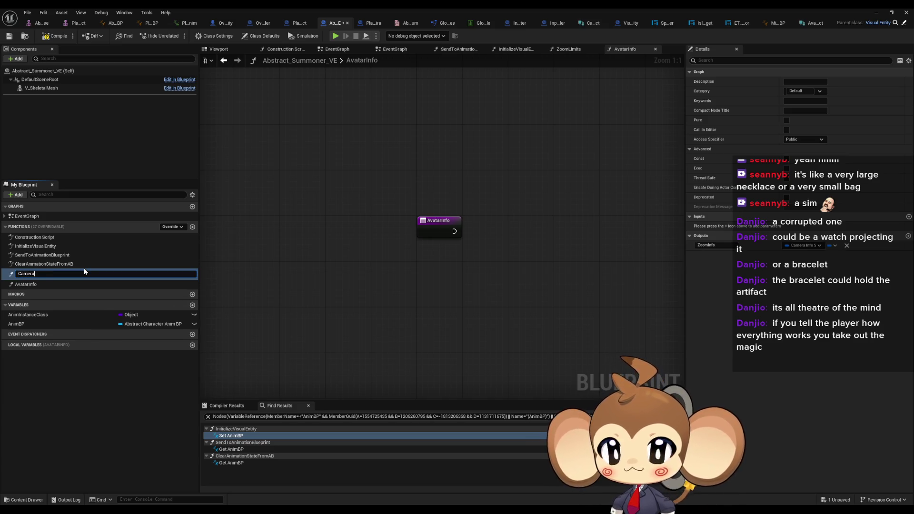
text(Info)
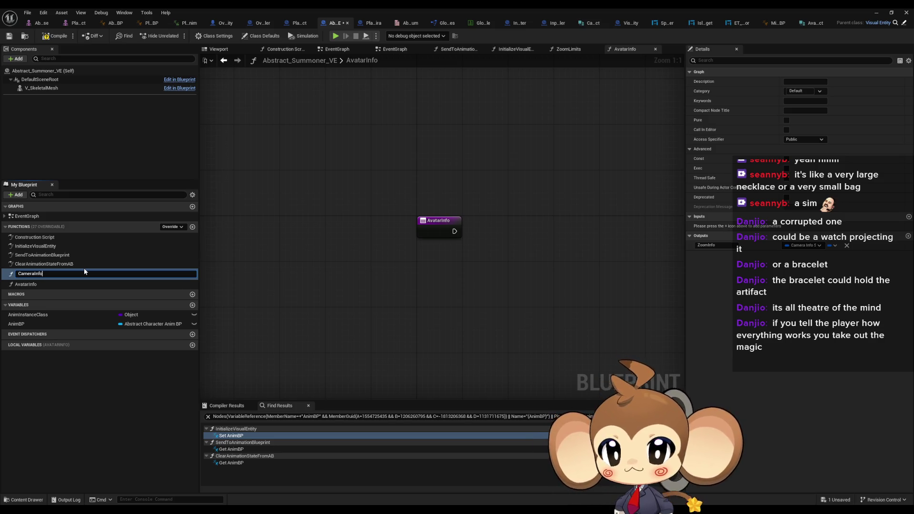
key(Return)
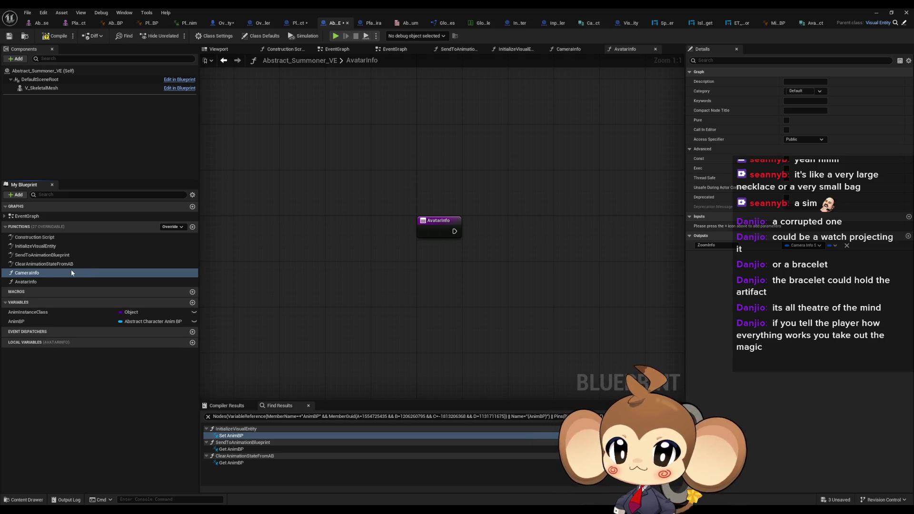
double_click(72, 271)
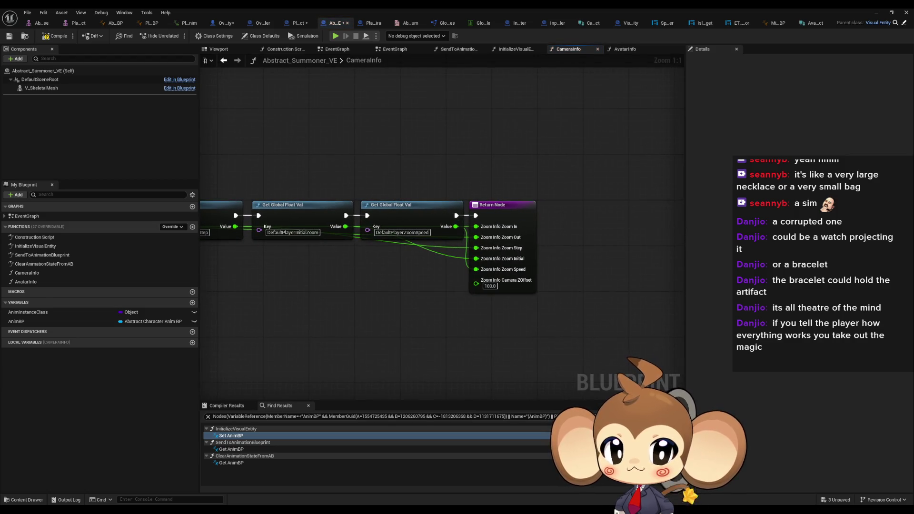
click(25, 282)
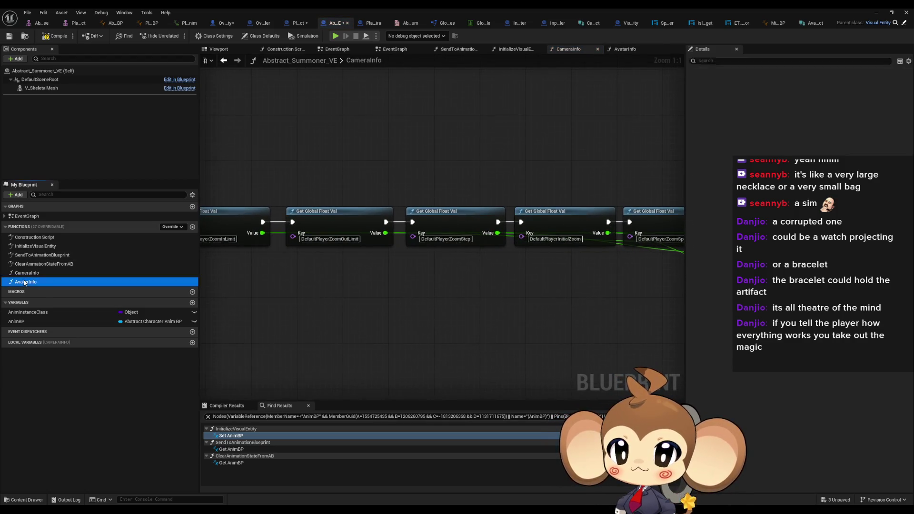
double_click(25, 282)
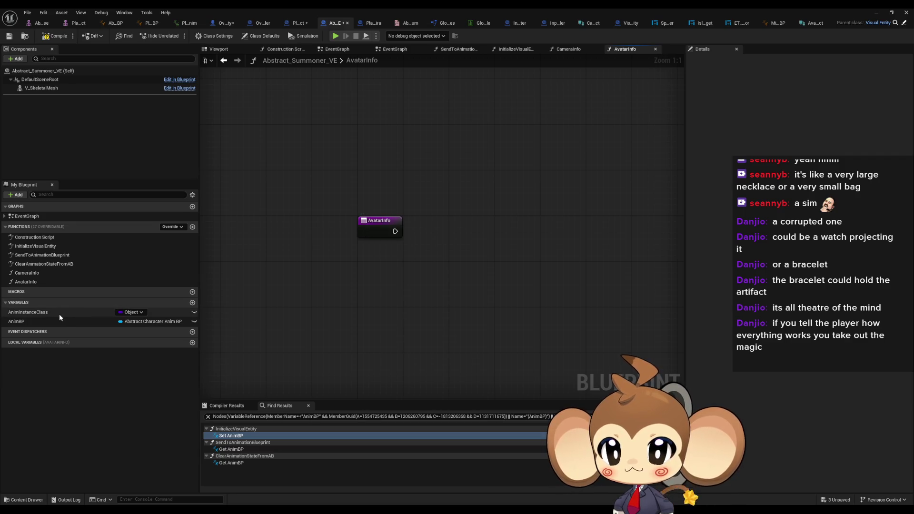
- Give AvatarInfo an output of type AvatarInfoStruct named AvatarInfo
click(376, 228)
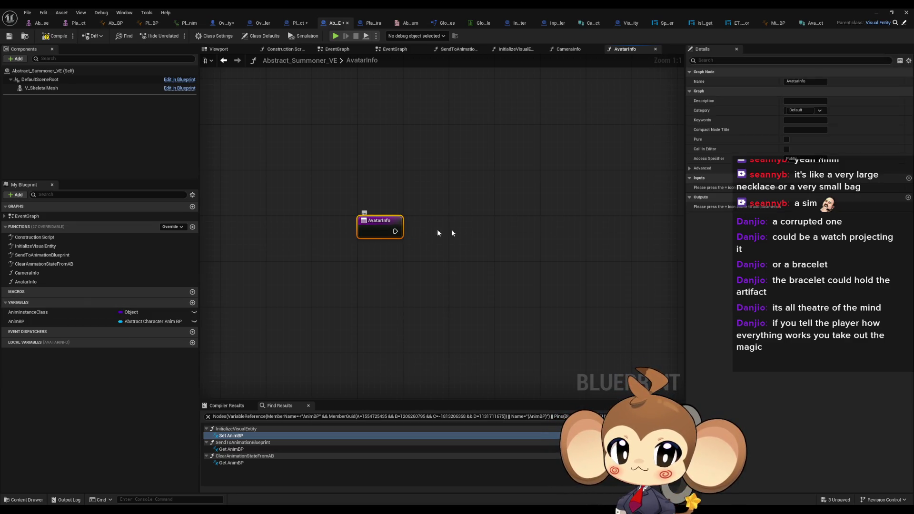
click(908, 198)
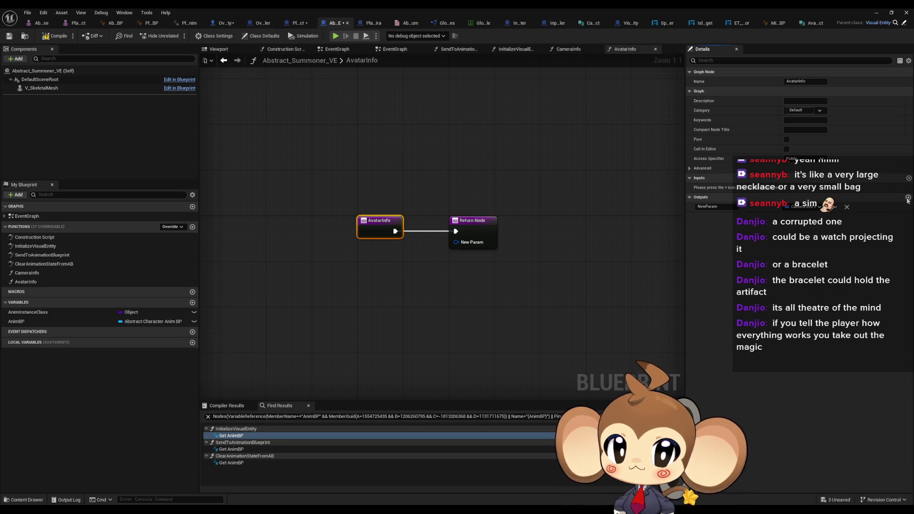
click(800, 208)
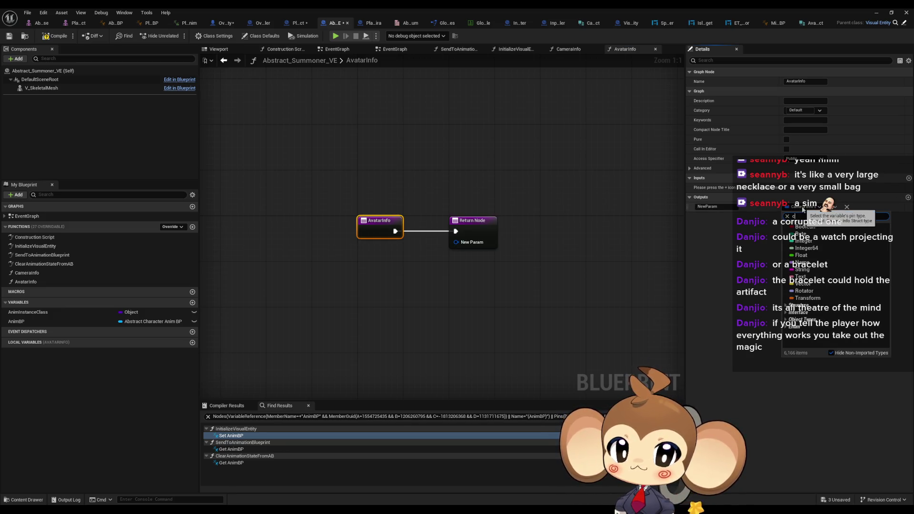
text(ca)
key(BackSpace)
text(av info)
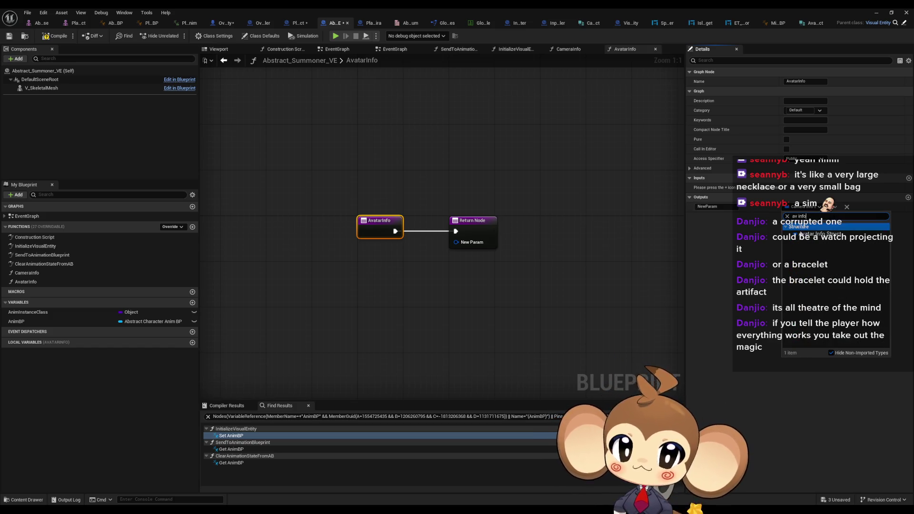
click(819, 225)
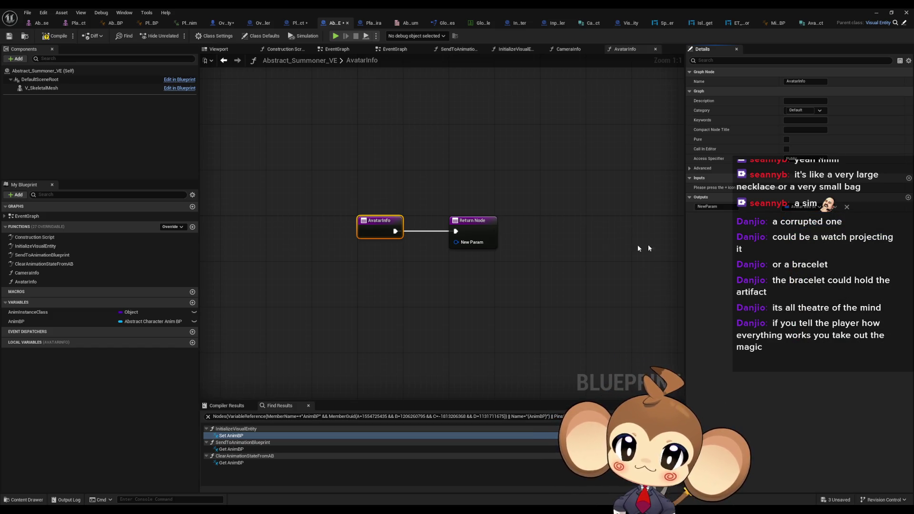
click(711, 207)
text(Avatar)
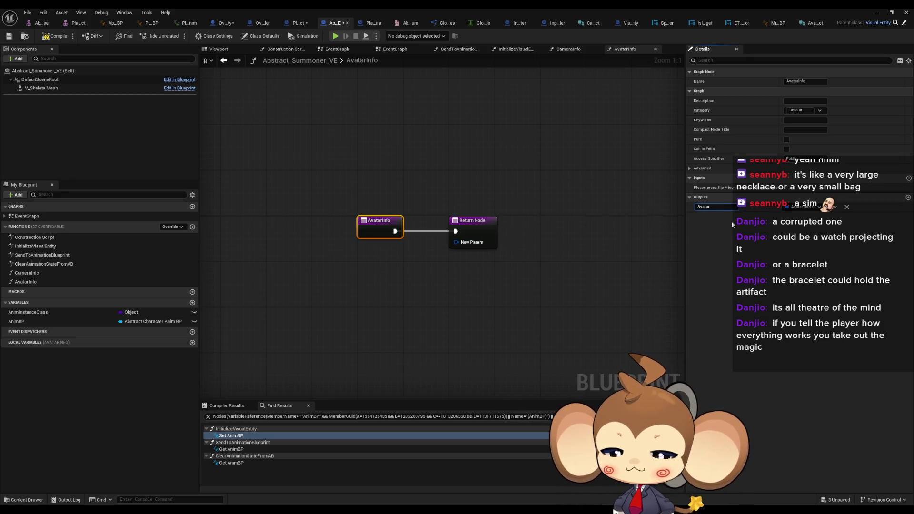
text(Info)
key(Return)
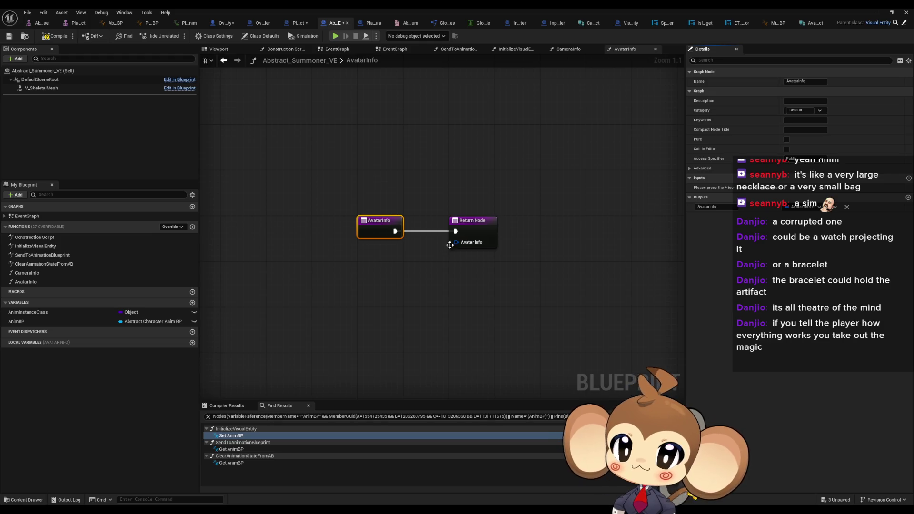
- Split the Return Node's Avatar Info pin, compile, save all, and list PlayerAvatarArtefact's overridable functions
right_click(455, 243)
click(481, 274)
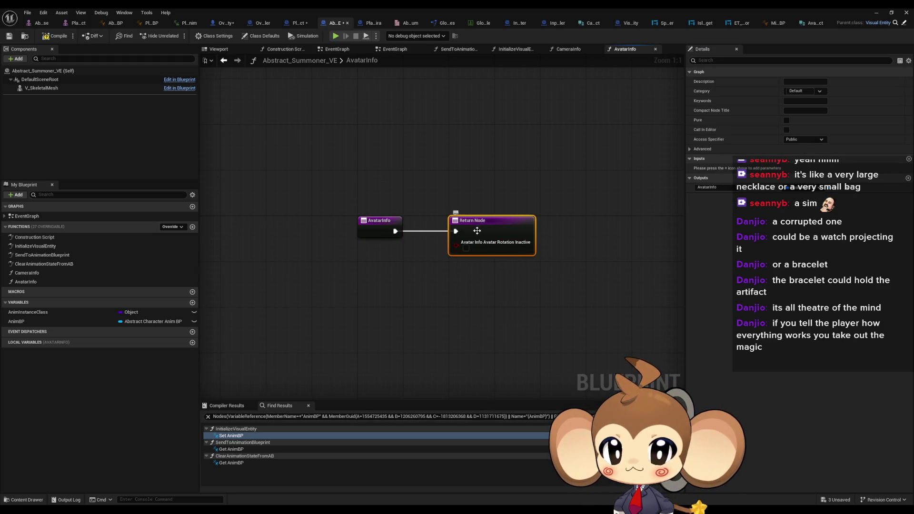
click(56, 36)
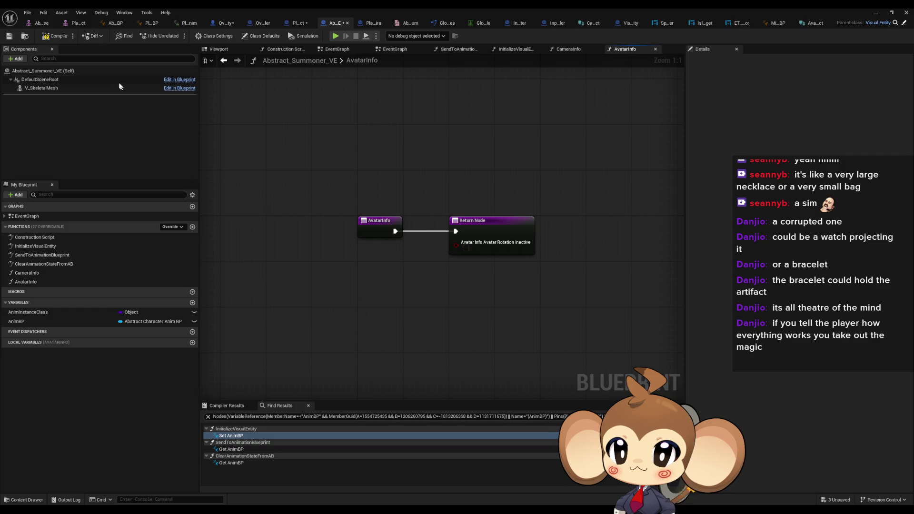
key(ctrl+shift+s)
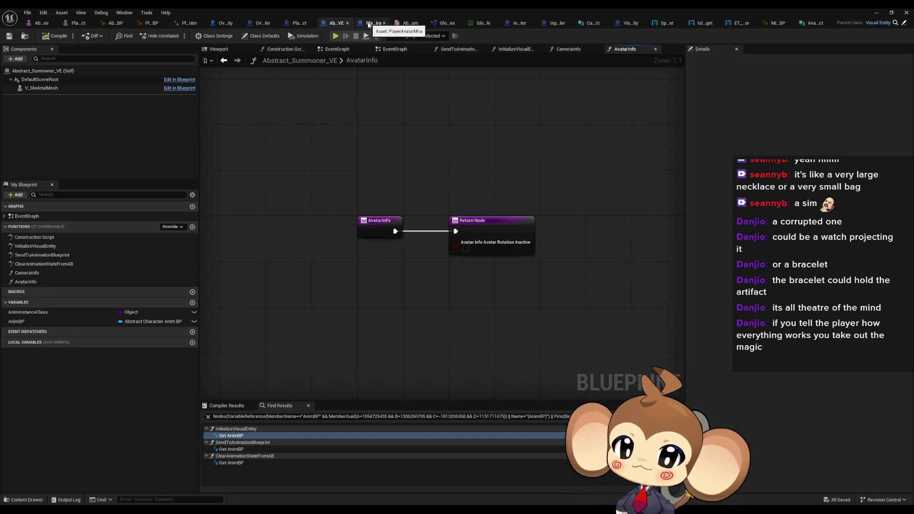
click(297, 23)
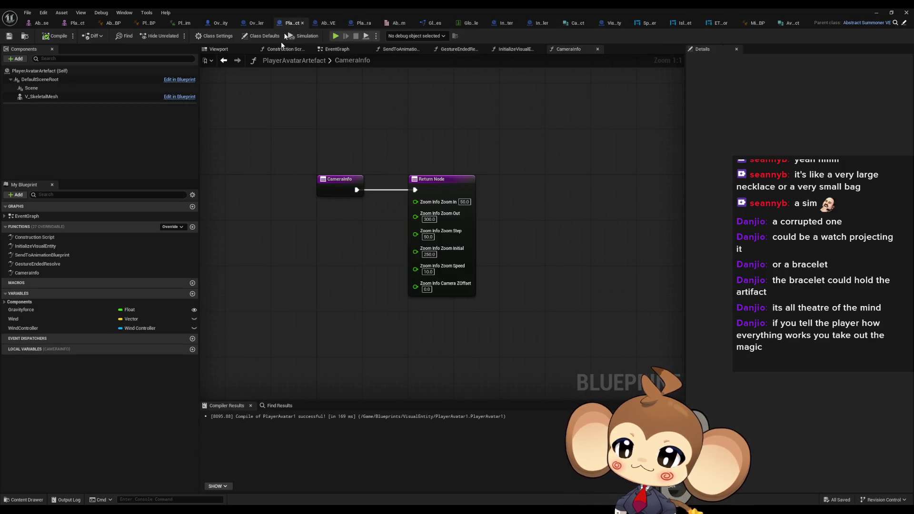
click(169, 227)
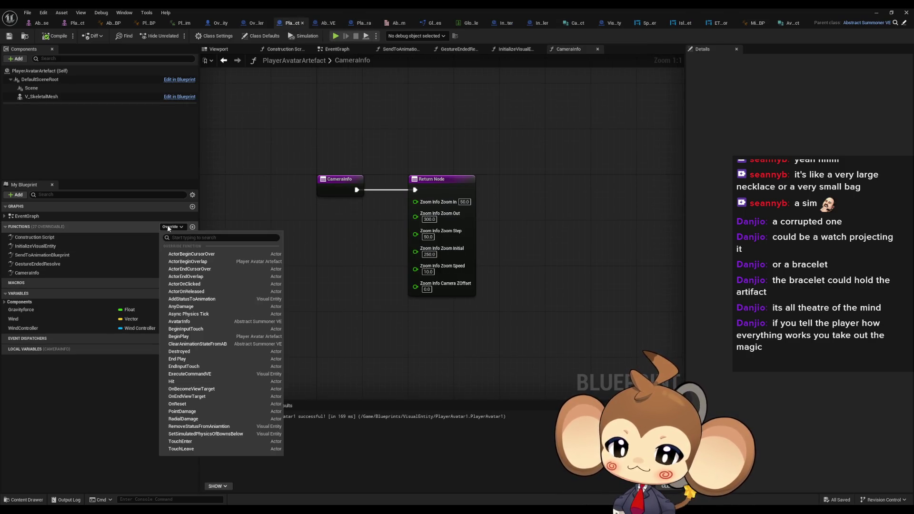
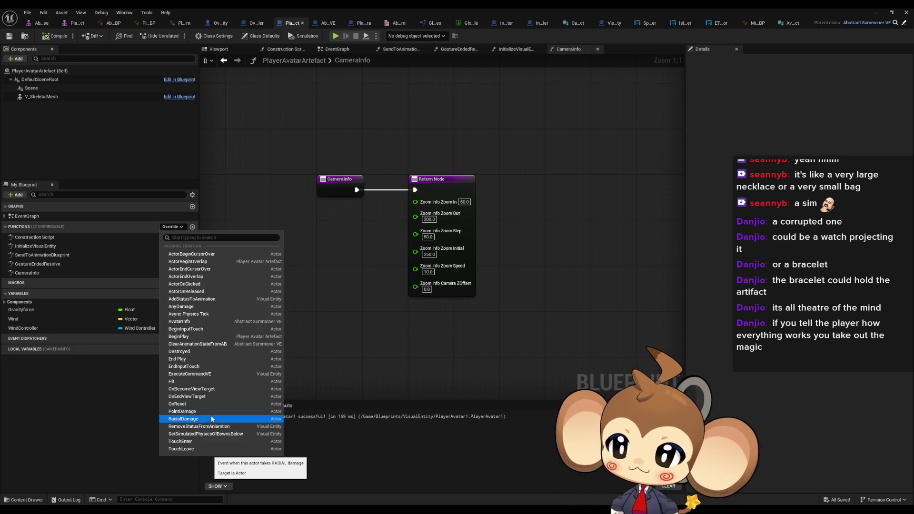
- Compare the CameraInfo graphs of PlayerAvatarArtefact, PlayerAvatarMira and Abstract_Summoner_VE
click(352, 344)
click(327, 23)
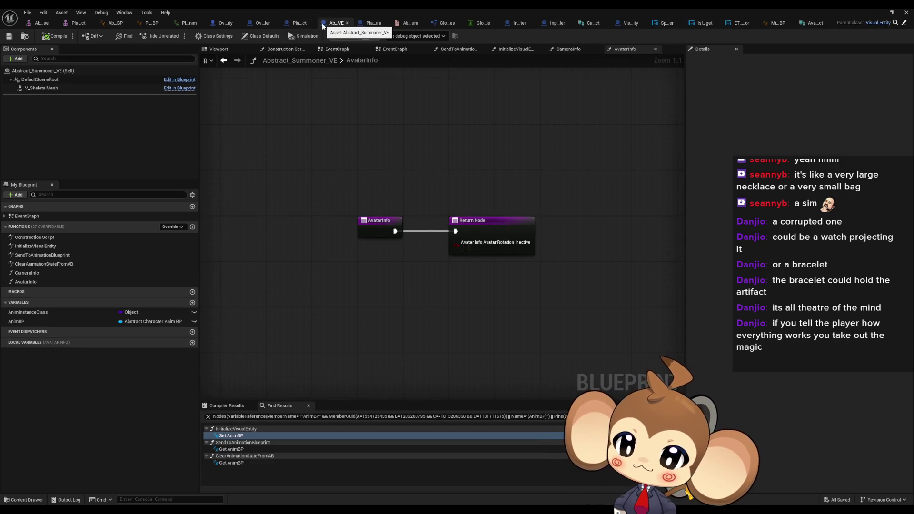
click(363, 24)
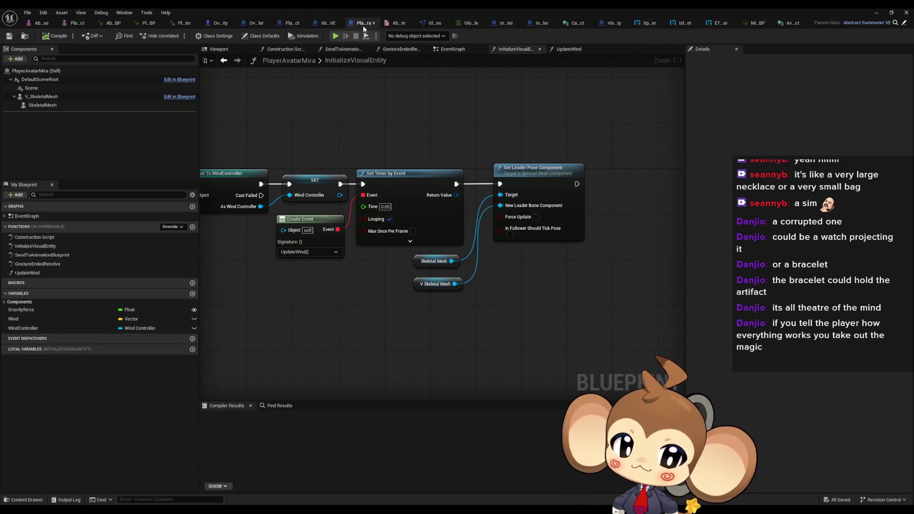
click(328, 24)
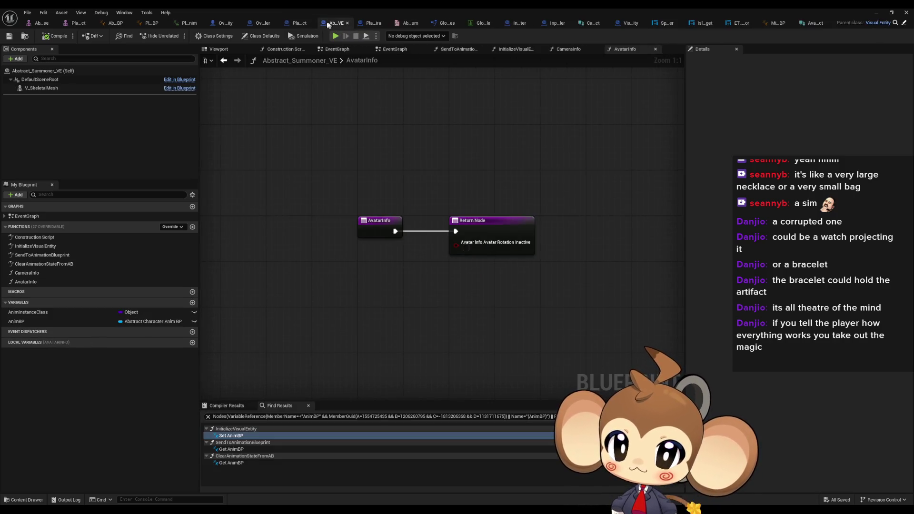
click(298, 24)
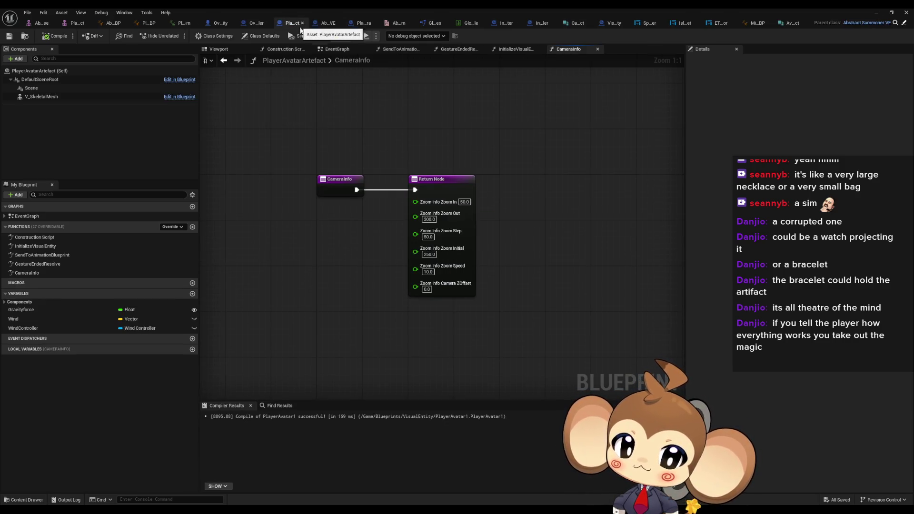
drag(410, 129, 497, 322)
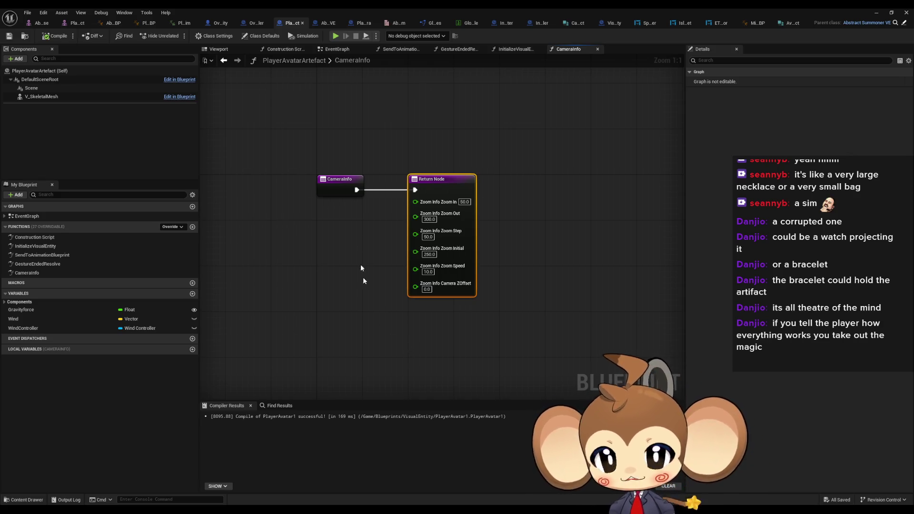
click(350, 25)
drag(286, 326, 307, 327)
click(285, 23)
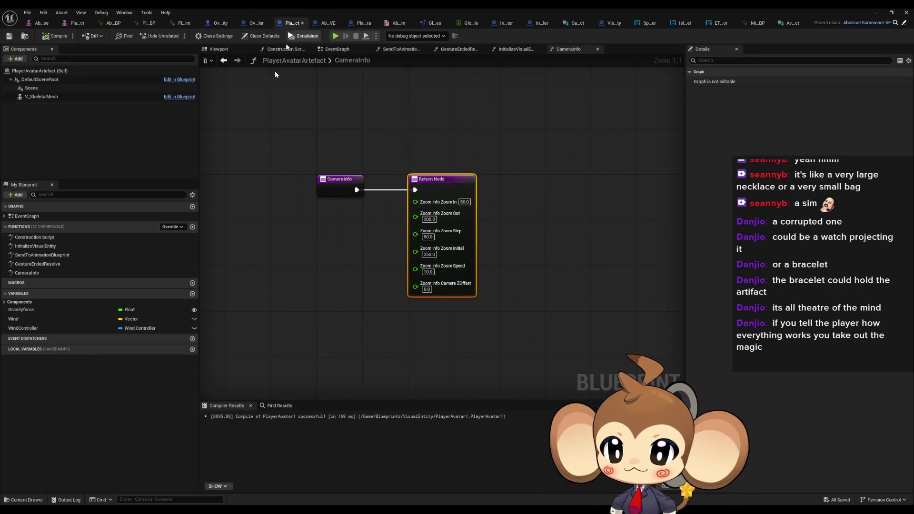
- Override AvatarInfo in PlayerAvatarArtefact, removing the Parent call and wiring the entry straight to the Return Node
click(162, 227)
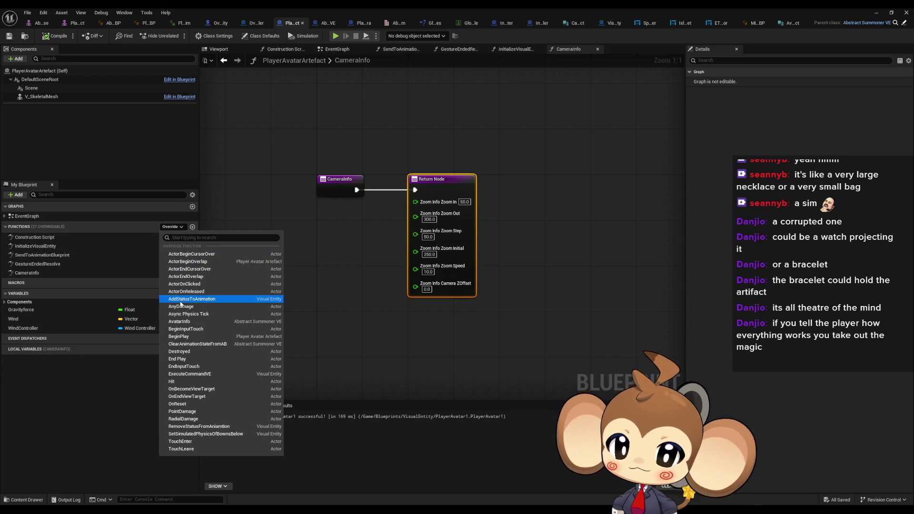
click(180, 321)
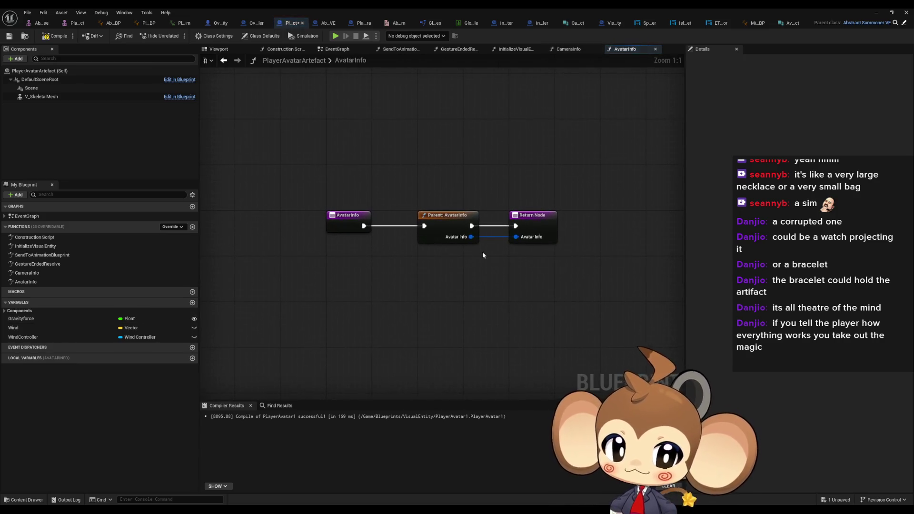
click(447, 218)
key(Delete)
drag(515, 226, 364, 226)
drag(517, 242, 413, 242)
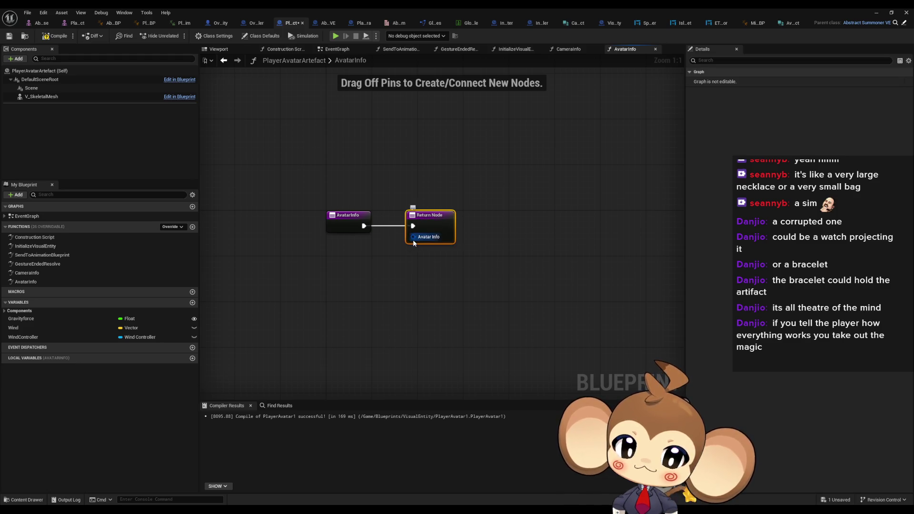
- Split the Avatar Info return pin, tick Avatar Rotation Inactive, and compile
right_click(412, 241)
click(442, 282)
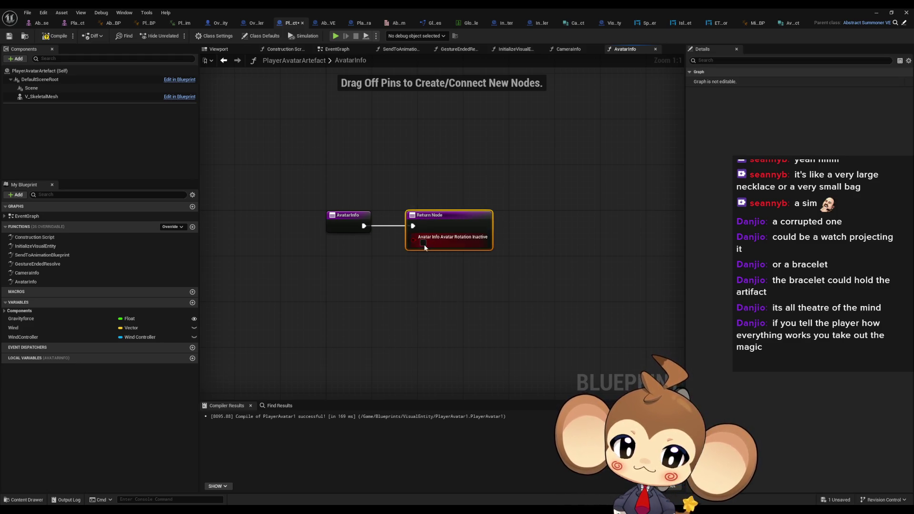
click(423, 243)
click(430, 288)
key(F7)
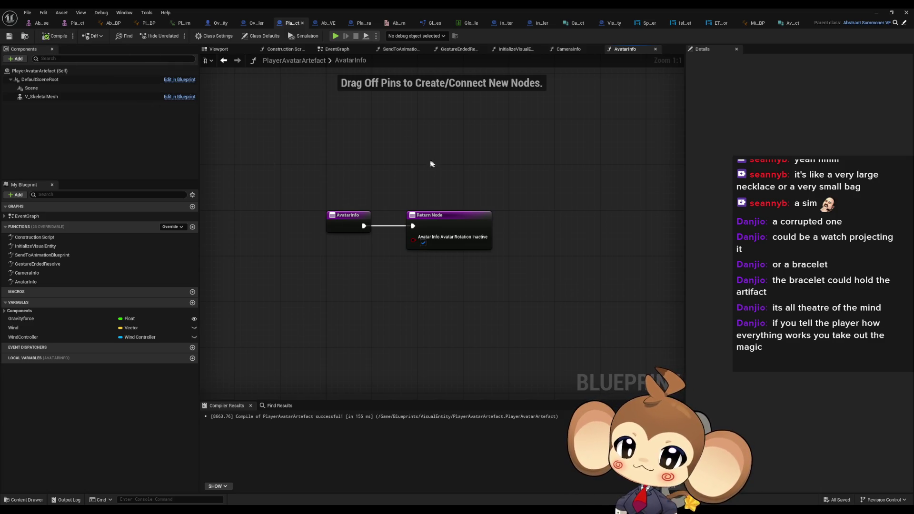
click(219, 22)
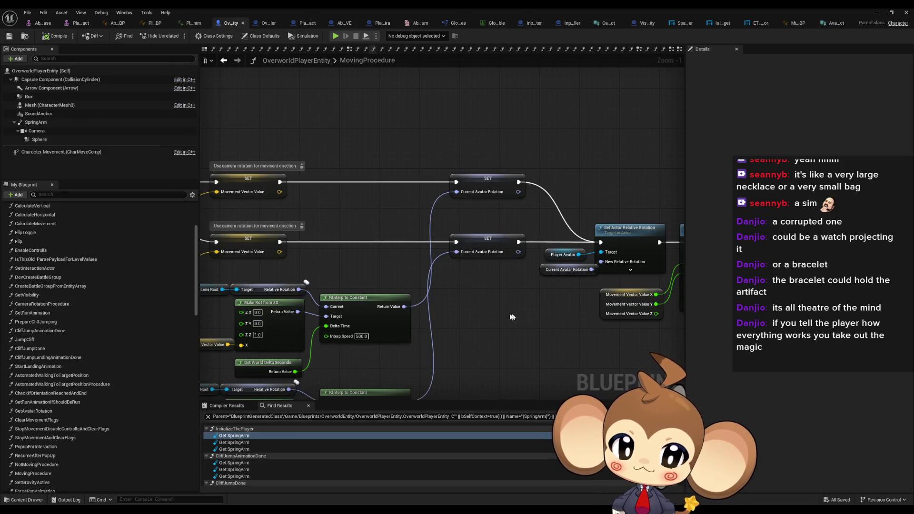
- Add an AvatarInfo variable to OverworldPlayerEntity and set its type to Avatar Info Struct
scroll(147, 300, down, 10)
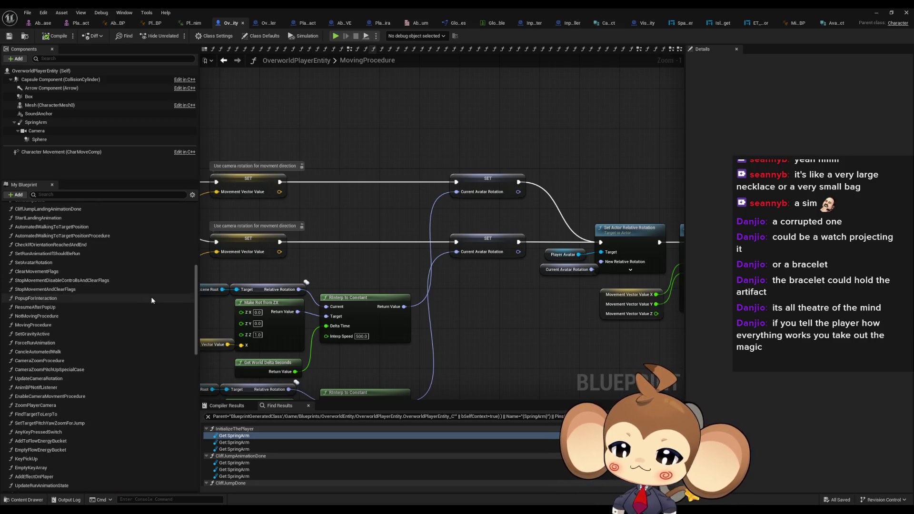
scroll(157, 293, down, 3)
click(189, 317)
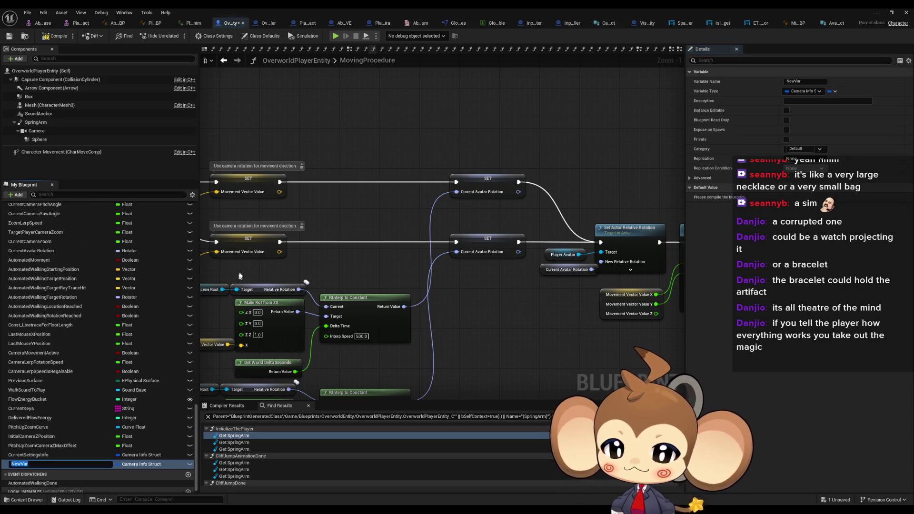
text(Avat)
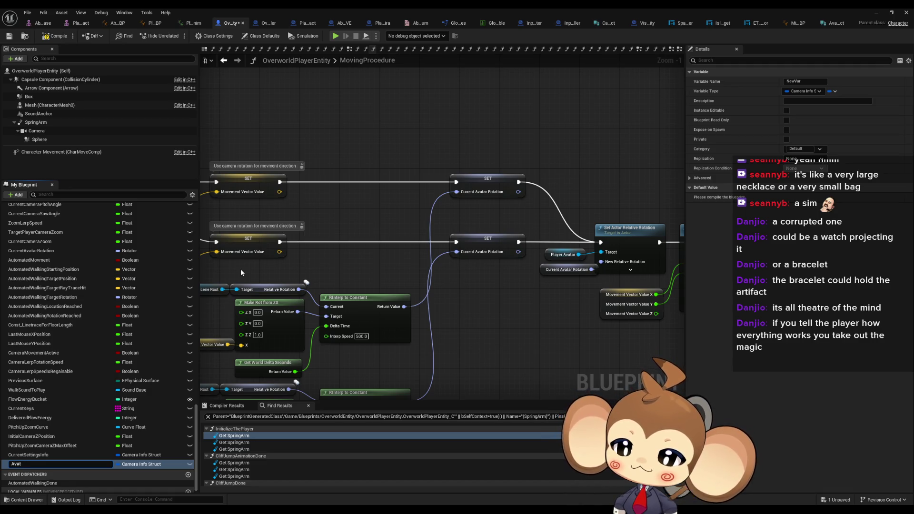
text(arInfo)
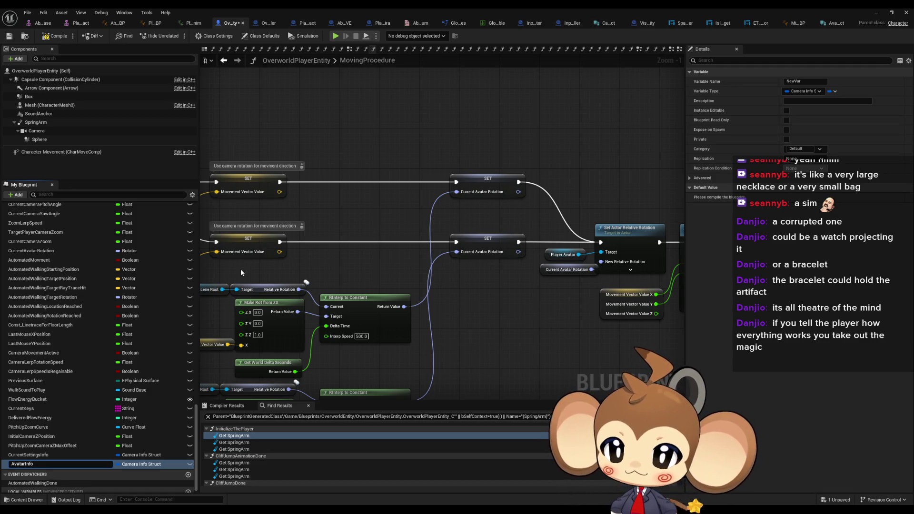
key(Return)
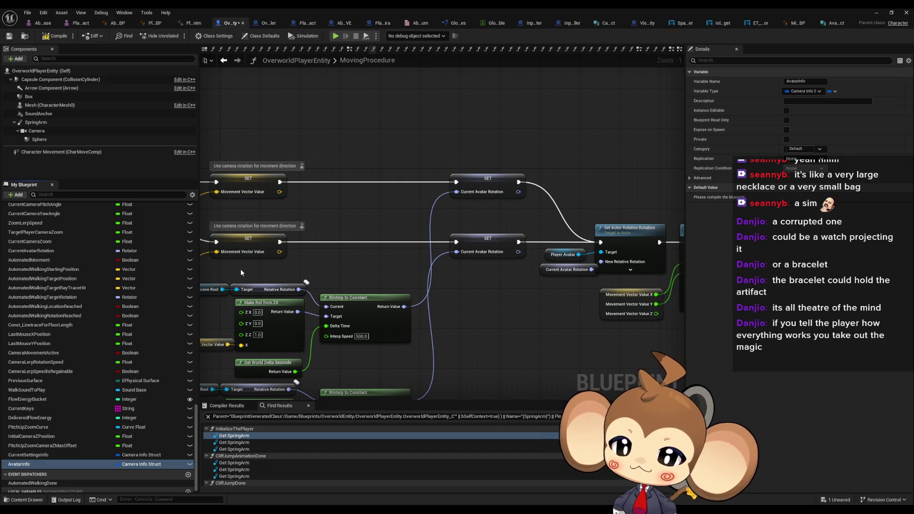
click(131, 464)
text(avatarInfo)
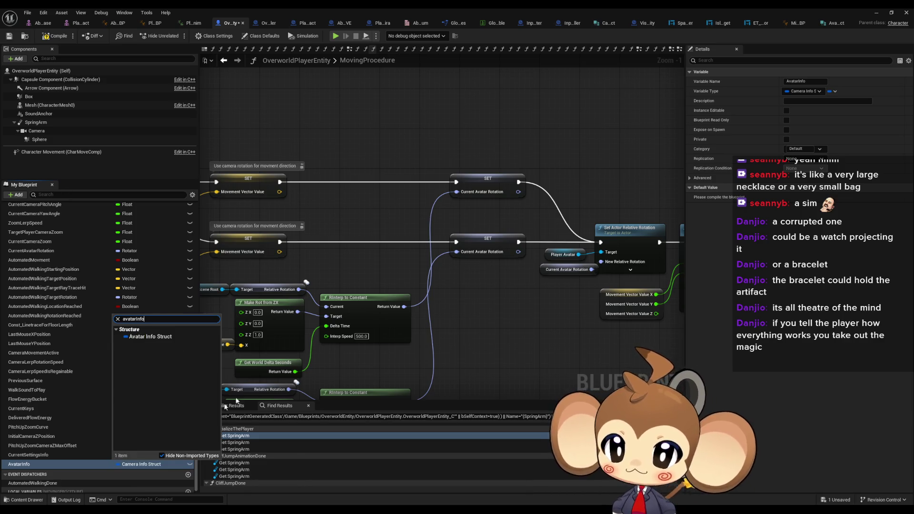
click(148, 337)
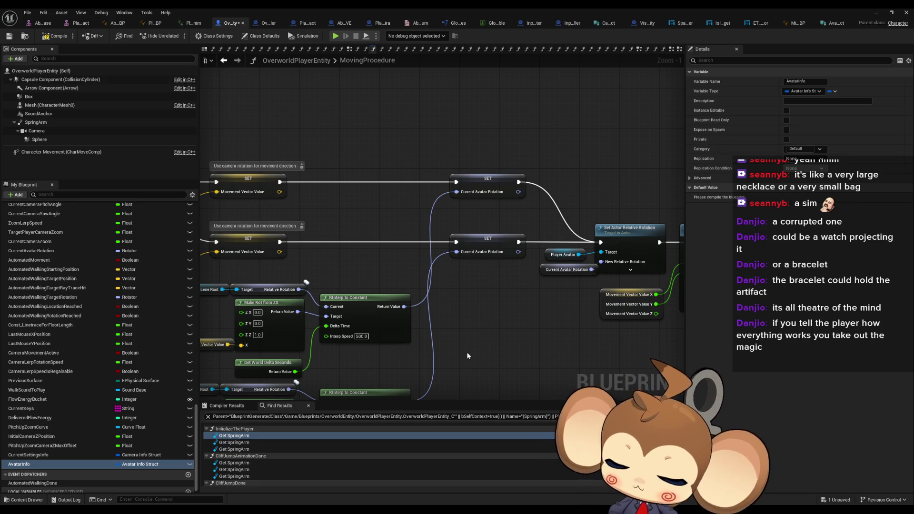
- Select the Player Avatar node, then move to Abstract_Summoner_VE's AvatarInfo graph
scroll(475, 357, down, 2)
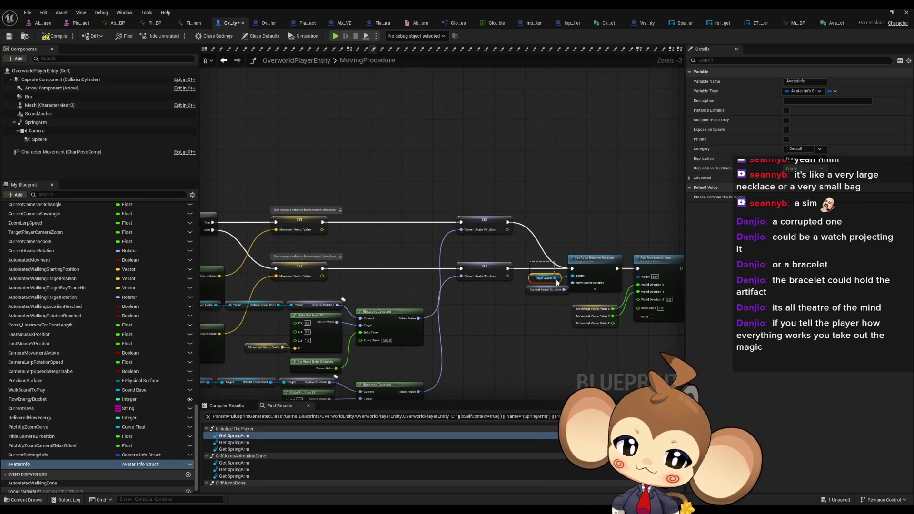
click(555, 278)
scroll(498, 381, up, 3)
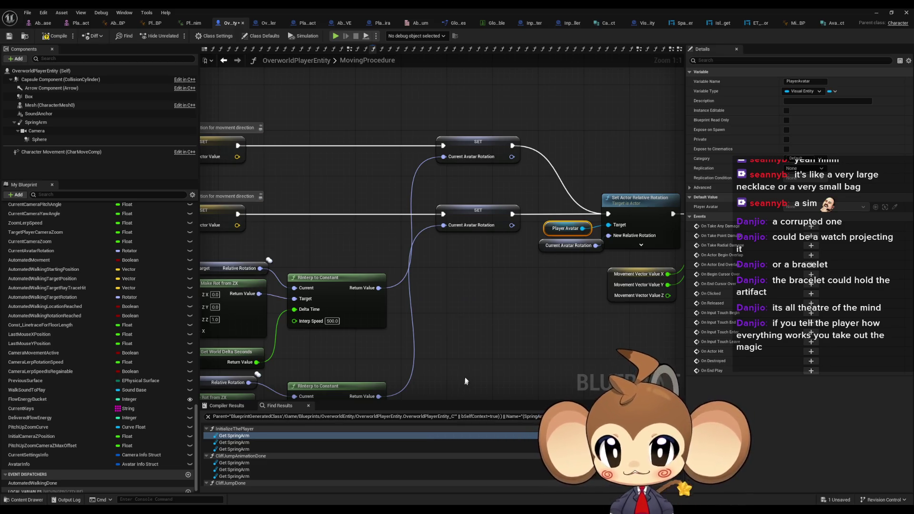
click(341, 28)
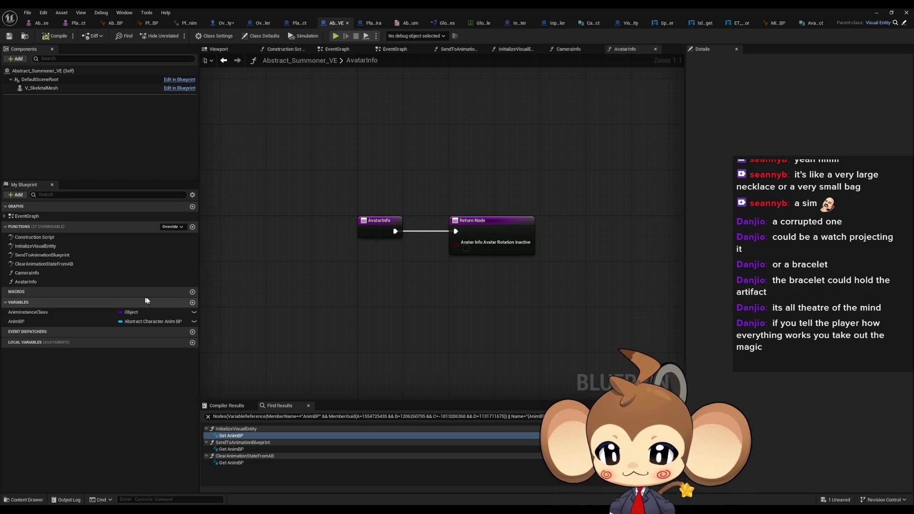
- Add CameraInfoStruct and AvatarInfoStruct variables to Abstract_Summoner_VE
click(193, 302)
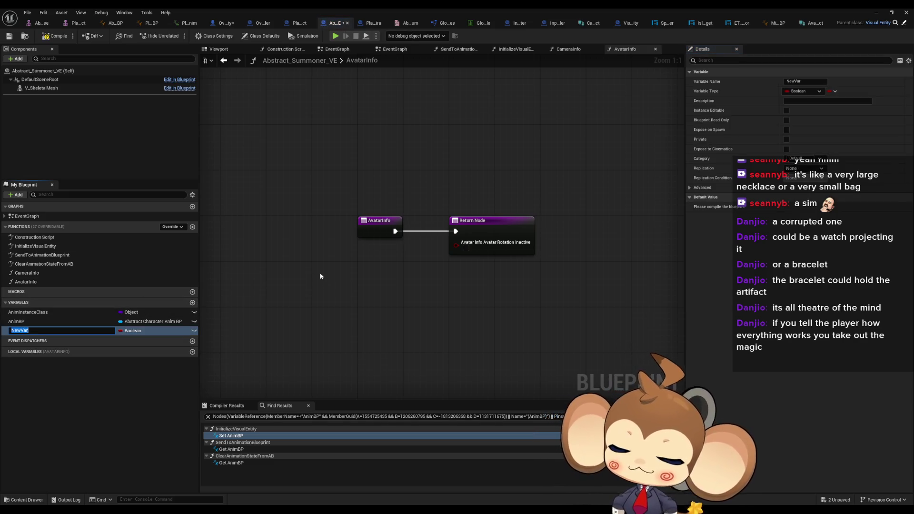
text(CameraIn)
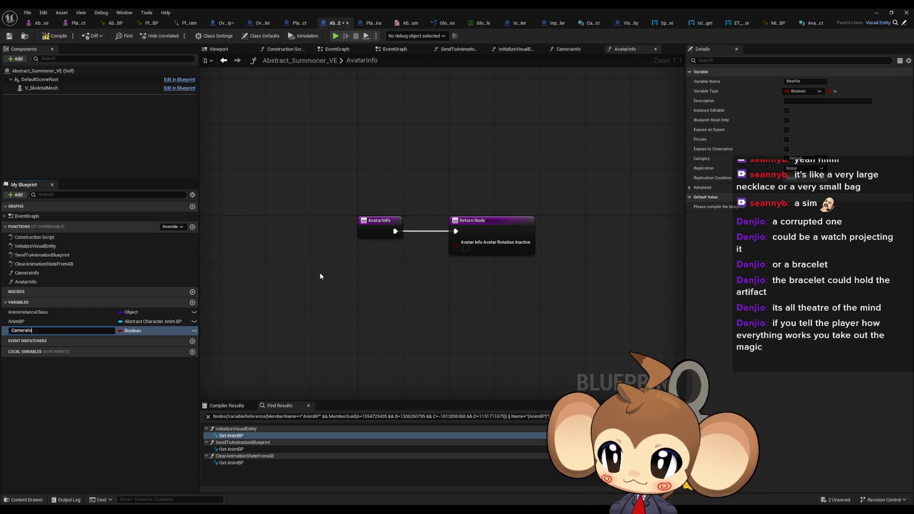
text(fo)
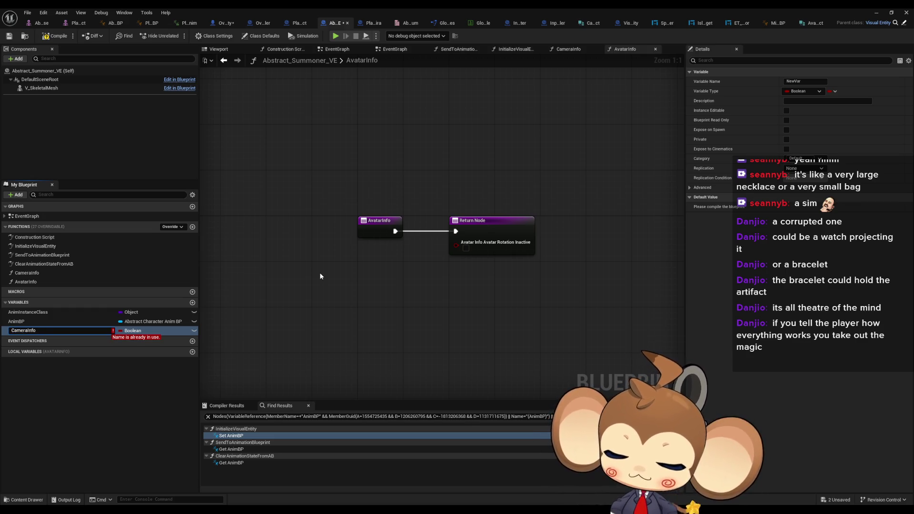
text(Struct)
key(Return)
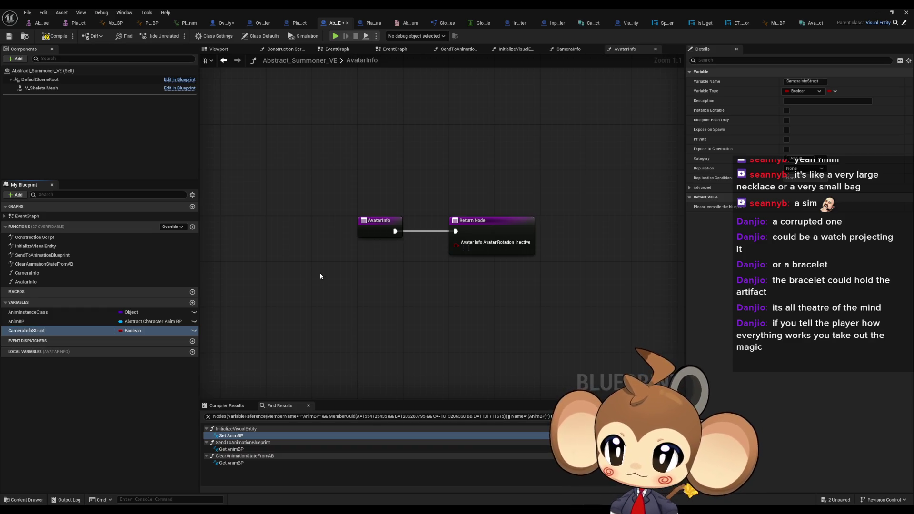
click(193, 302)
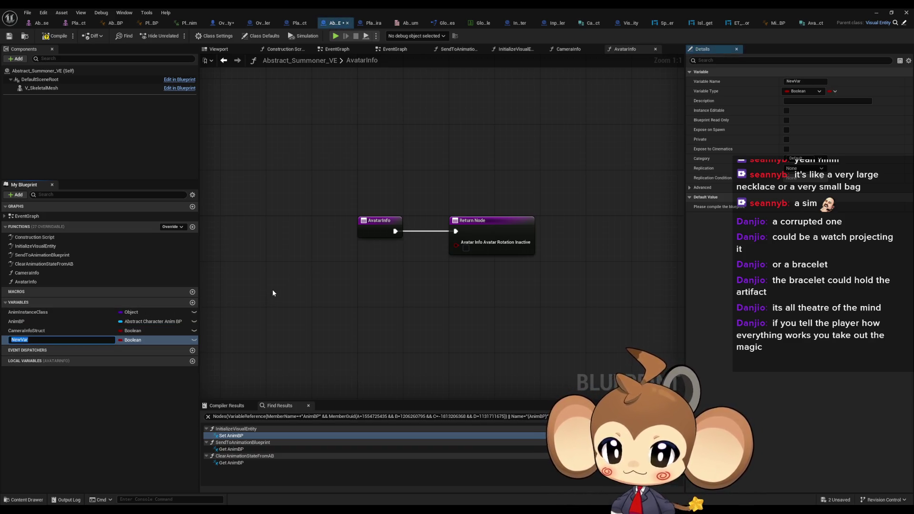
text(Avatar)
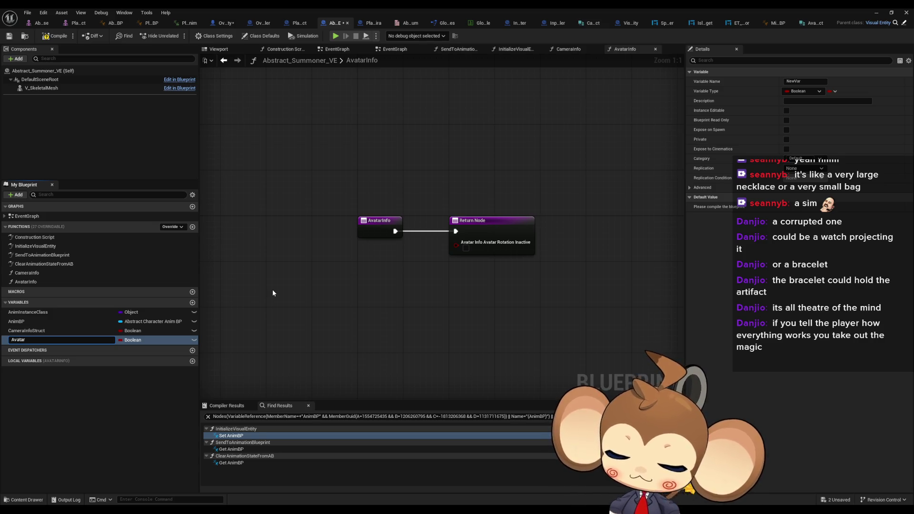
text(InfoStruct)
key(Return)
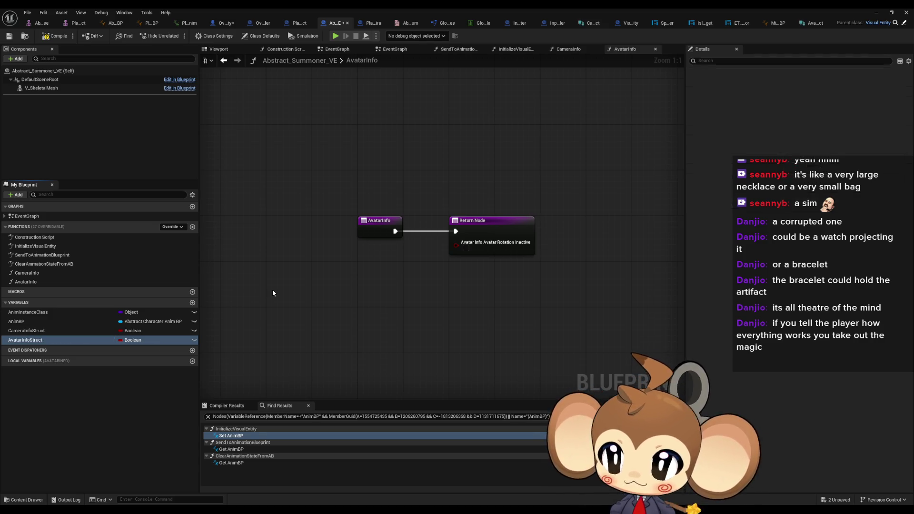
- Type them as Camera Info Struct and Avatar Info Struct, then open the CameraInfo function graph
click(132, 331)
text(cam)
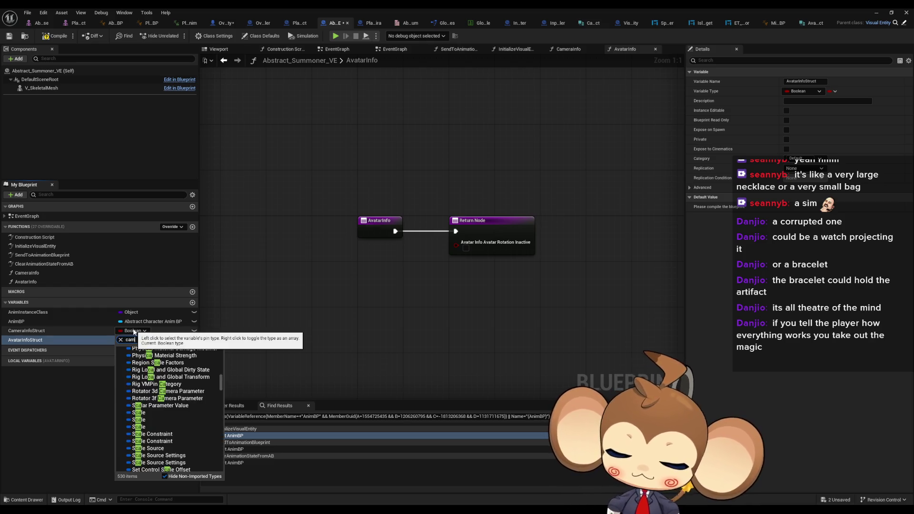
text(erainfo)
click(163, 352)
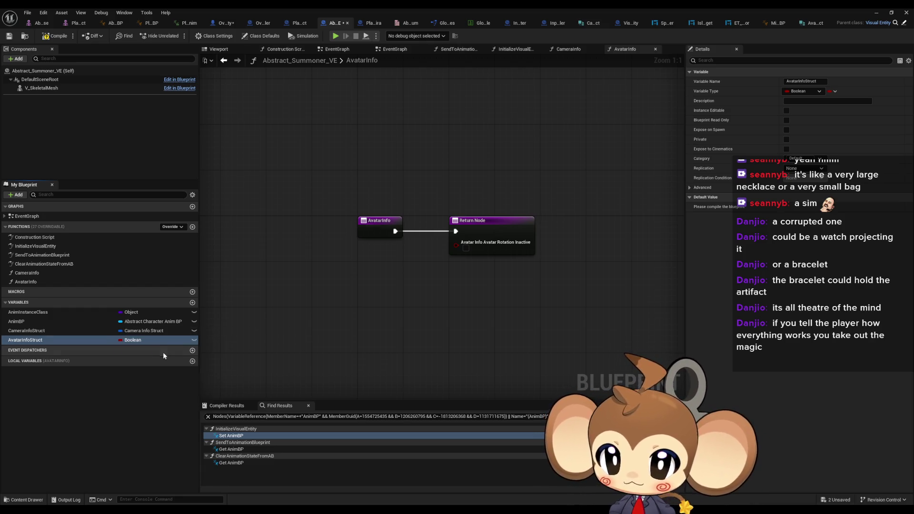
click(144, 341)
text(ava info)
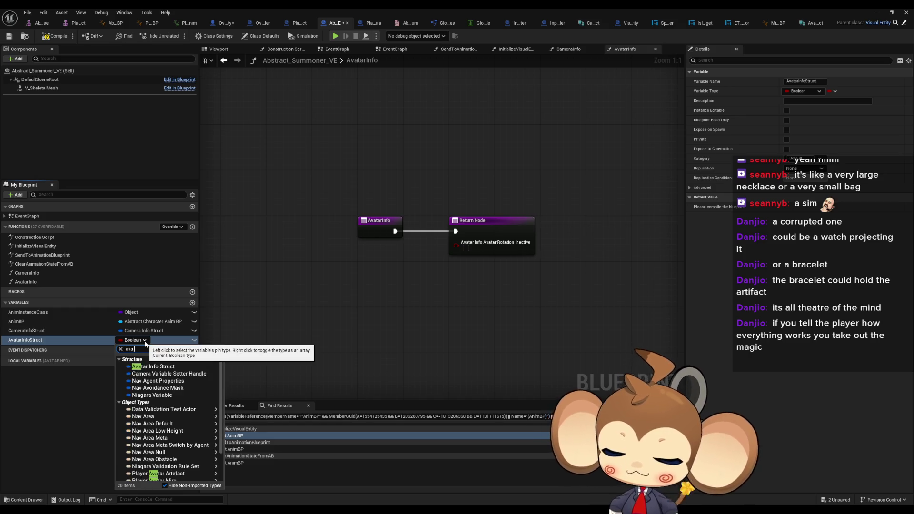
click(154, 367)
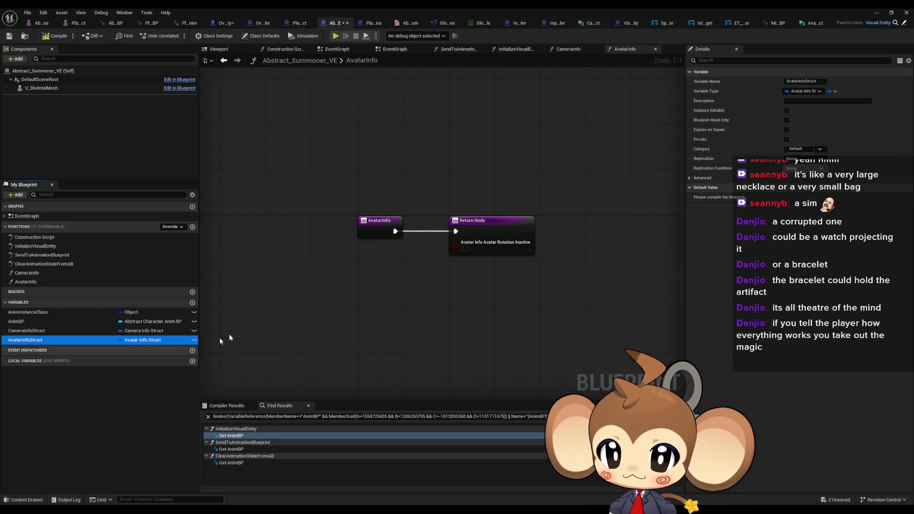
click(36, 329)
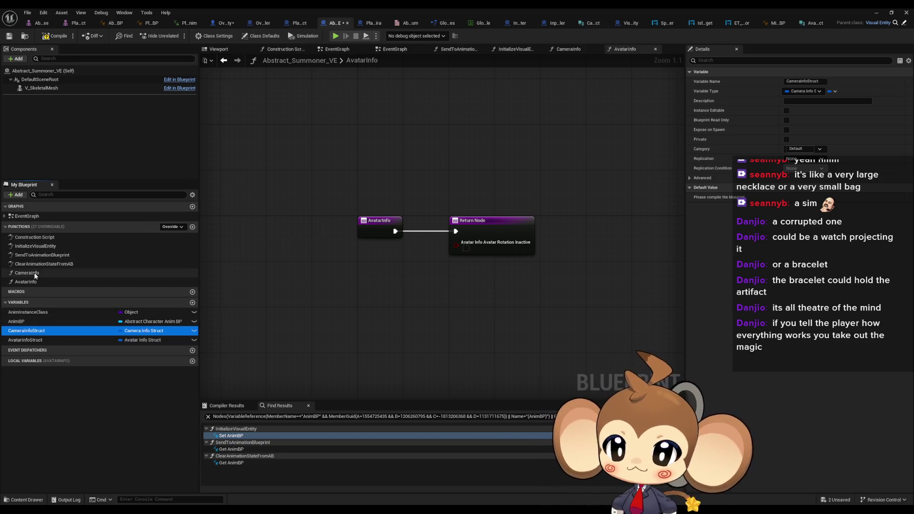
double_click(60, 275)
mouse_move(302, 285)
mouse_down()
mouse_move(459, 288)
mouse_move(426, 295)
mouse_up()
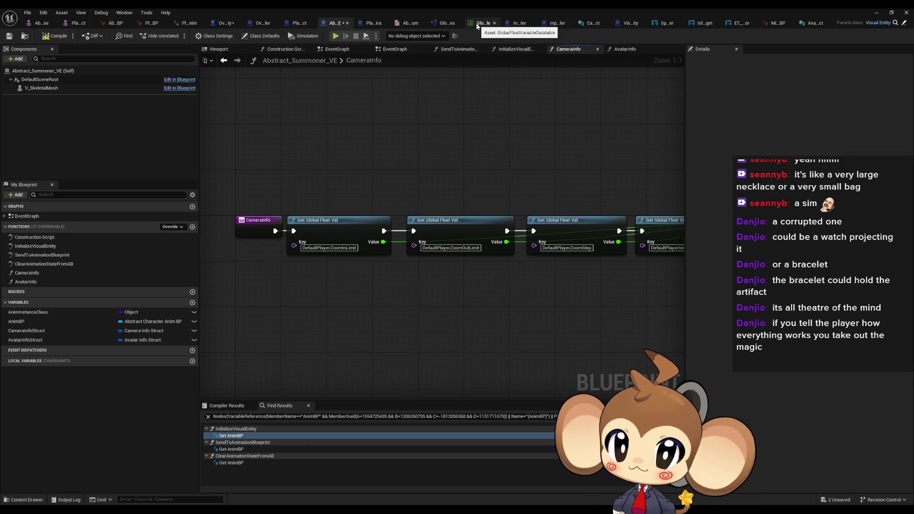
- Close the detached data table window and compile Abstract_Summoner_VE
drag(477, 22, 483, 103)
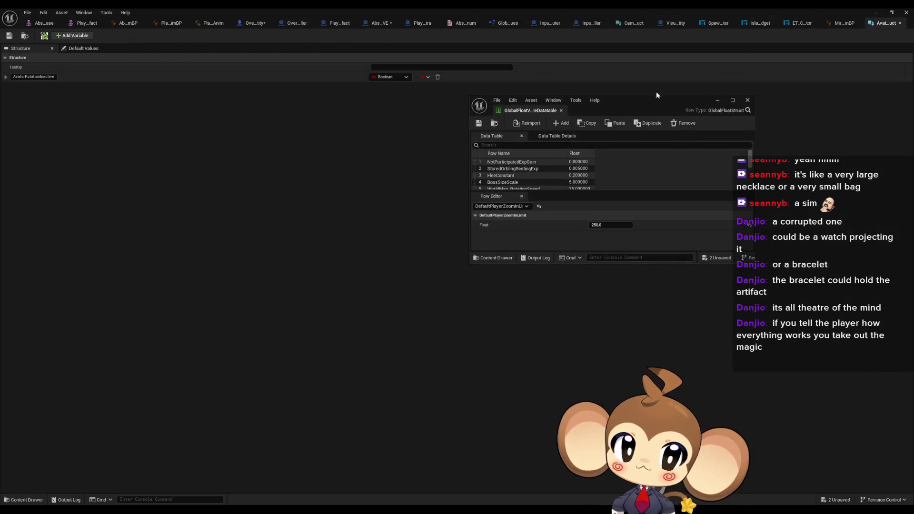
click(747, 100)
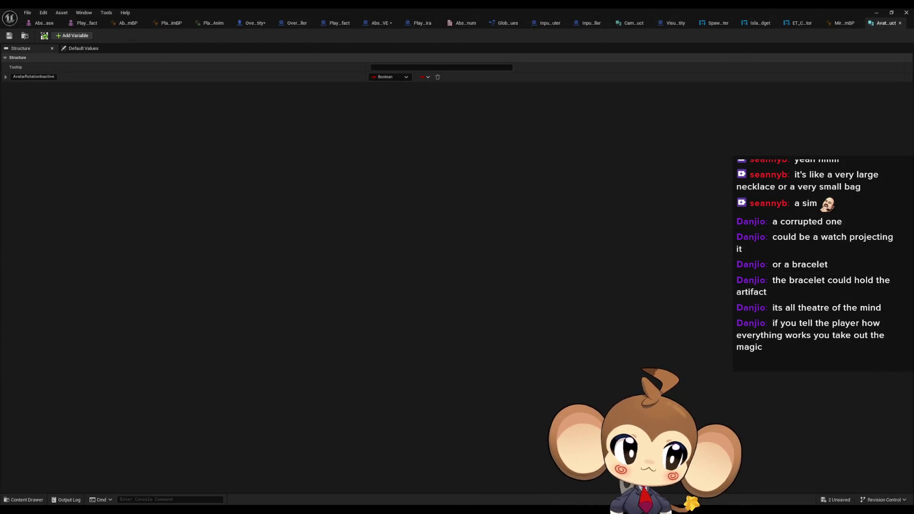
click(383, 24)
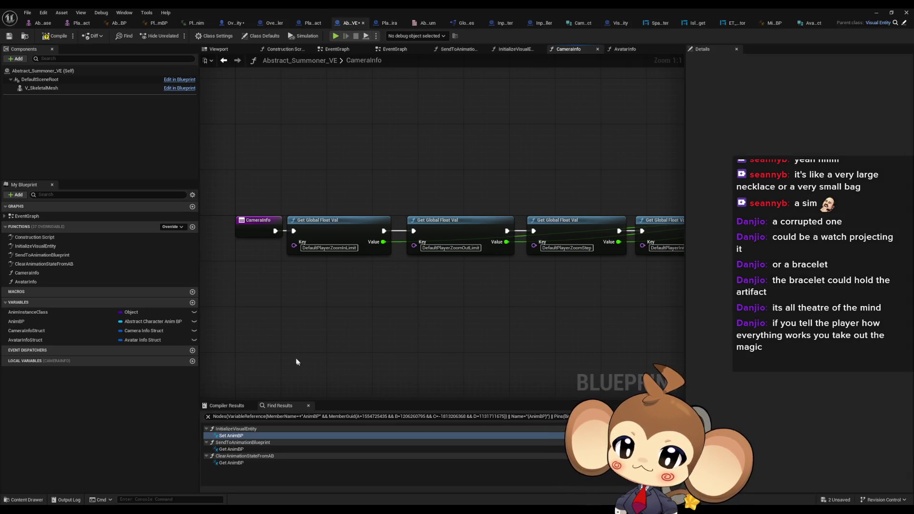
click(35, 332)
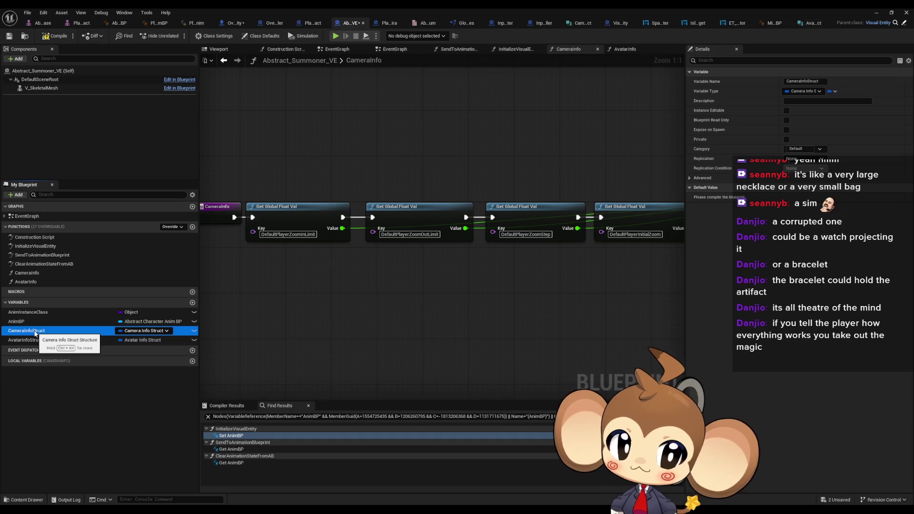
click(56, 38)
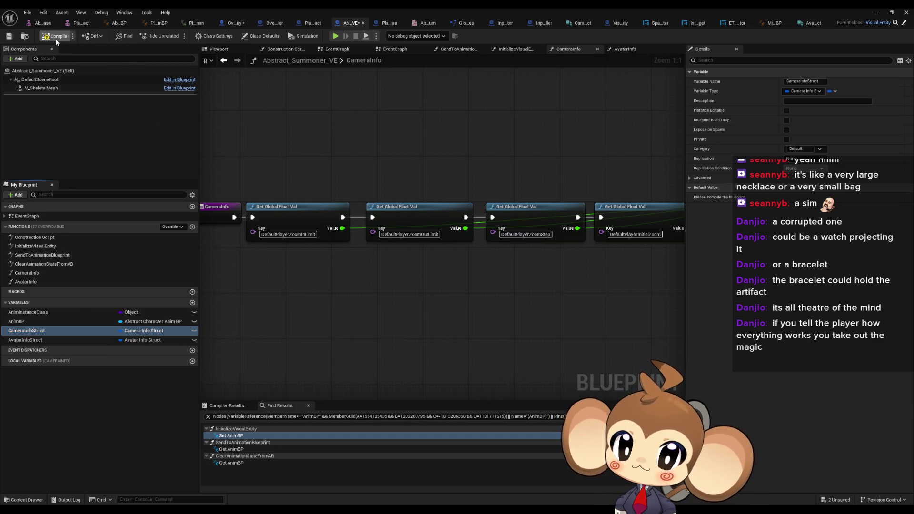
click(43, 340)
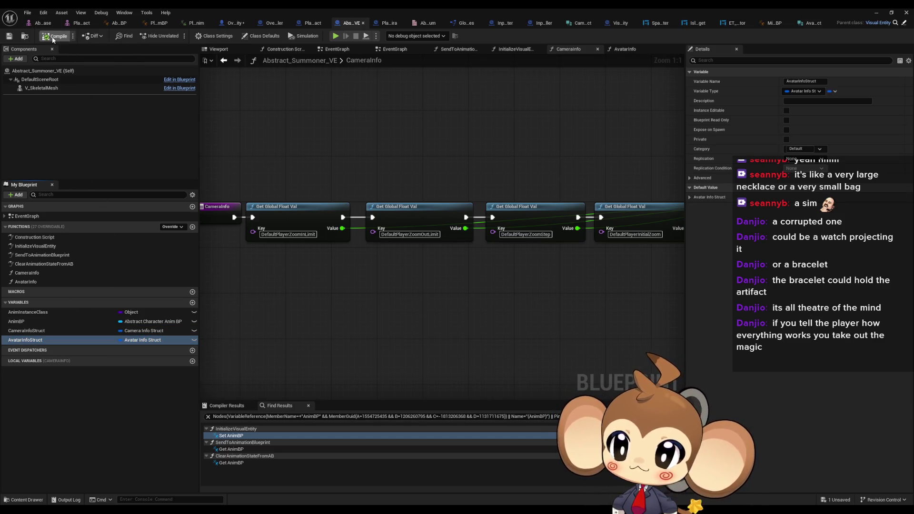
click(28, 331)
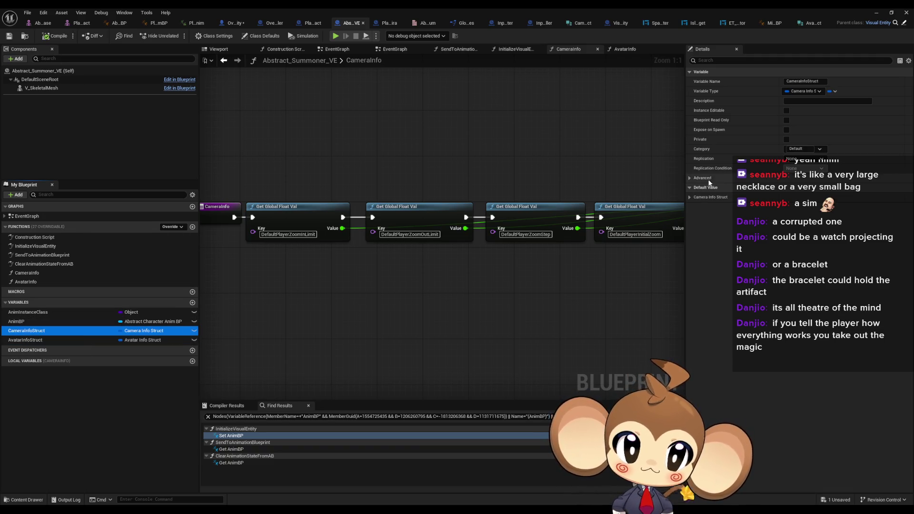
- Set CameraInfoStruct defaults: ZoomIn 250, ZoomOut 850, ZoomStep 50, ZoomSpeed 10, CameraZOffset 100
click(690, 197)
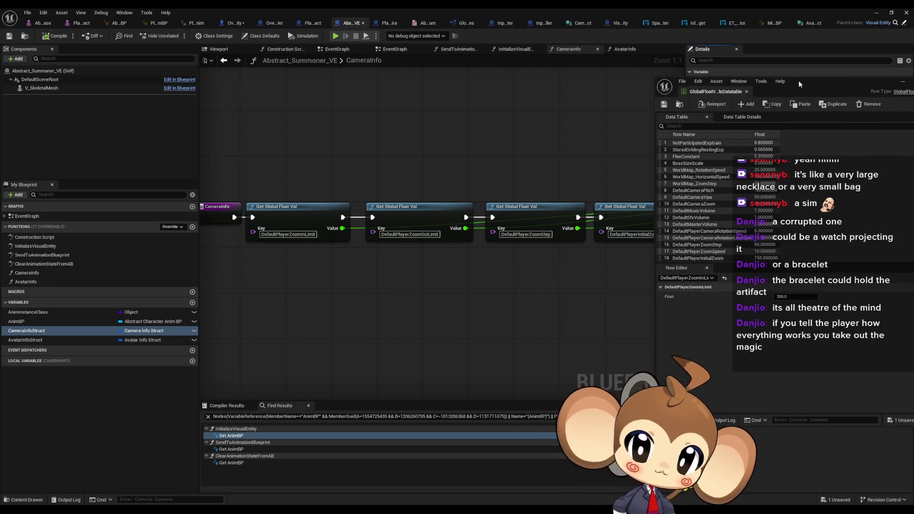
scroll(716, 208, down, 2)
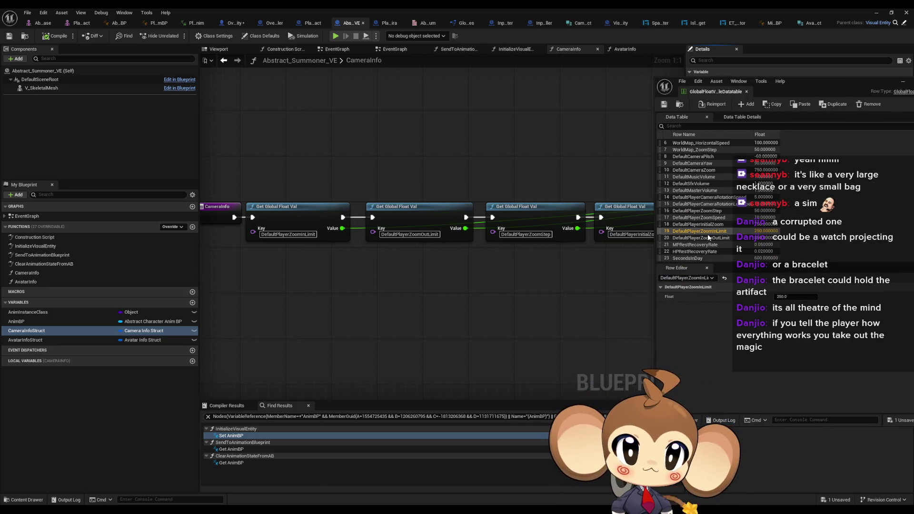
click(809, 87)
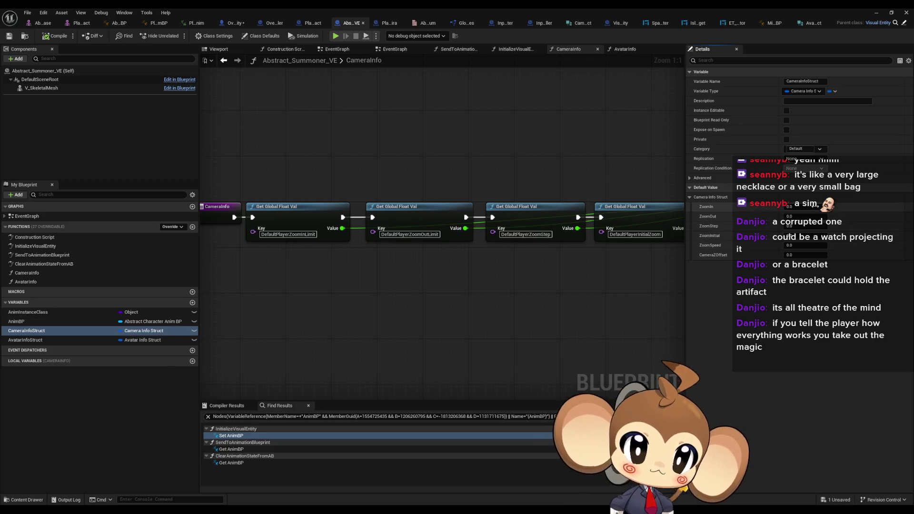
click(809, 206)
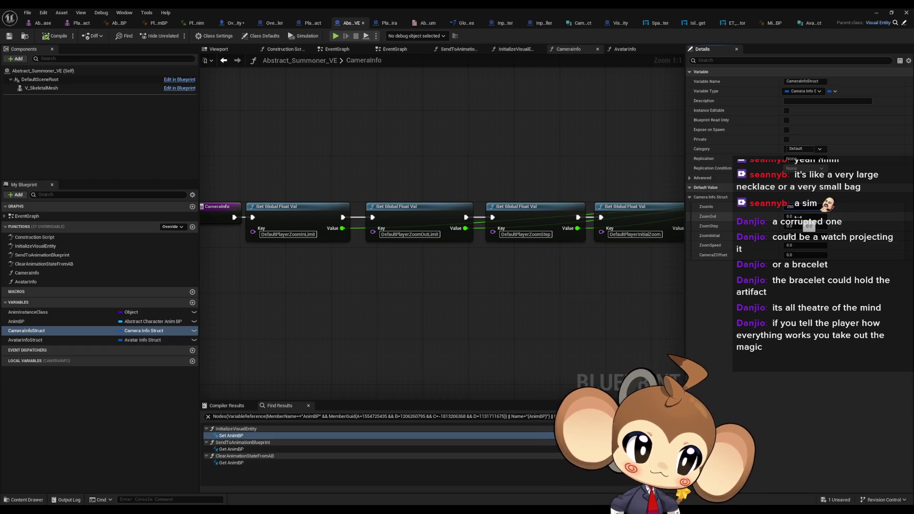
click(799, 216)
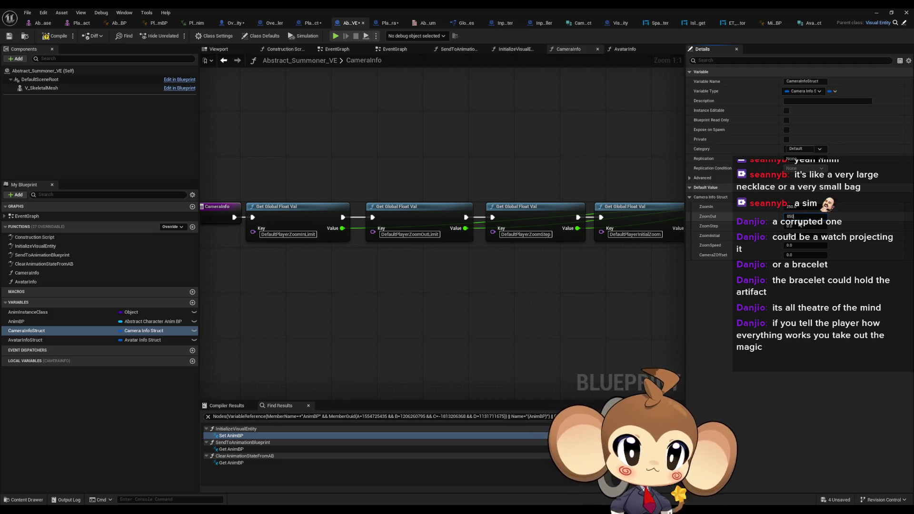
click(800, 226)
text(5)
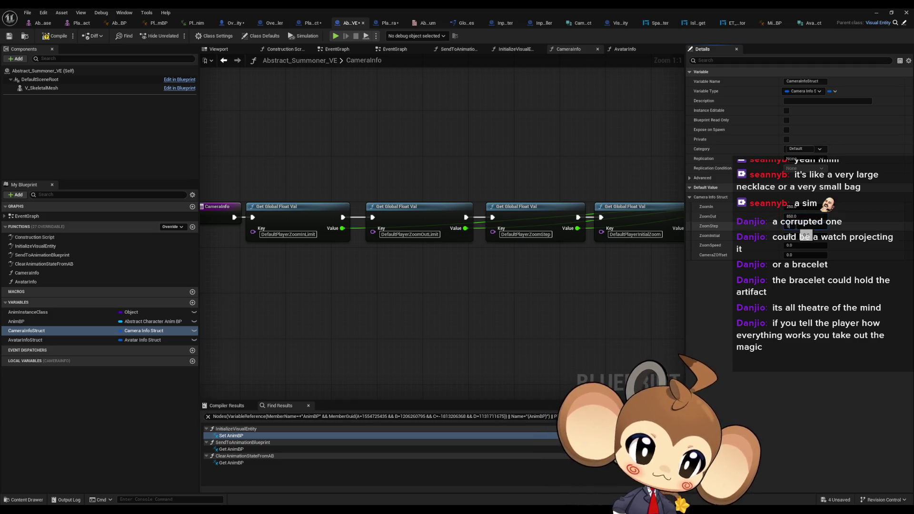
text(0.0)
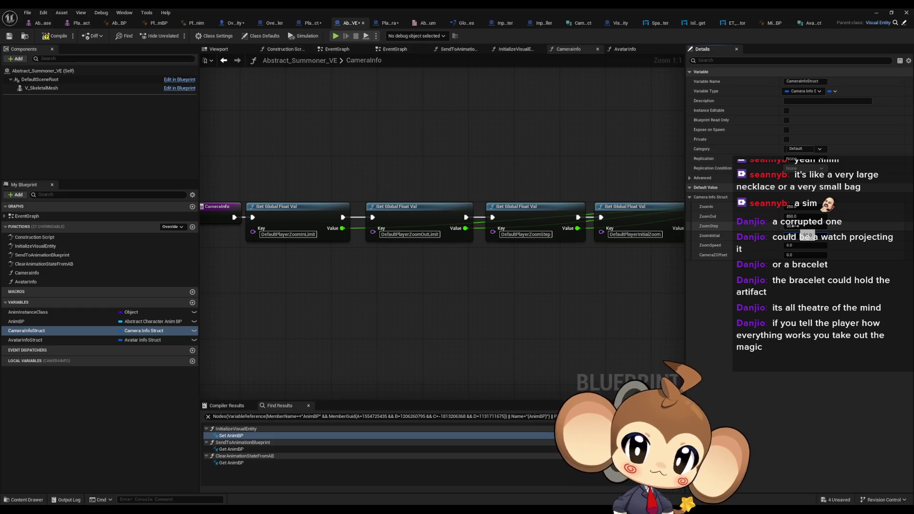
key(Tab)
text(10)
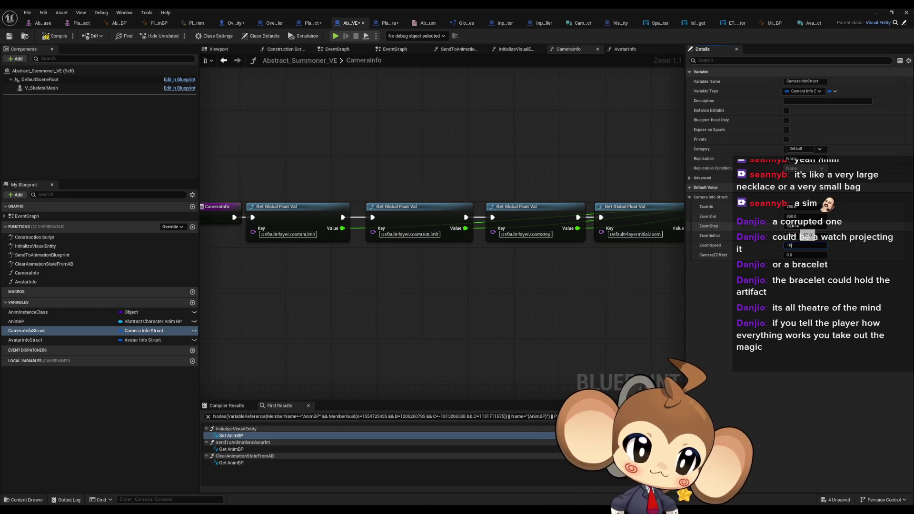
key(Tab)
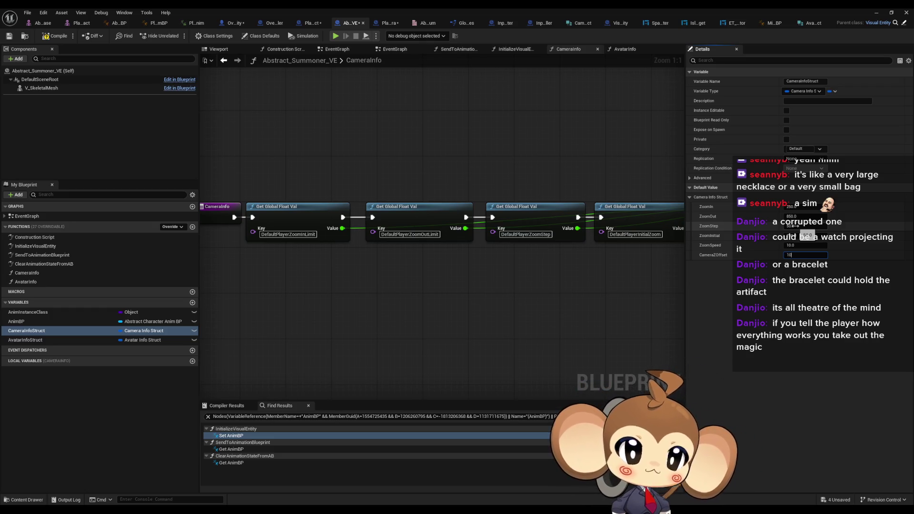
mouse_move(626, 316)
mouse_down()
mouse_move(210, 290)
mouse_move(604, 299)
mouse_up()
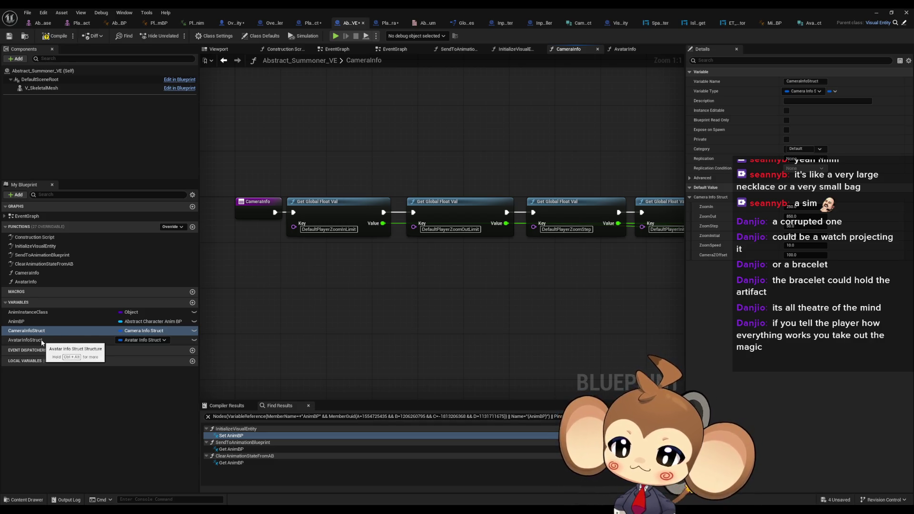
- Save all assets and review PlayerAvatarMira's class defaults and AvatarInfoStruct's default values
click(55, 36)
click(389, 25)
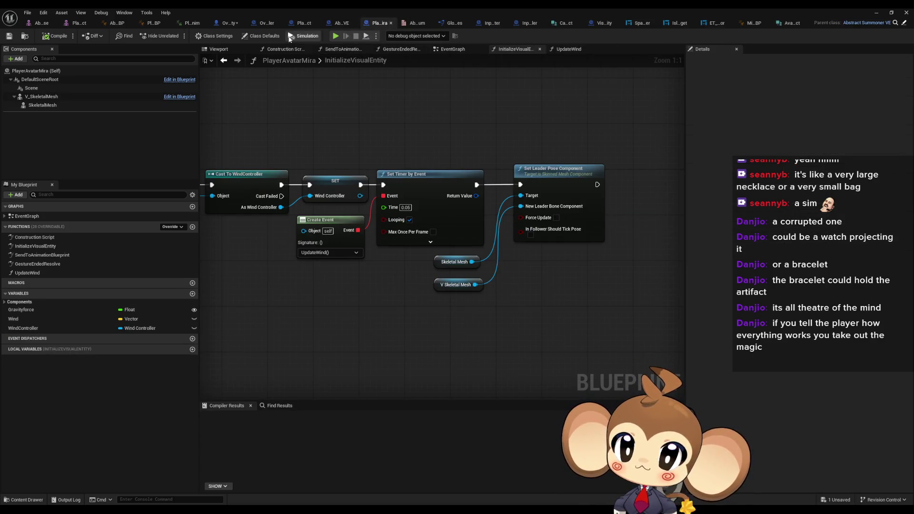
click(269, 37)
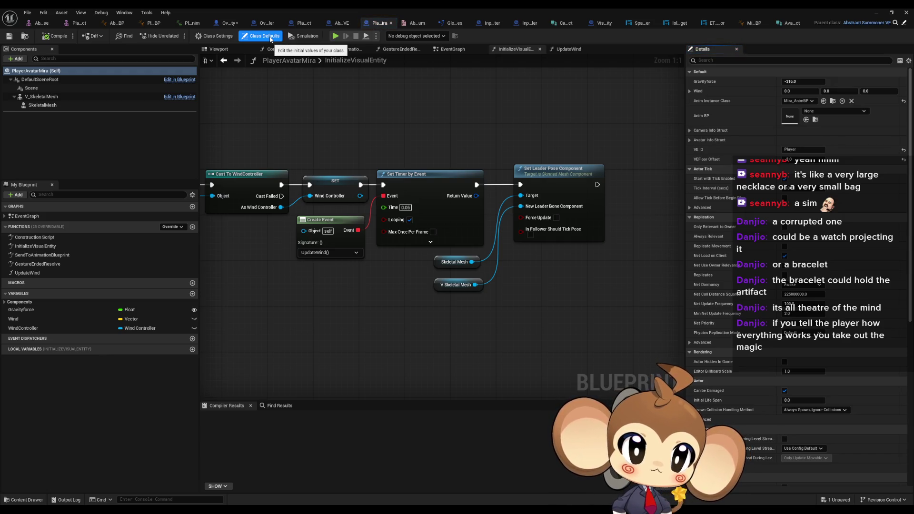
click(345, 23)
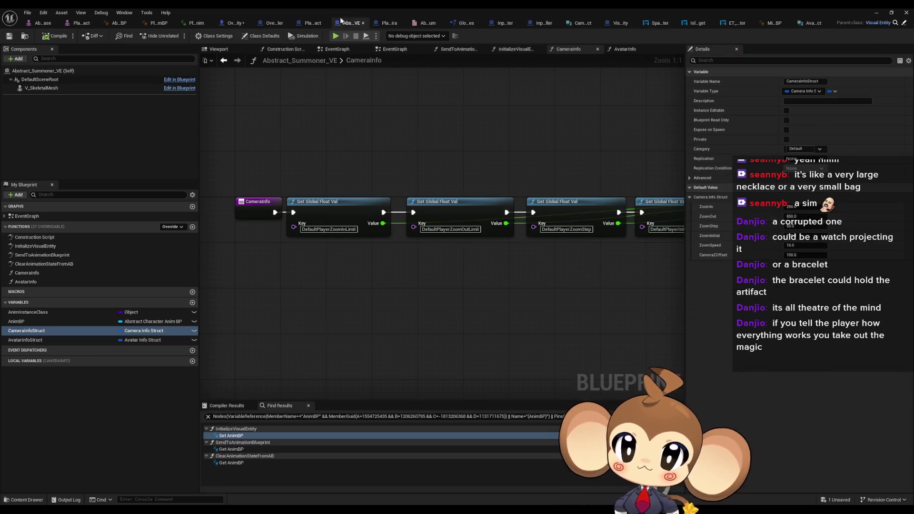
click(28, 340)
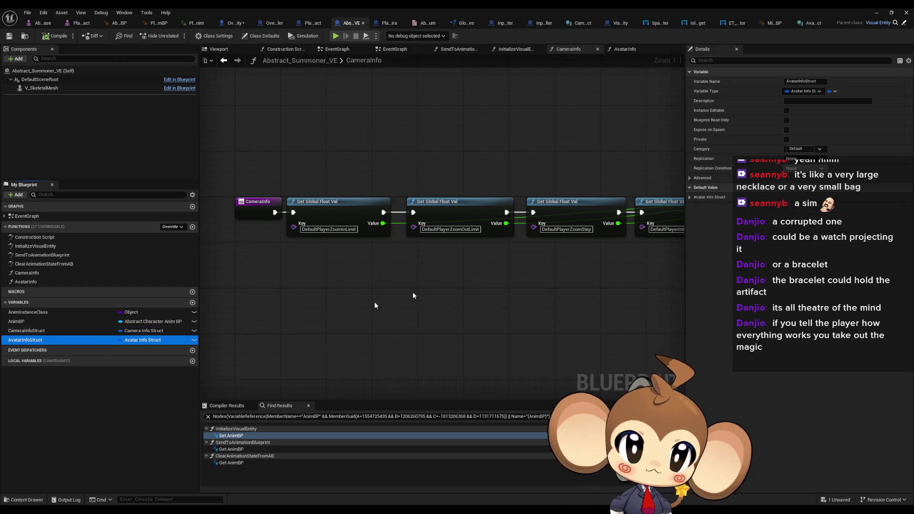
click(690, 197)
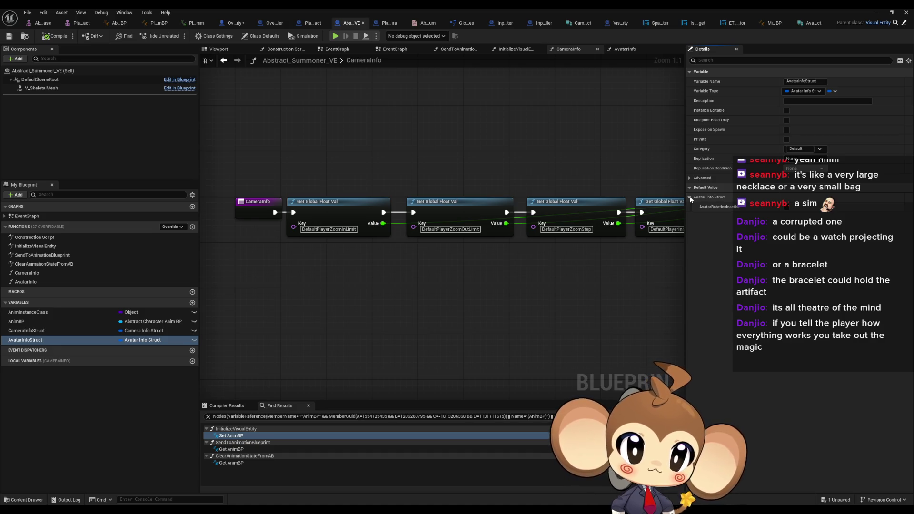
click(689, 197)
- Inspect the Get Global Float Val nodes, including the DefaultPlayerZoomInLimit key
mouse_move(389, 290)
mouse_down()
mouse_move(156, 299)
mouse_move(346, 249)
mouse_move(587, 254)
mouse_up()
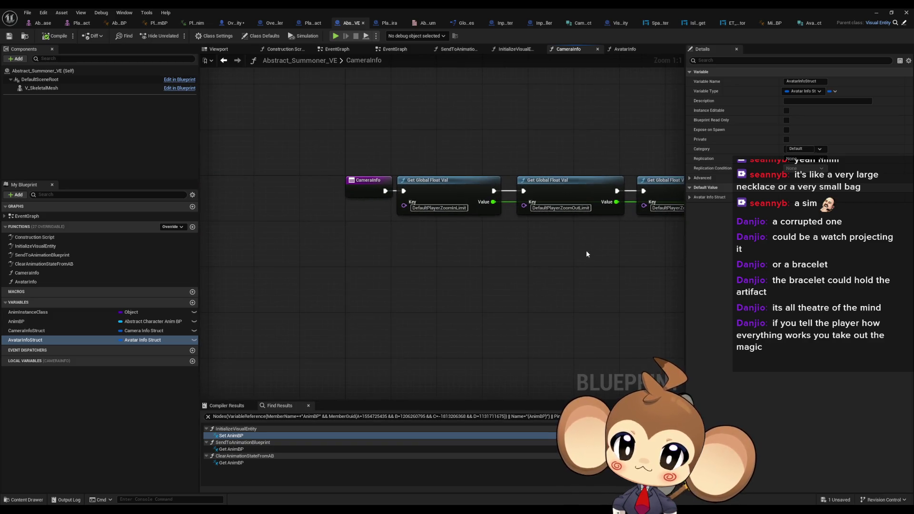
click(459, 208)
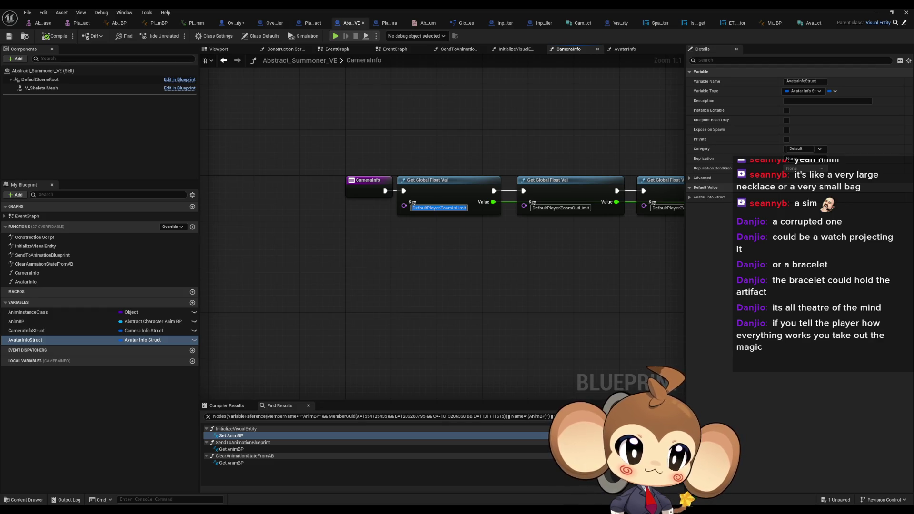
key(Return)
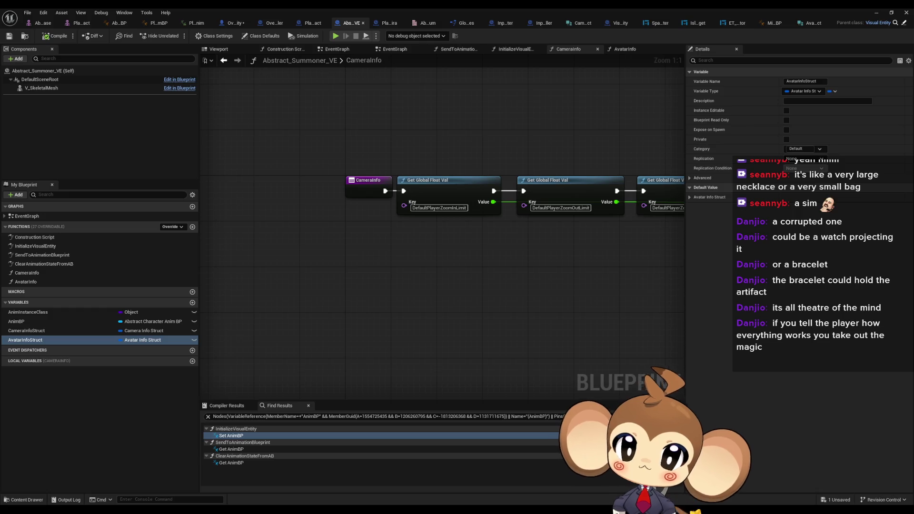
click(442, 224)
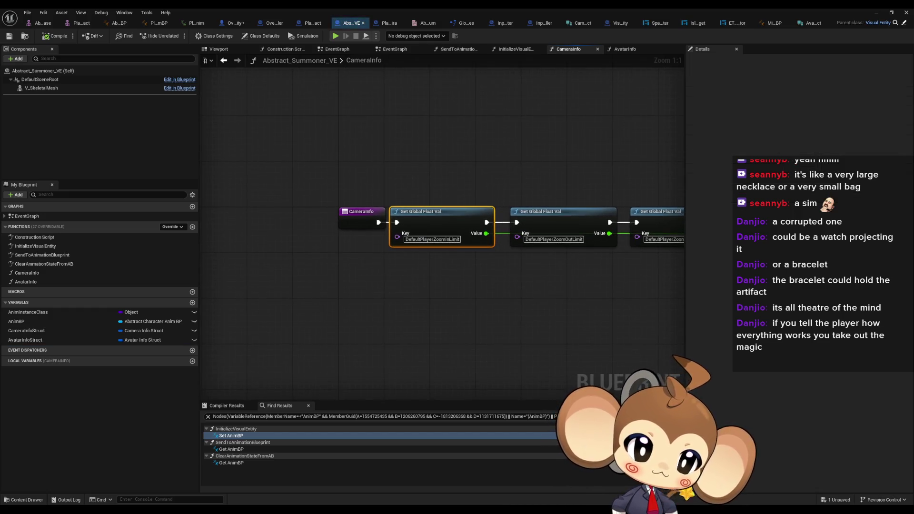
click(236, 23)
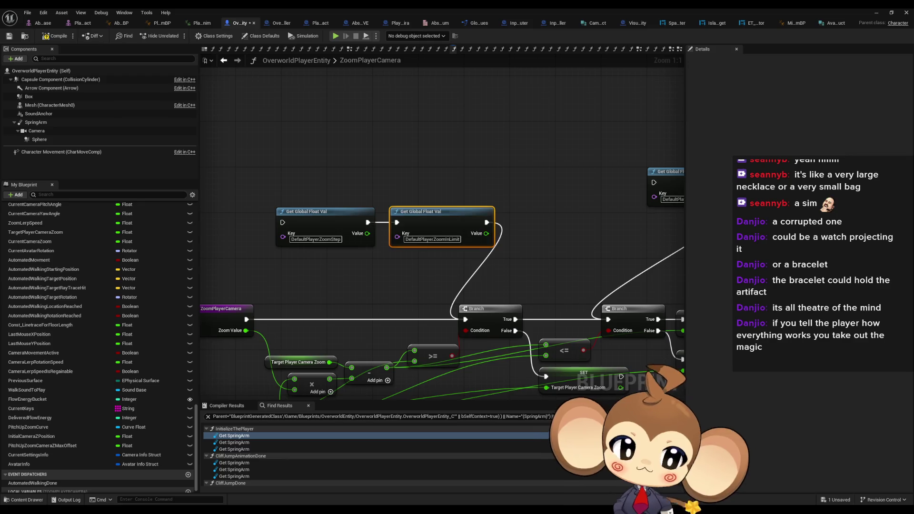
- Copy the DefaultPlayerZoomOutLimit key and delete its lookup node in ZoomPlayerCamera
click(360, 23)
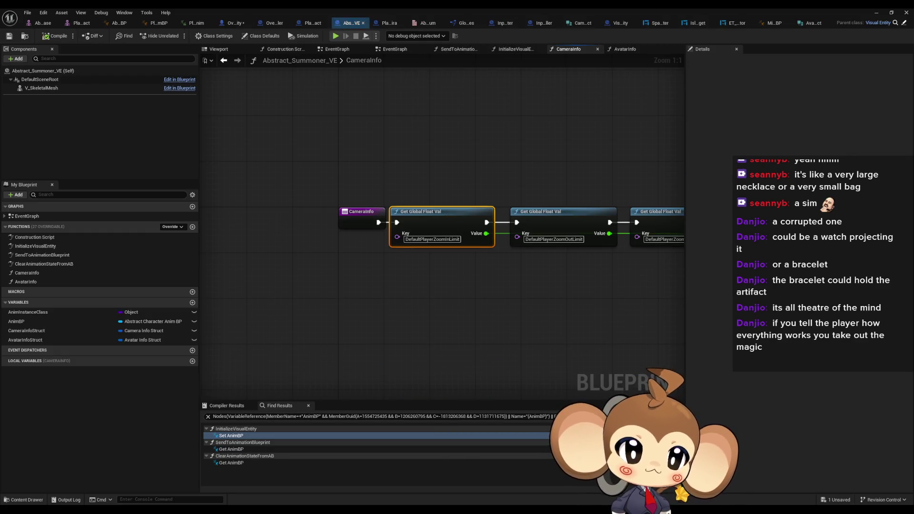
click(559, 239)
key(Return)
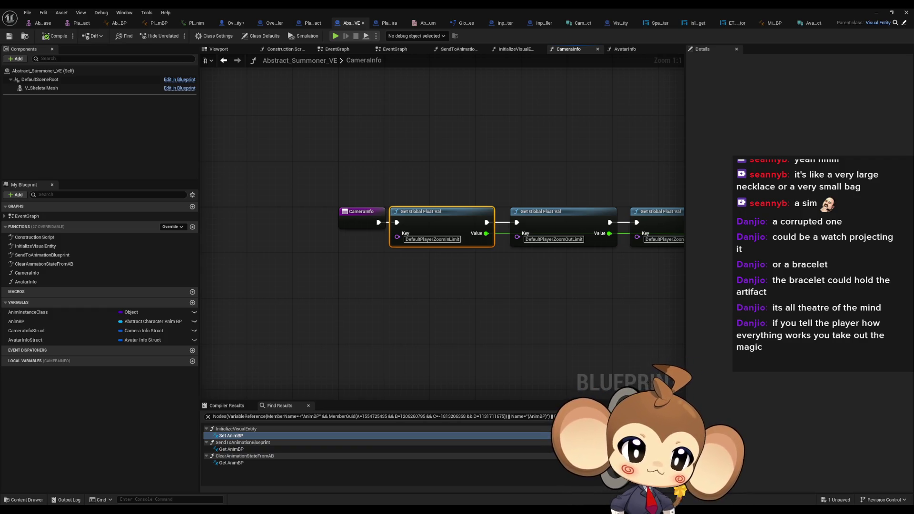
click(442, 226)
key(alt+Left)
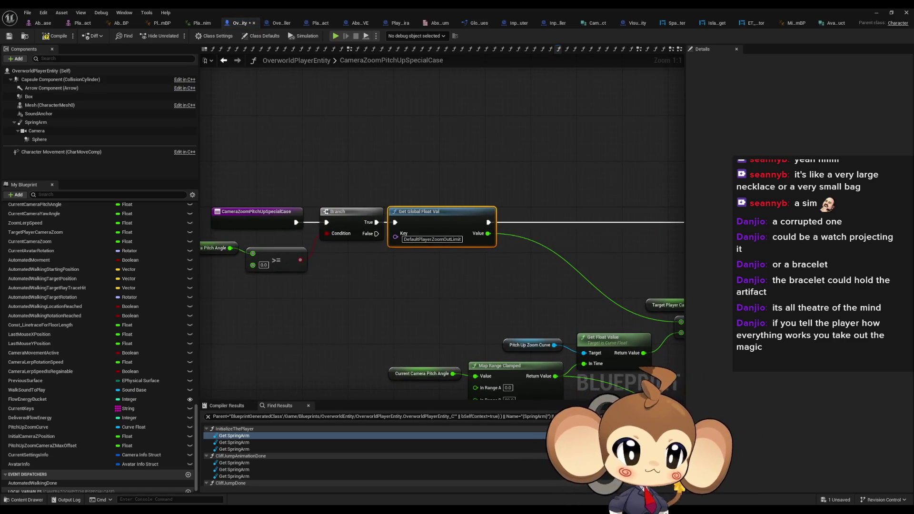
key(alt+Left)
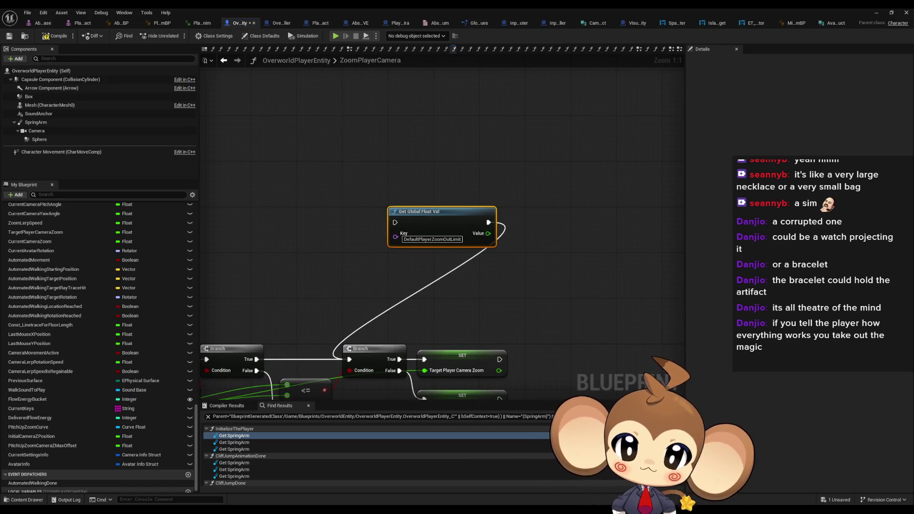
key(Delete)
key(alt+Right)
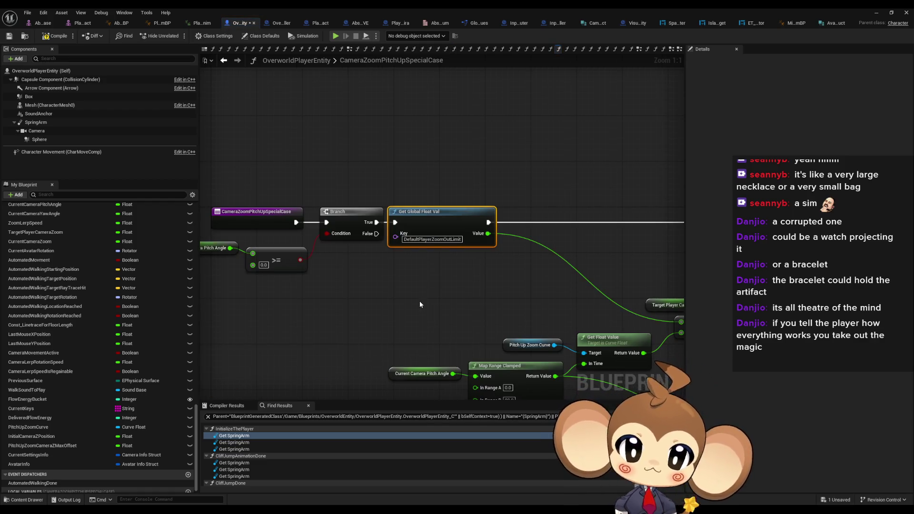
- Place a Player Avatar getter node in CameraZoomPitchUpSpecialCase
mouse_move(419, 301)
mouse_down()
mouse_move(386, 283)
mouse_move(396, 281)
mouse_up()
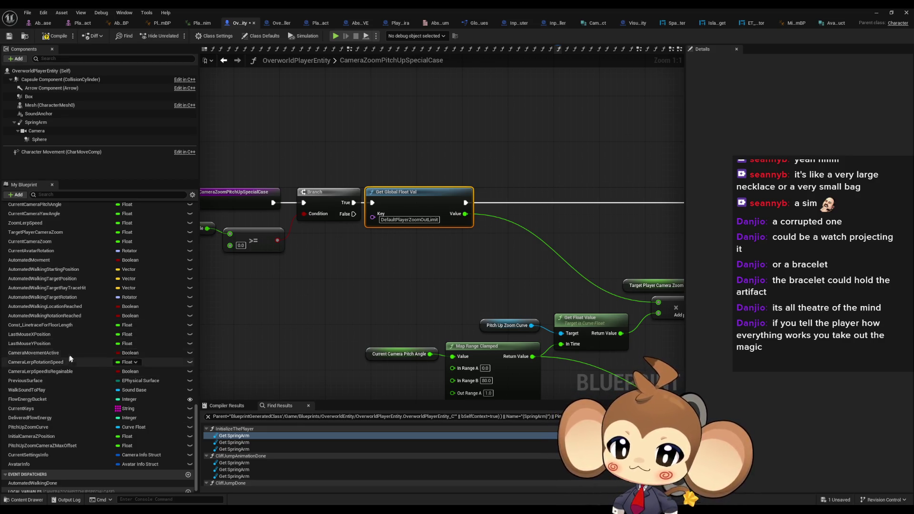
scroll(57, 405, up, 5)
mouse_move(62, 281)
mouse_down()
mouse_move(64, 293)
mouse_move(312, 270)
mouse_move(266, 294)
mouse_move(359, 283)
mouse_up()
click(337, 284)
- Find PlayerAvatar's references by name and jump to its Set node in InitializeThePlayer
text(cast)
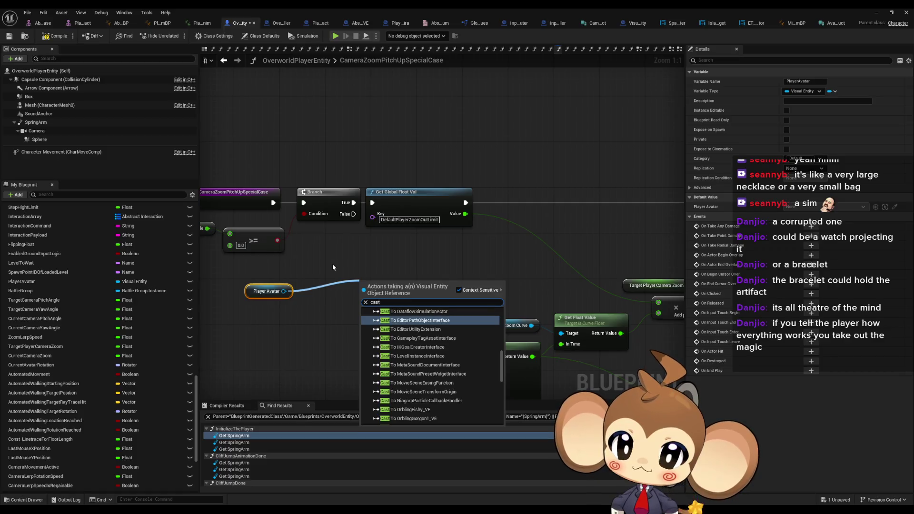
click(334, 244)
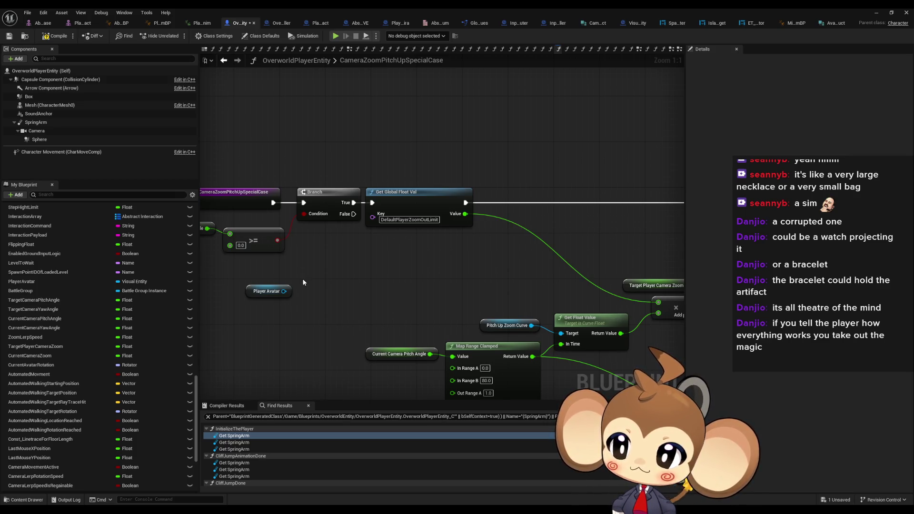
drag(305, 280, 256, 307)
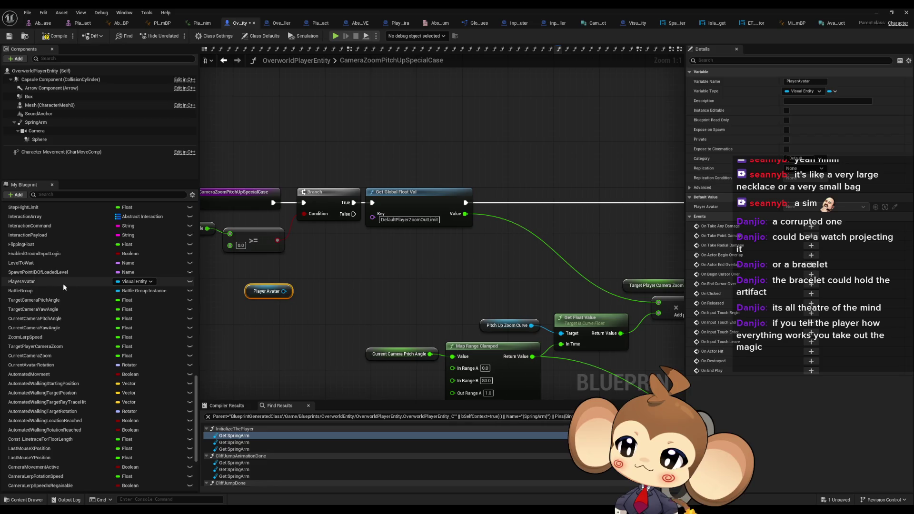
click(48, 281)
right_click(40, 282)
mouse_move(84, 309)
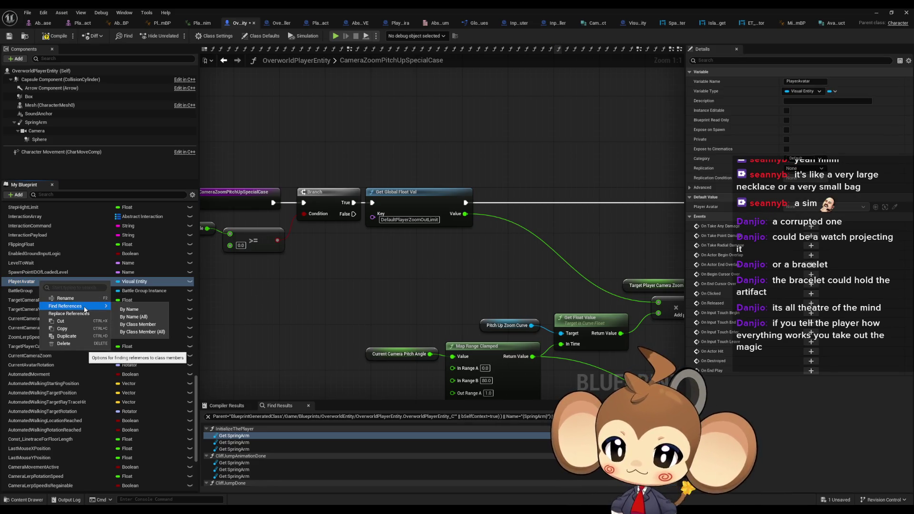
click(130, 324)
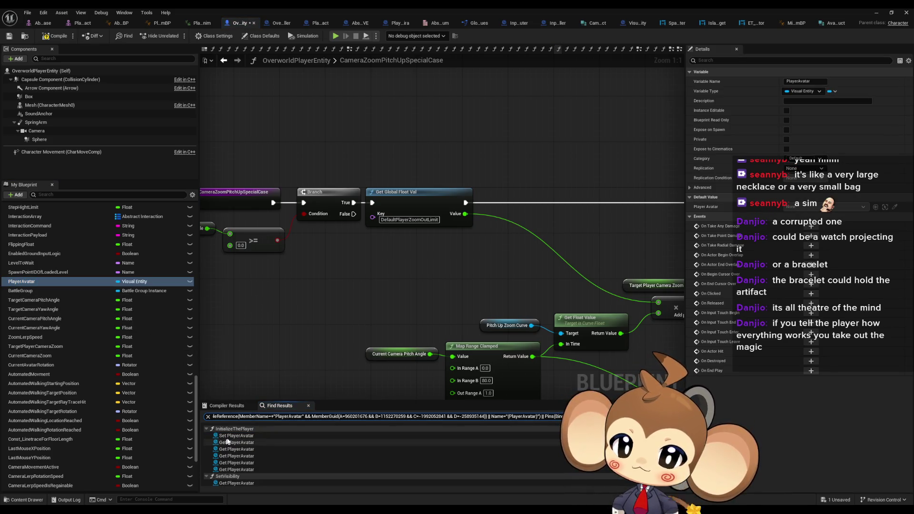
double_click(235, 436)
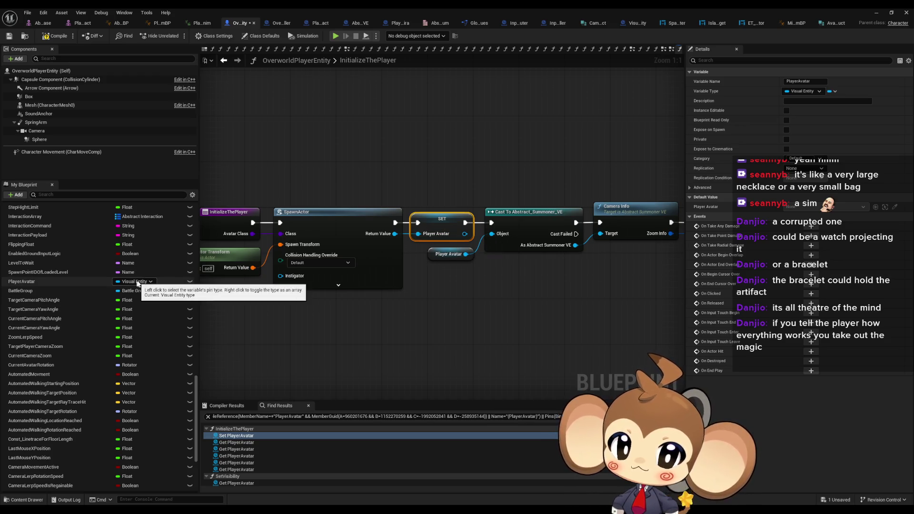
- Change PlayerAvatar's type to an Abstract Summoner VE object reference
drag(439, 227, 576, 159)
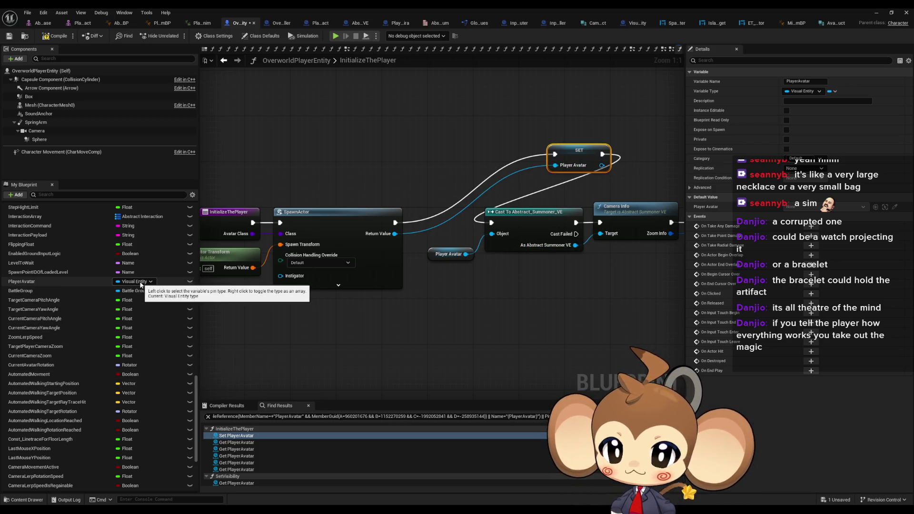
click(141, 283)
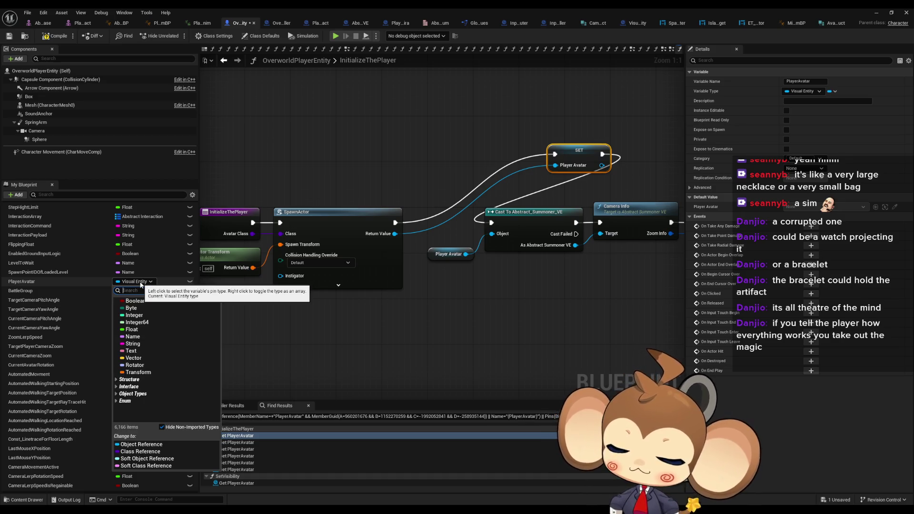
text(summone)
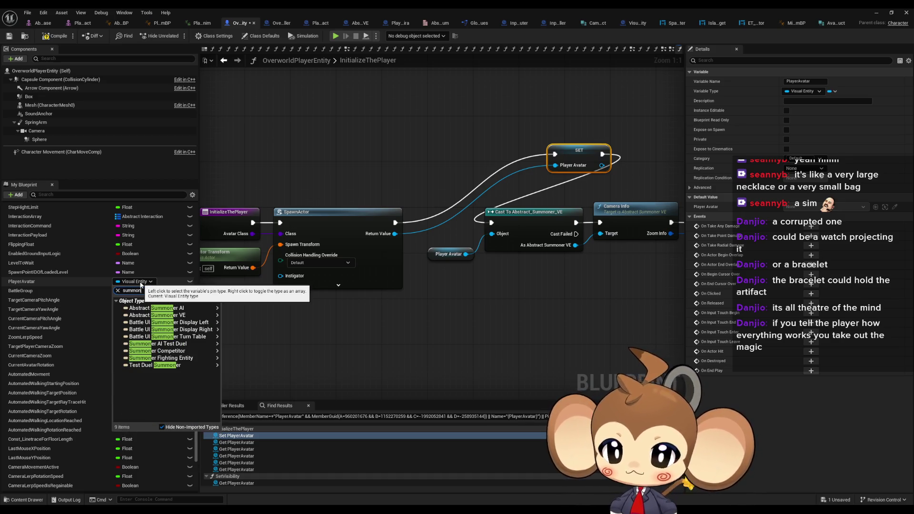
text(r)
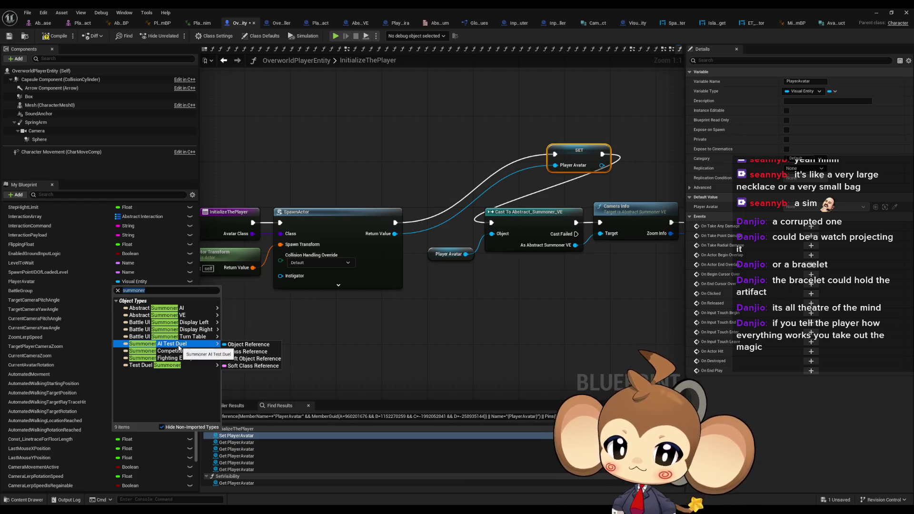
mouse_move(172, 313)
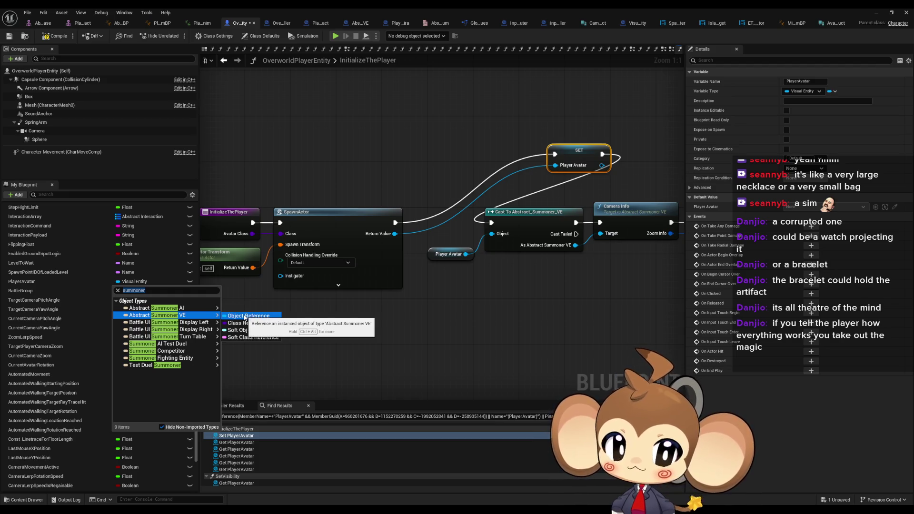
click(258, 318)
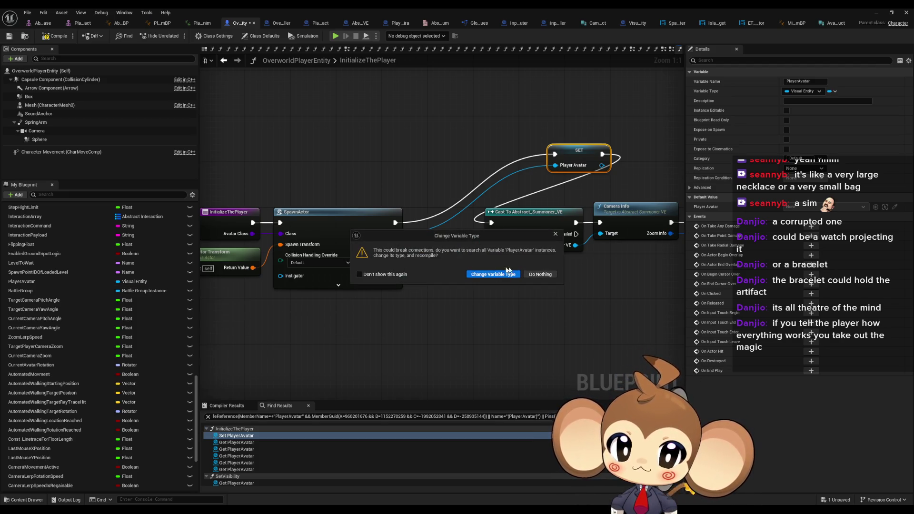
click(499, 274)
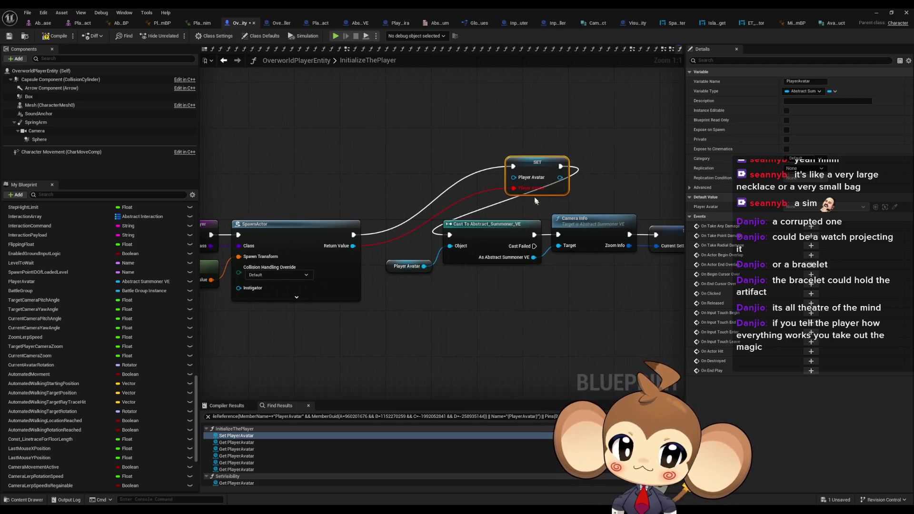
- Set Player Avatar from the cast output, placing SET between the successful cast and Camera Info
mouse_move(513, 177)
mouse_down()
mouse_move(530, 228)
mouse_move(507, 249)
mouse_up()
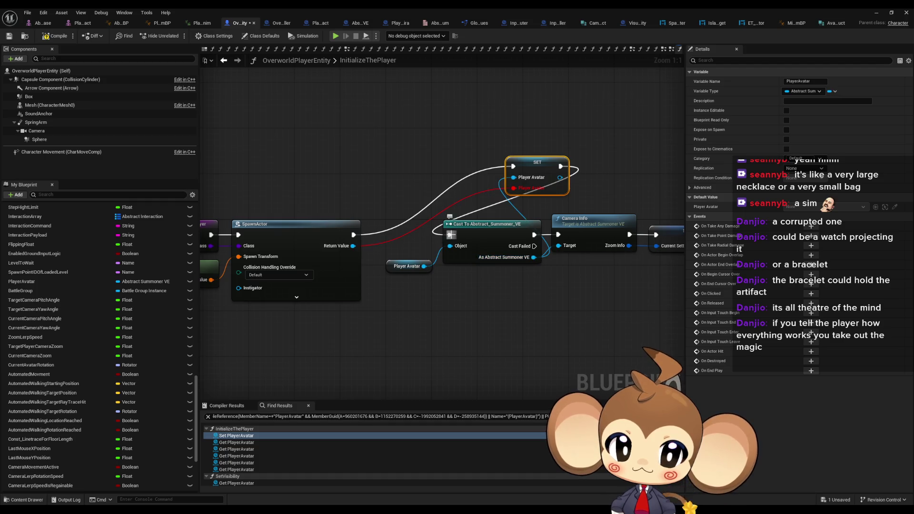
mouse_move(450, 235)
mouse_down()
mouse_move(367, 249)
mouse_move(353, 235)
mouse_up()
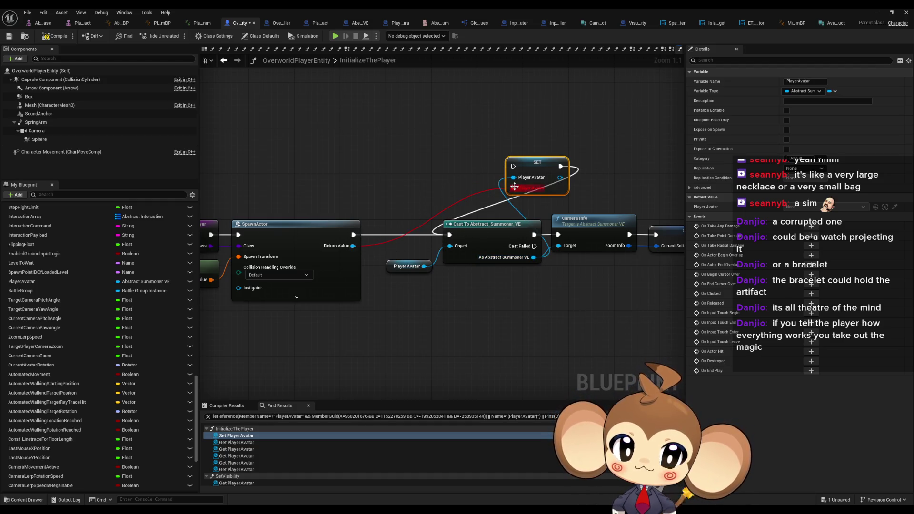
alt+click(514, 188)
mouse_move(542, 166)
mouse_down()
mouse_move(394, 149)
mouse_move(507, 150)
mouse_move(558, 235)
mouse_up()
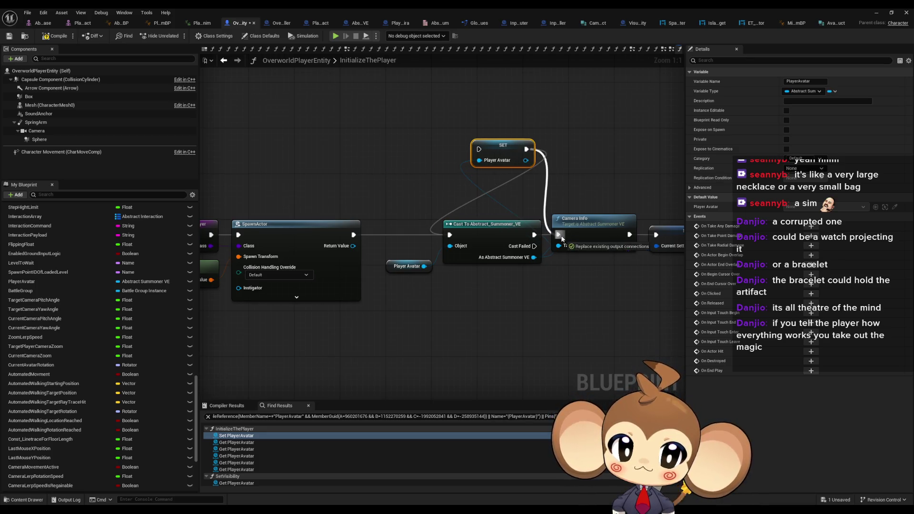
drag(479, 149, 534, 234)
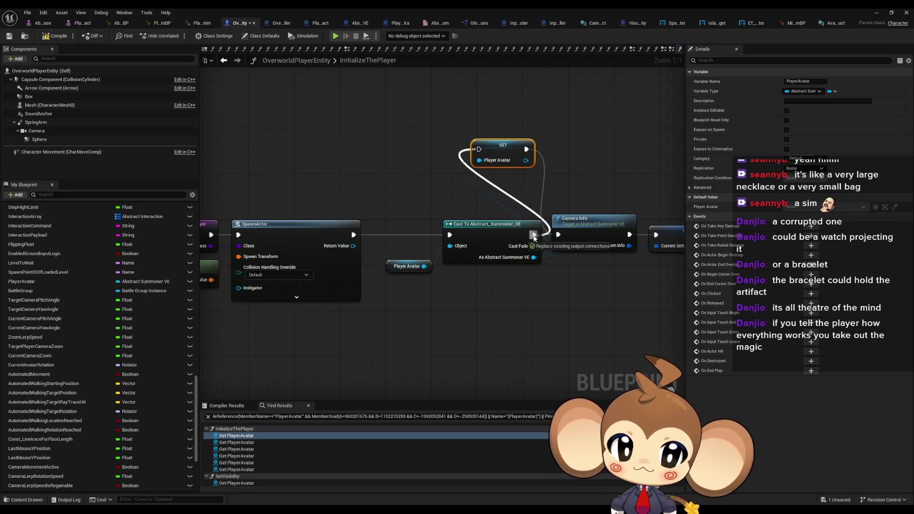
mouse_move(407, 266)
mouse_down()
mouse_move(326, 318)
mouse_move(450, 246)
mouse_move(376, 240)
mouse_up()
drag(507, 154, 513, 235)
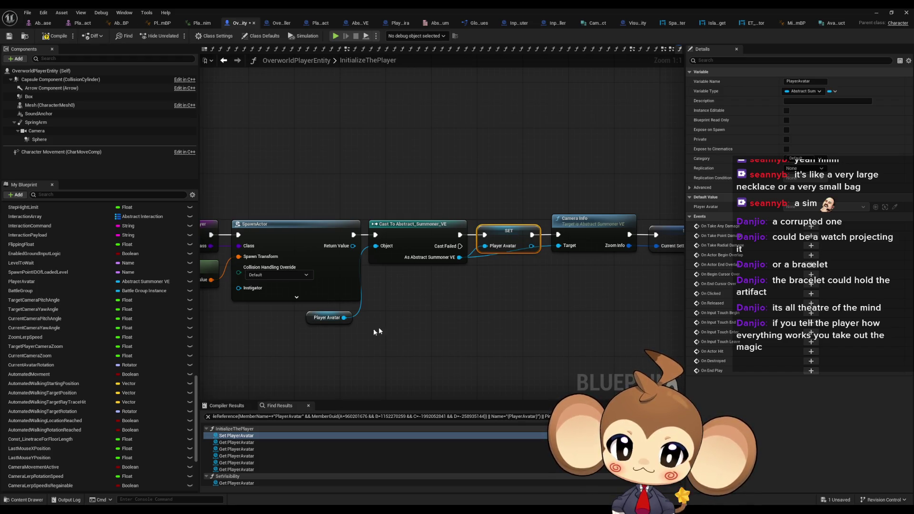
- Connect a duplicated Player Avatar getter to Camera Info's Target
click(327, 318)
key(ctrl+c)
key(ctrl+v)
drag(533, 272, 558, 246)
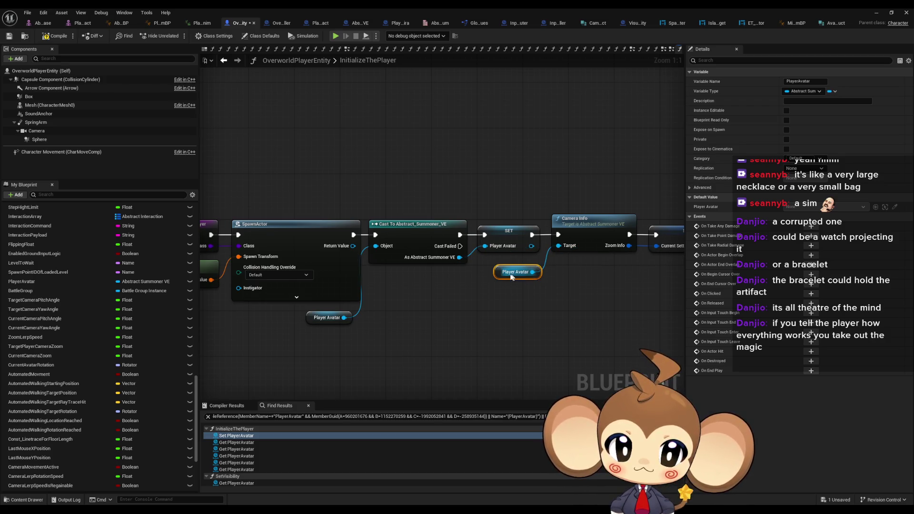
- Compile OverworldPlayerEntity and move the spare Player Avatar getter aside
click(57, 35)
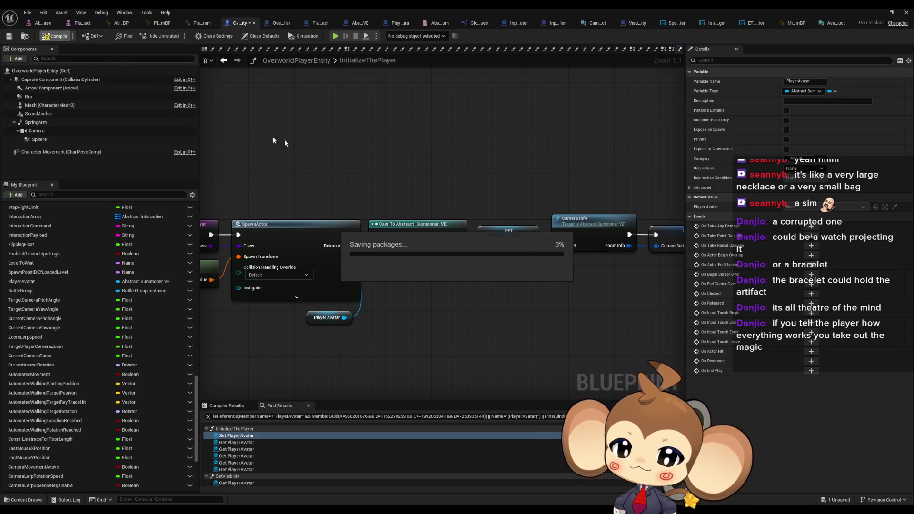
drag(412, 266, 346, 273)
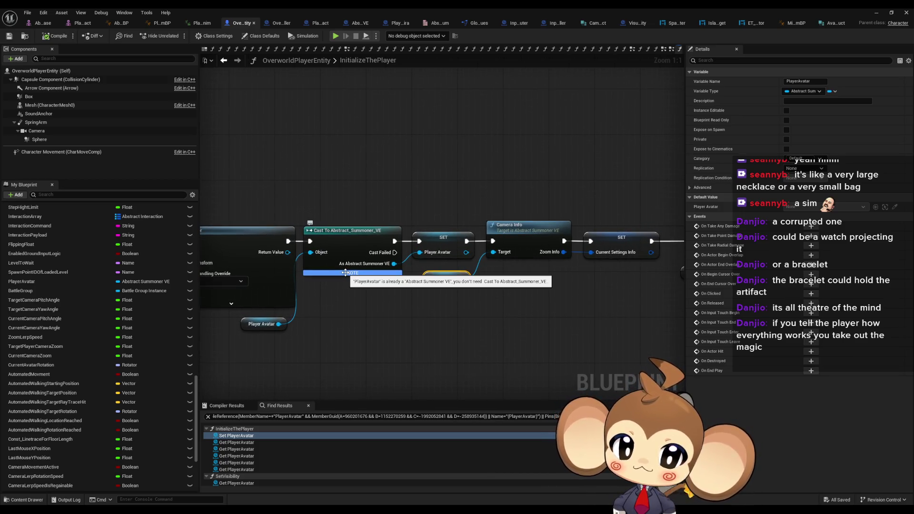
mouse_move(346, 273)
mouse_down()
mouse_move(462, 256)
mouse_move(362, 312)
mouse_up()
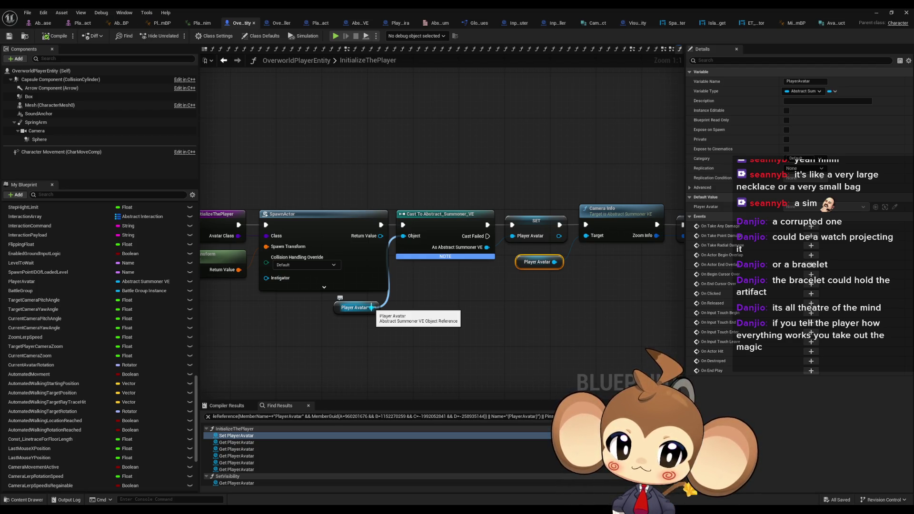
mouse_move(514, 236)
mouse_down()
mouse_move(377, 235)
mouse_move(407, 238)
mouse_up()
click(409, 204)
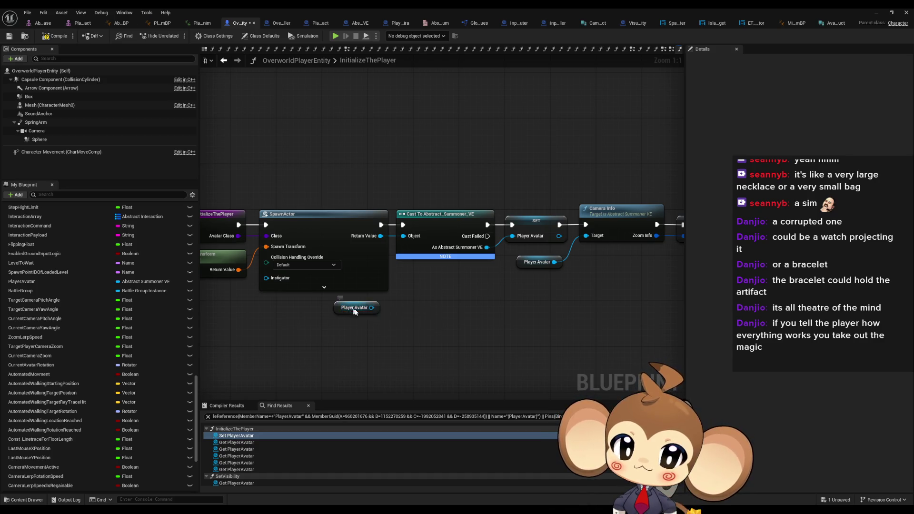
drag(354, 310, 446, 327)
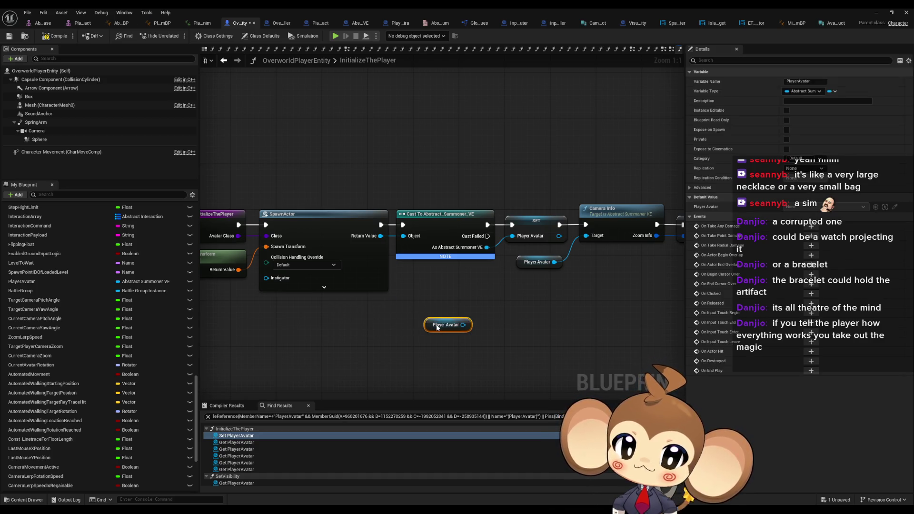
click(52, 38)
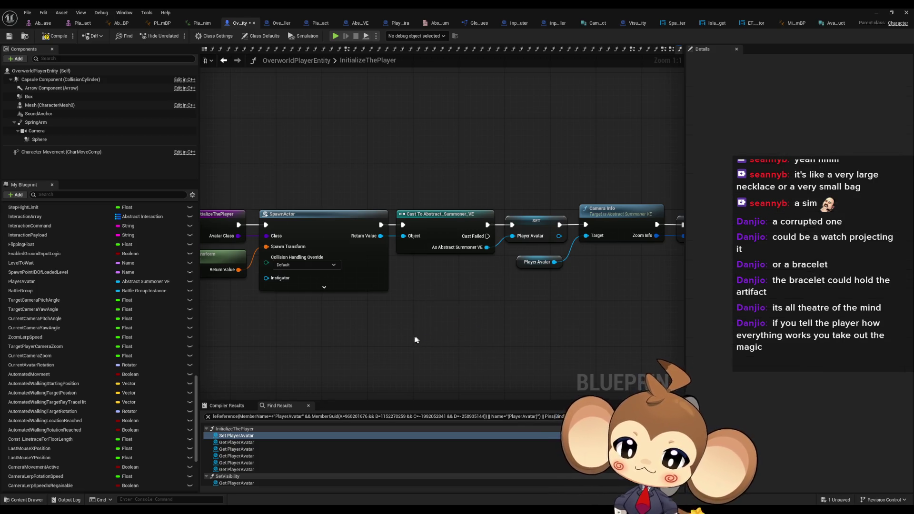
- Survey InitializeThePlayer and the summoner's CameraInfo, then open CameraZoomPitchUpSpecialCase
mouse_move(385, 348)
mouse_down()
mouse_move(487, 304)
mouse_move(320, 307)
mouse_up()
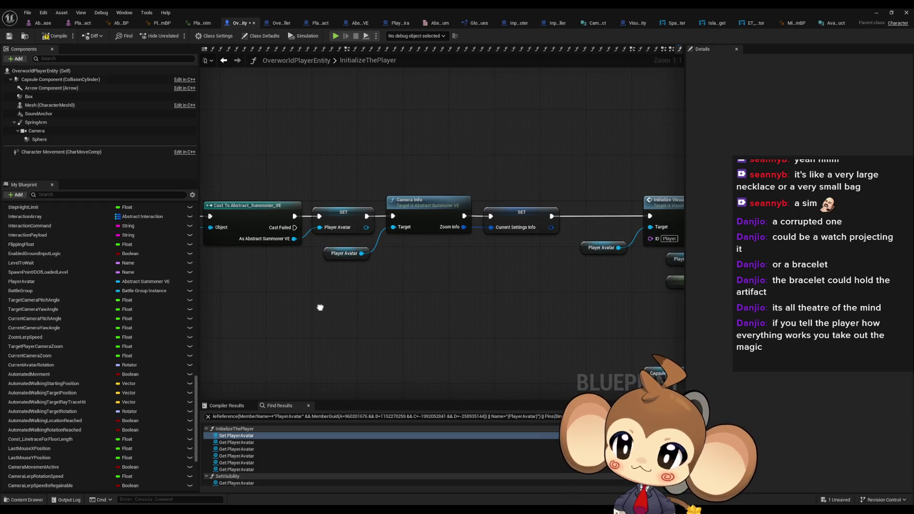
scroll(353, 335, down, 3)
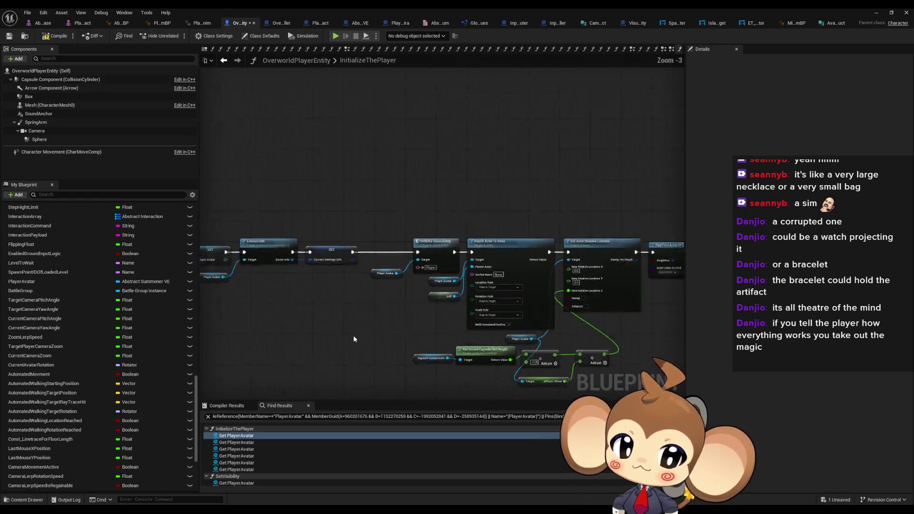
scroll(354, 339, down, 2)
drag(432, 328, 362, 329)
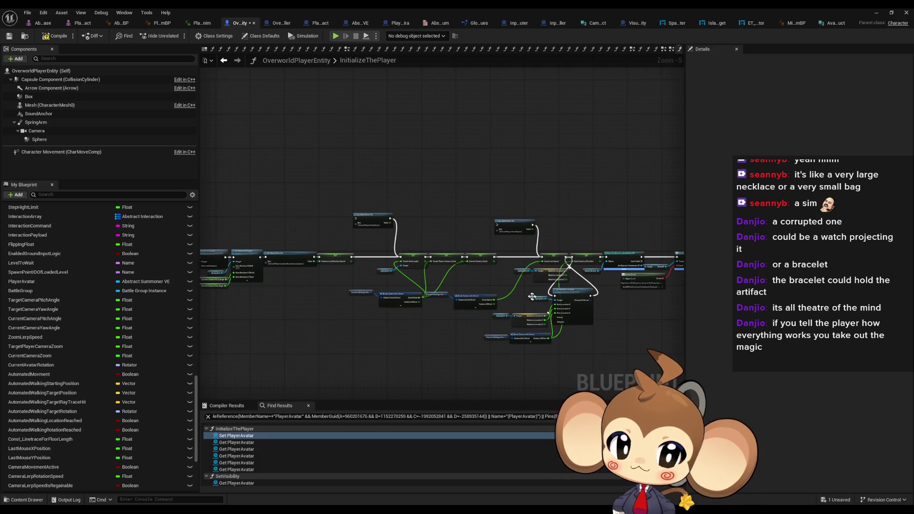
scroll(532, 296, up, 2)
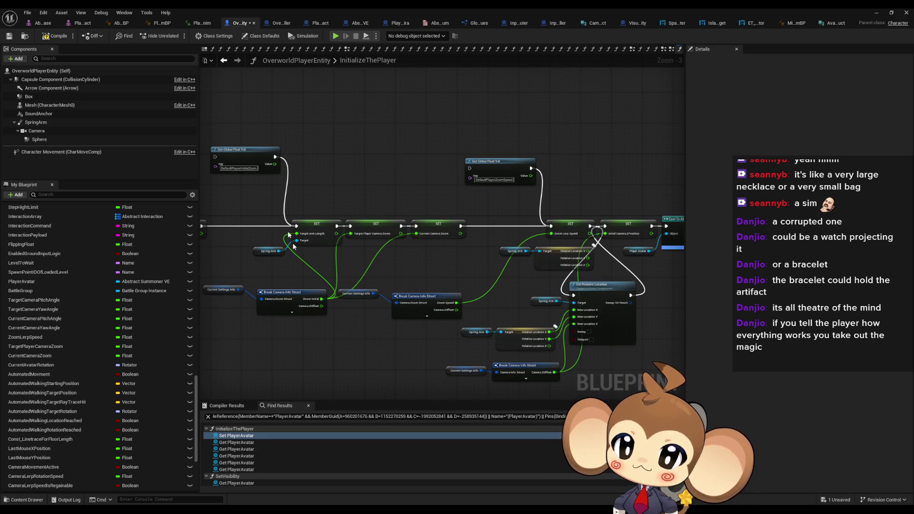
drag(429, 201, 358, 211)
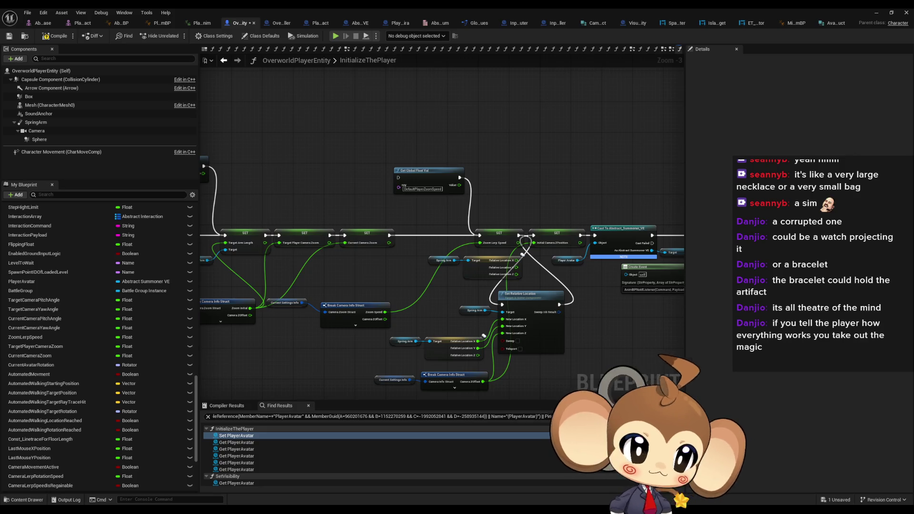
click(360, 23)
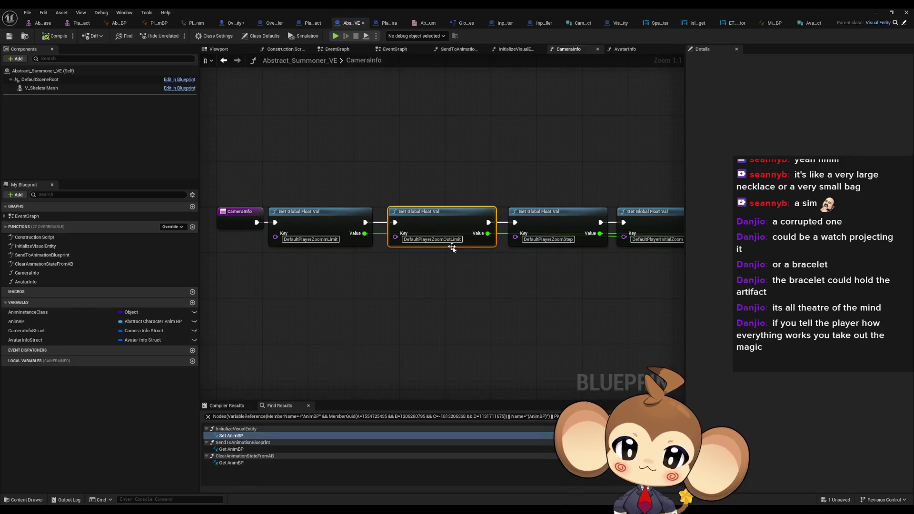
click(235, 23)
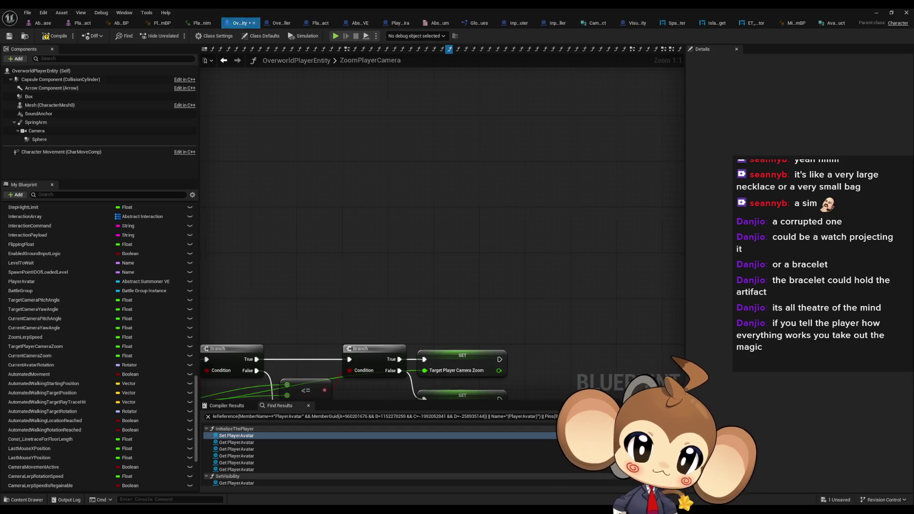
click(552, 49)
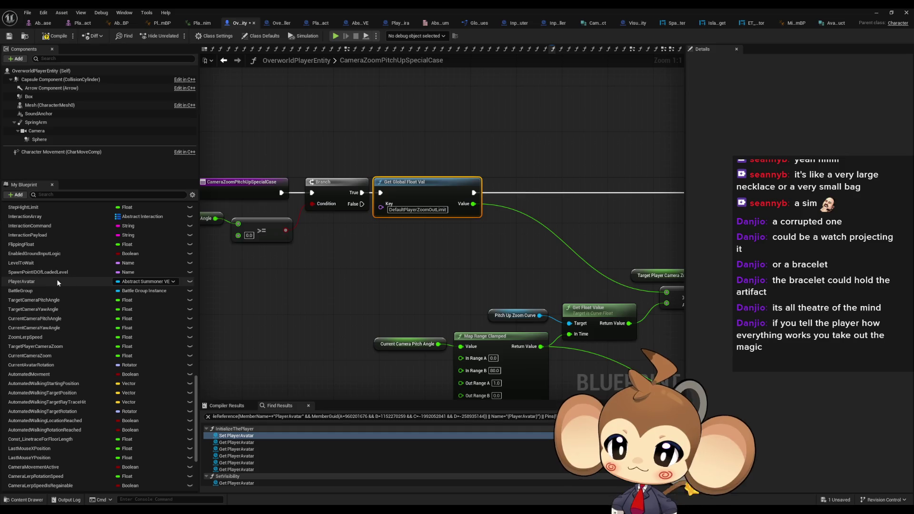
- Add a PlayerAvatar getter, Get Camera Info Struct, and a Break Camera Info Struct node showing only Zoom Out
drag(57, 282, 222, 278)
drag(348, 257, 404, 251)
click(369, 264)
text(ca)
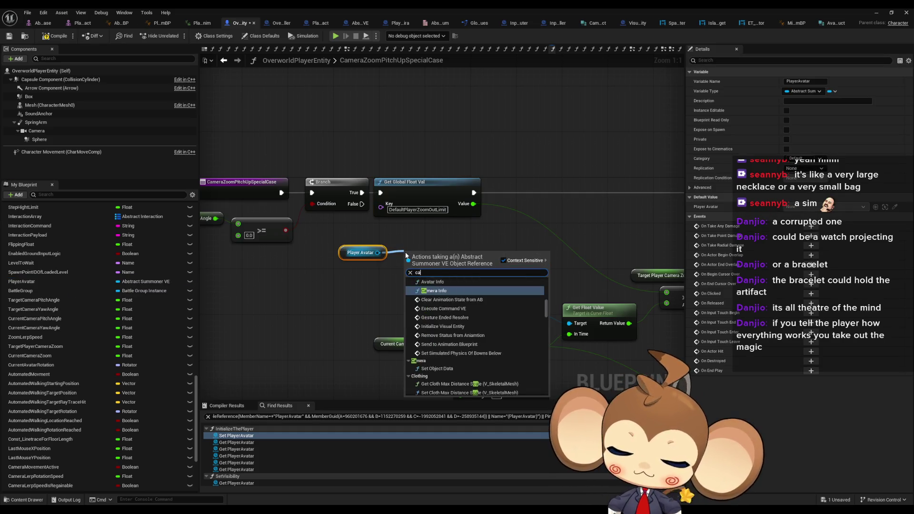
text(m info)
key(Down)
key(Down)
key(Down)
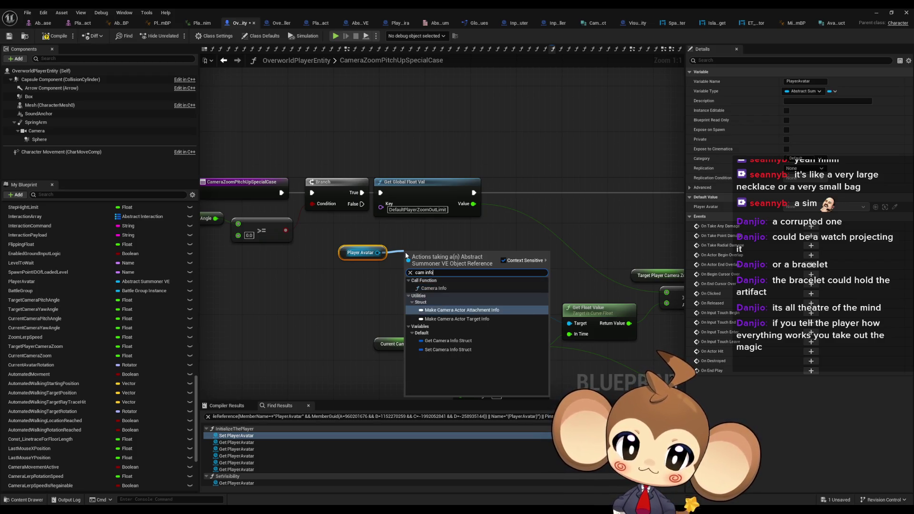
key(Return)
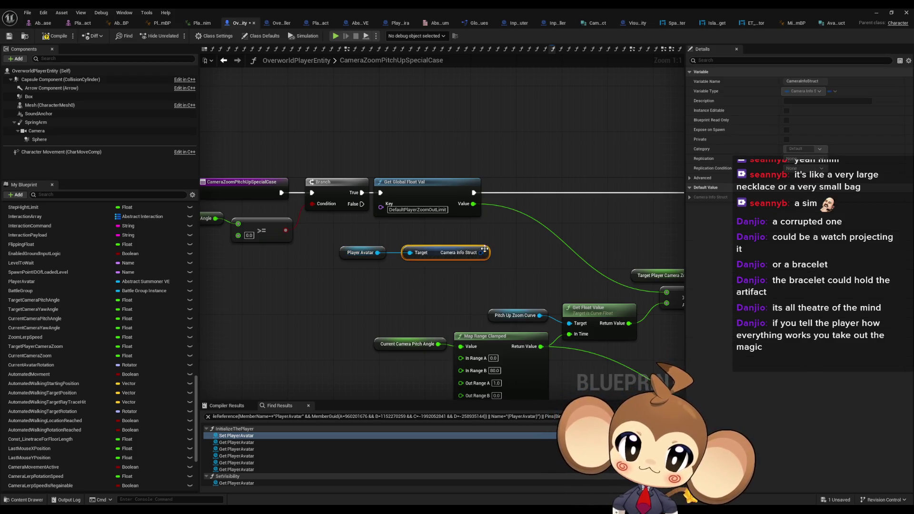
drag(481, 254, 402, 287)
text(brea)
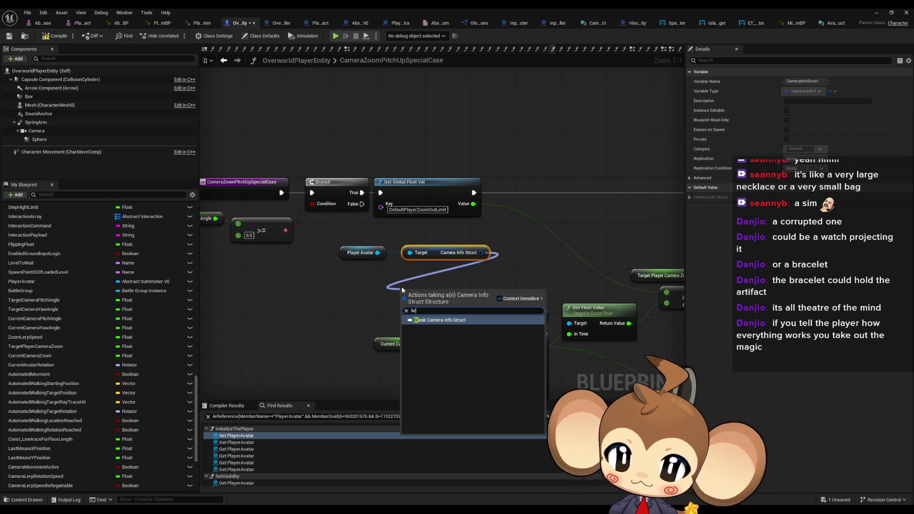
click(444, 321)
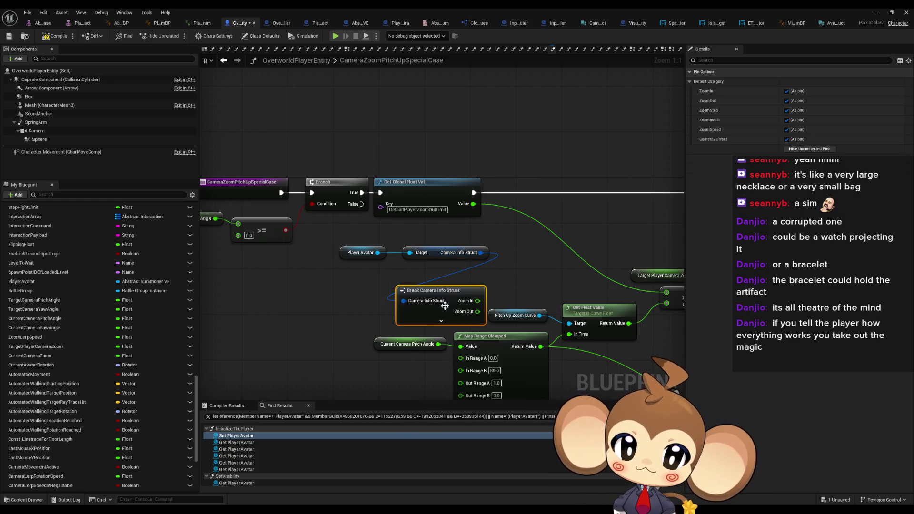
click(805, 150)
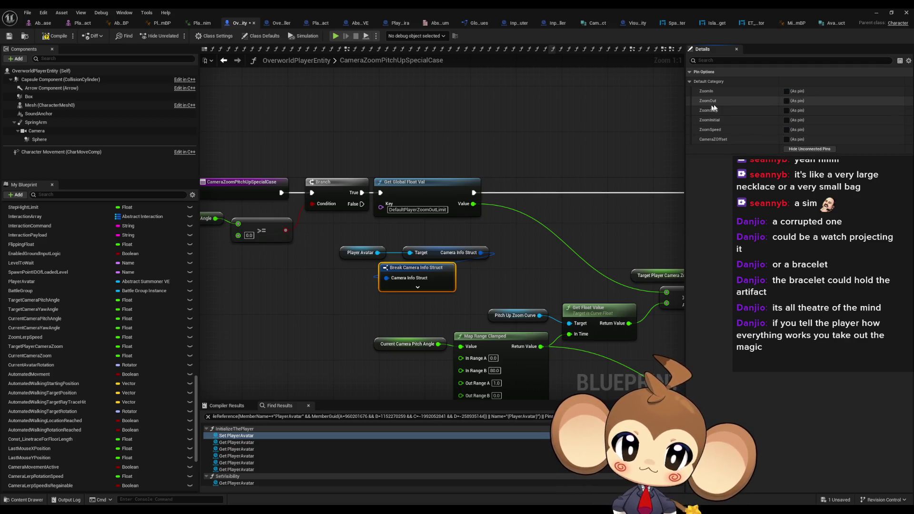
click(787, 100)
- Wire Zoom Out into the zoom limit calculation, bypass the global zoom-out lookup, and compile
drag(667, 292, 371, 283)
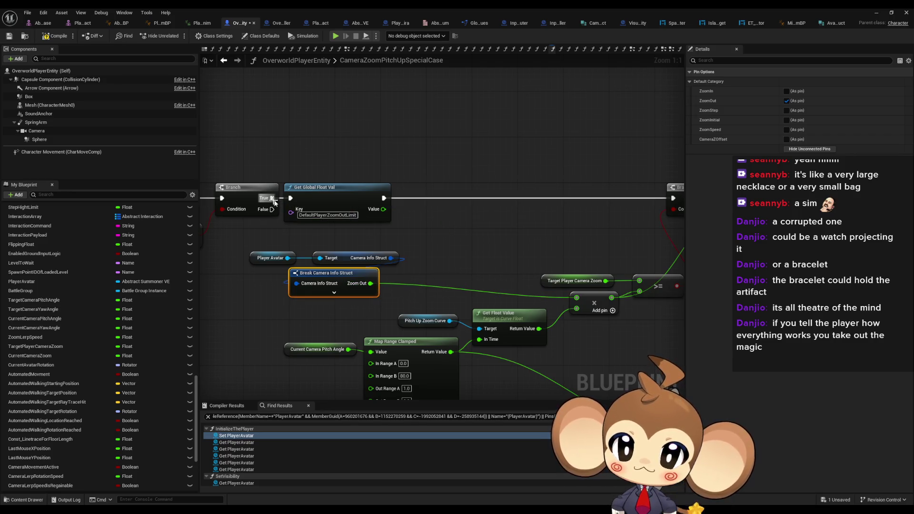
mouse_move(275, 203)
mouse_down()
mouse_move(690, 206)
mouse_move(479, 209)
mouse_up()
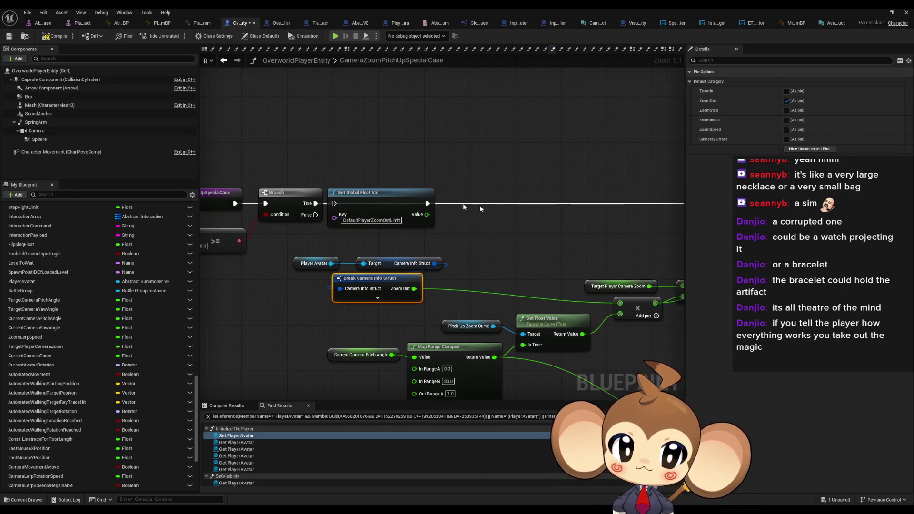
drag(376, 192, 409, 112)
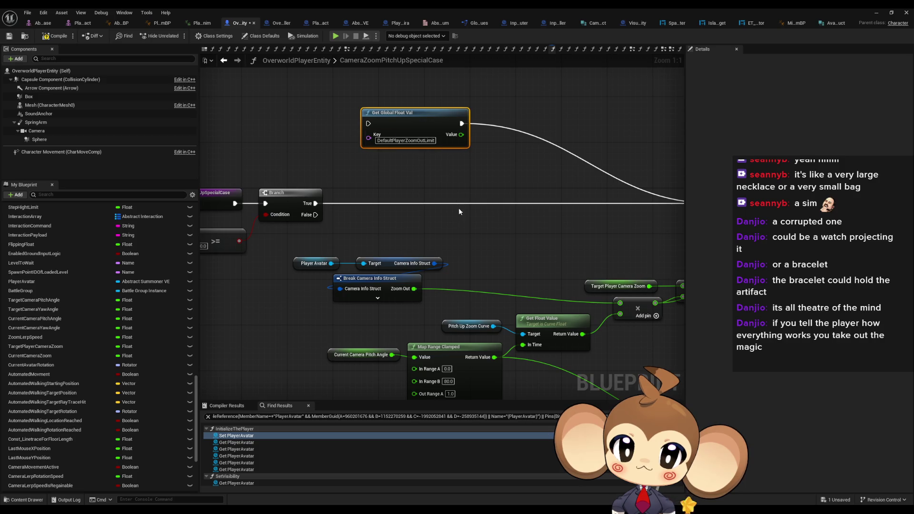
click(49, 39)
mouse_move(490, 228)
mouse_down()
mouse_move(474, 233)
mouse_move(600, 222)
mouse_move(477, 213)
mouse_up()
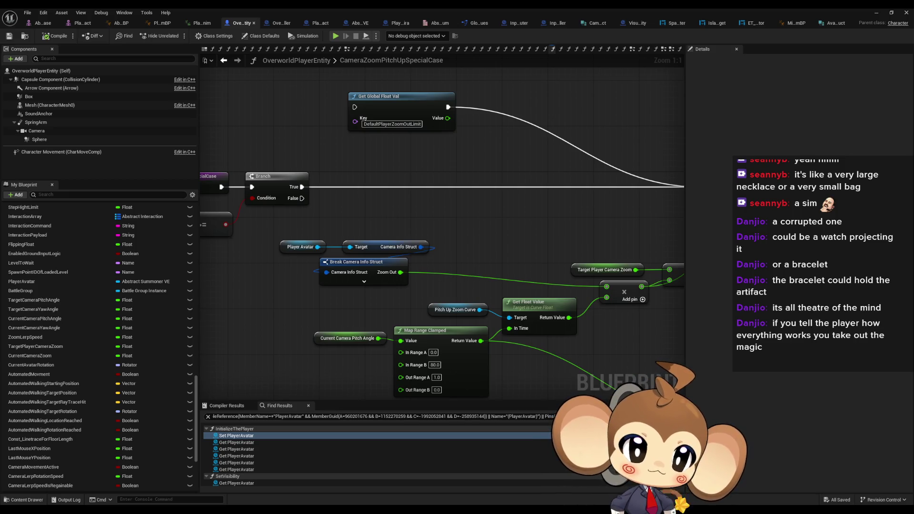
- Compare the avatar CameraInfo's DefaultPlayerZoomInLimit and DefaultPlayerZoomStep keys against the ZoomPlayerCamera graph
click(360, 23)
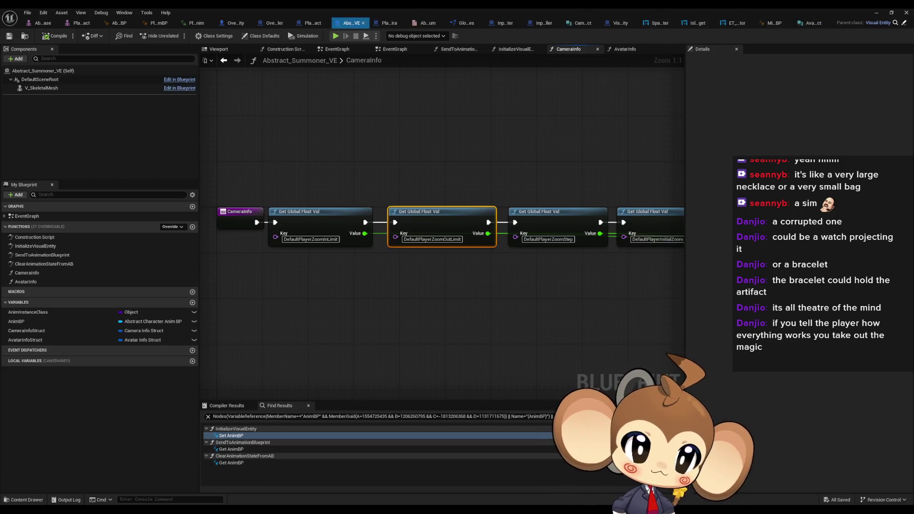
click(311, 239)
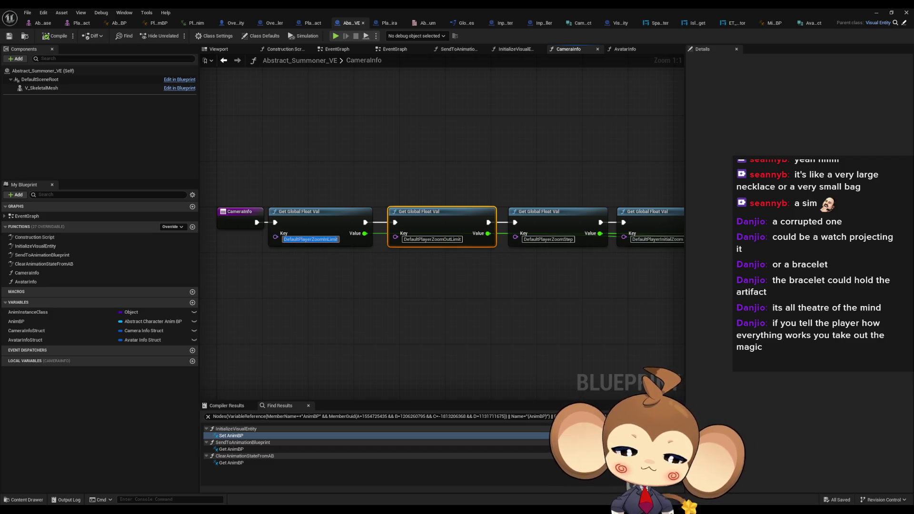
click(548, 239)
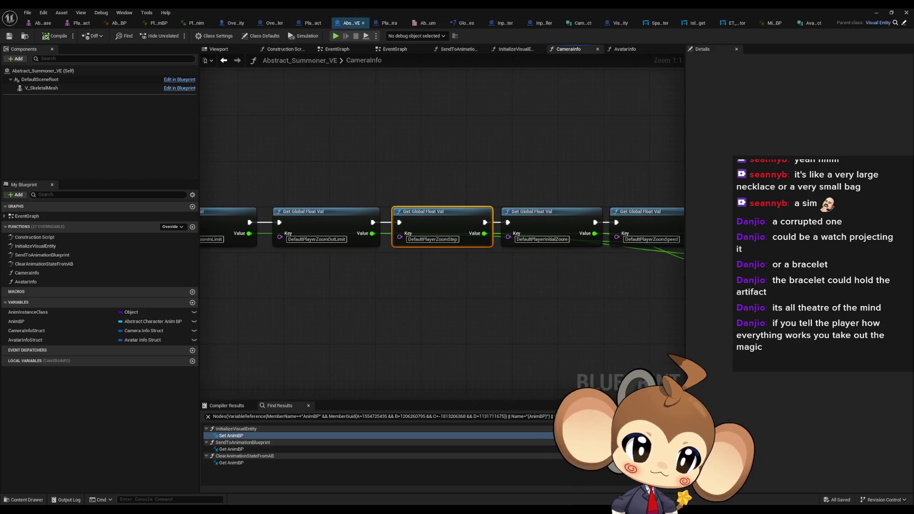
click(240, 23)
drag(481, 273, 478, 148)
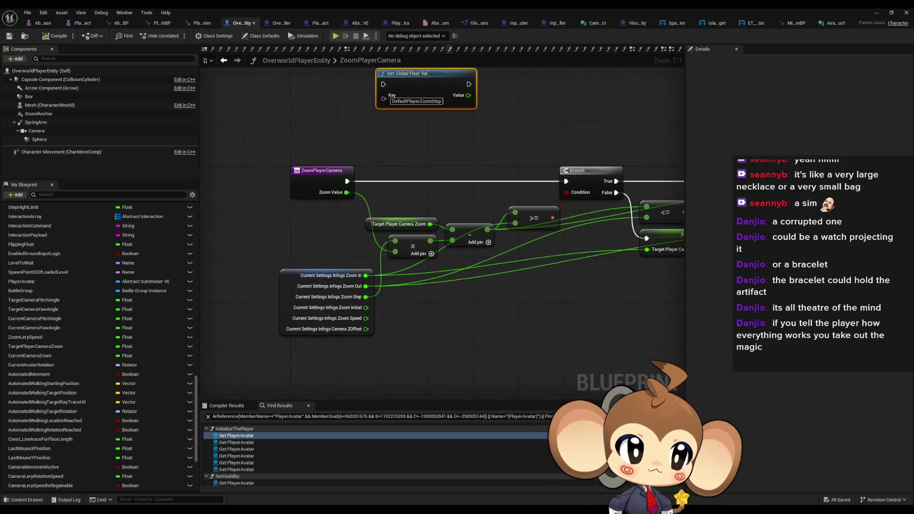
click(360, 23)
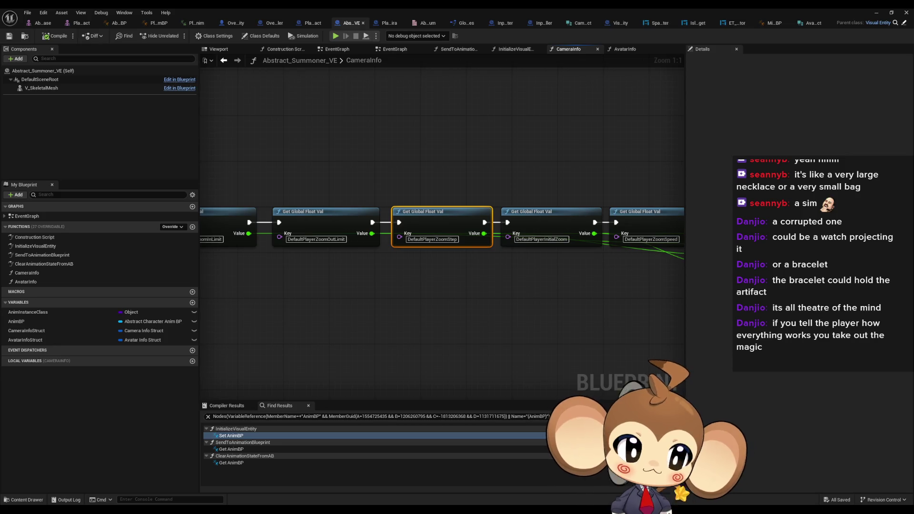
click(241, 23)
key(ctrl+v)
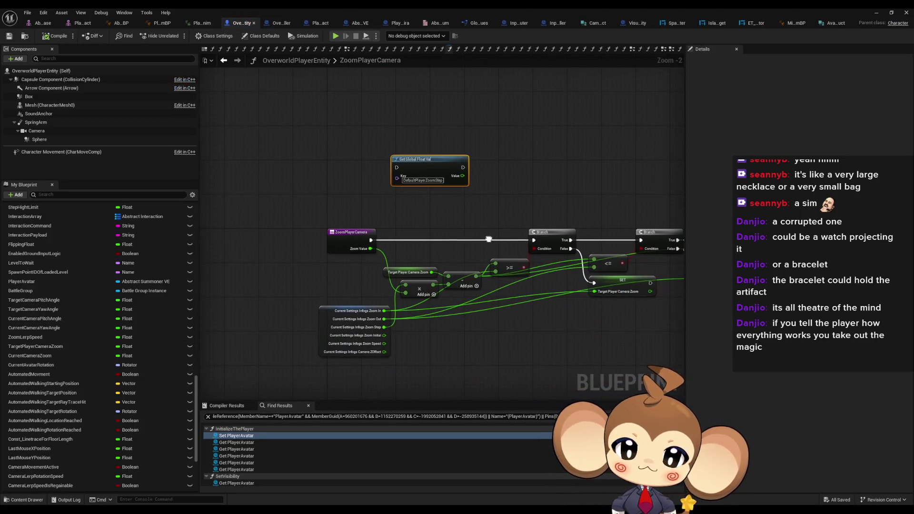
mouse_move(488, 239)
mouse_down()
mouse_move(352, 246)
mouse_move(376, 247)
mouse_up()
- Check the DefaultPlayerInitialZoom and DefaultPlayerZoomSpeed keys and copy a Get Global Float Val node into the player blueprint
click(359, 23)
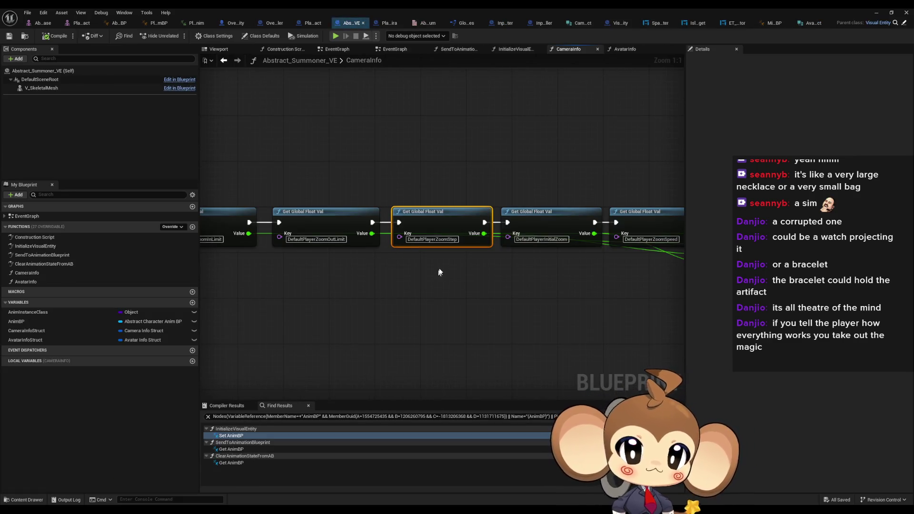
click(541, 239)
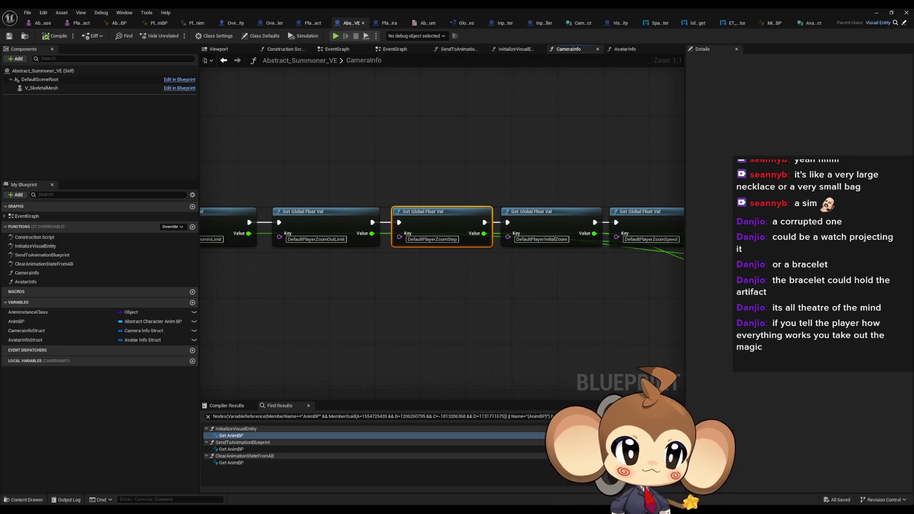
key(Tab)
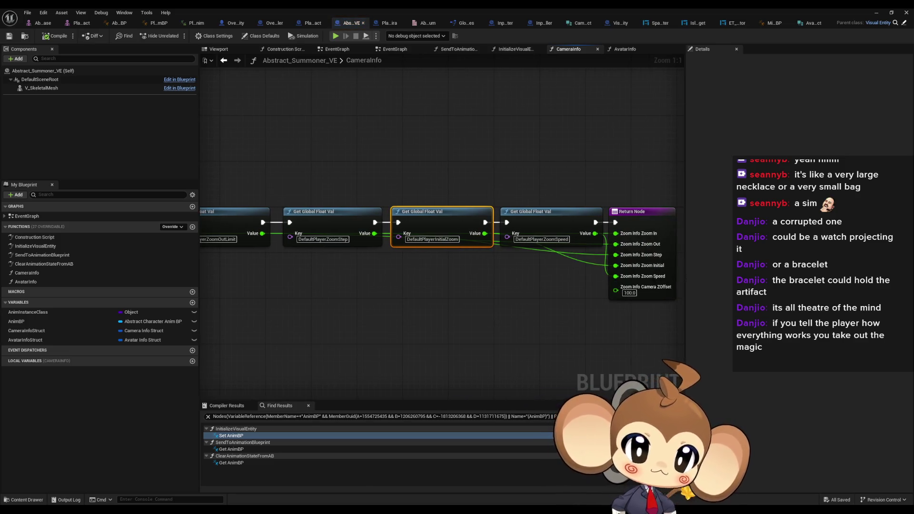
key(ctrl+Tab)
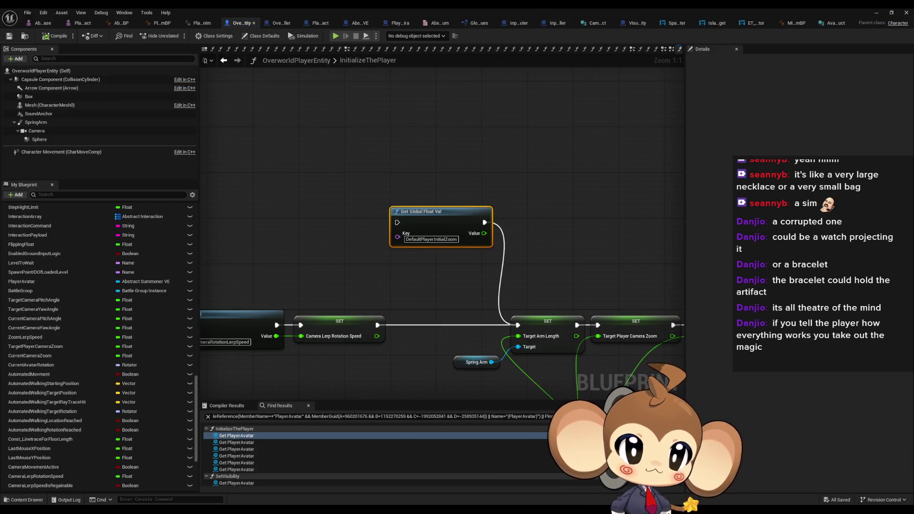
key(ctrl+Tab)
click(528, 239)
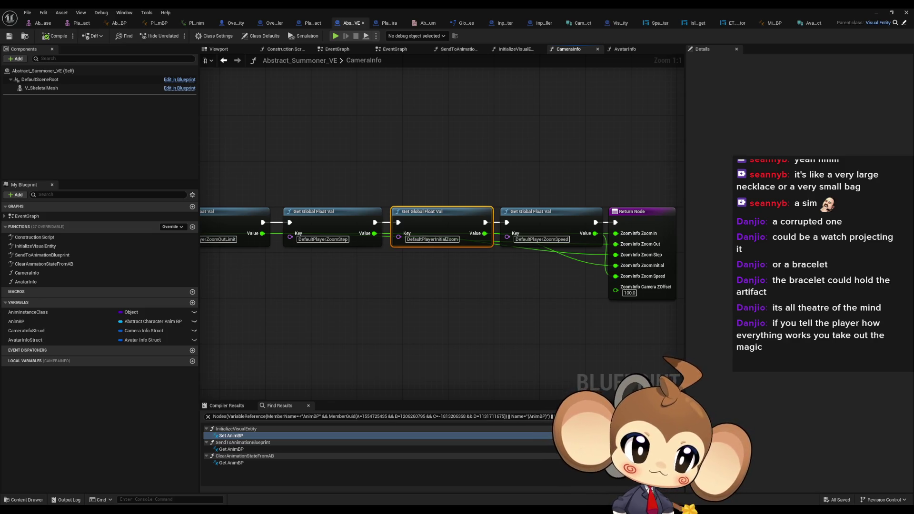
drag(548, 224, 438, 224)
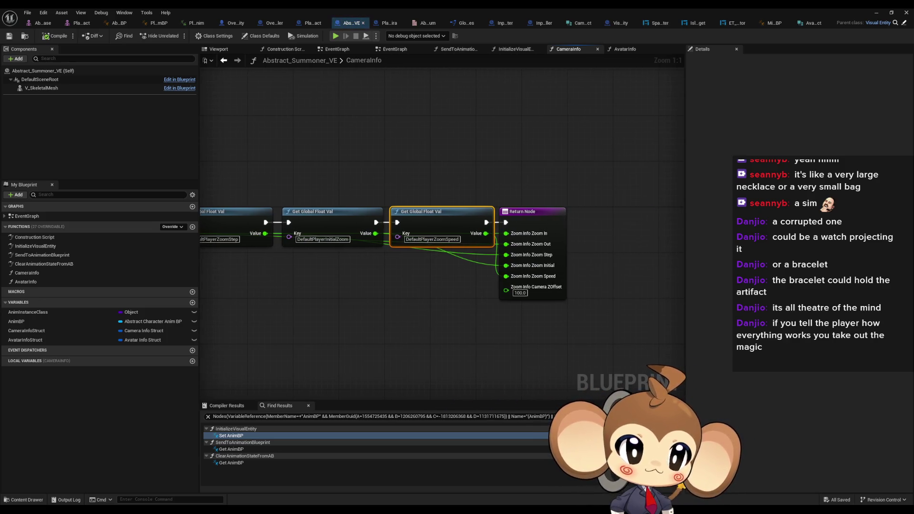
key(ctrl+c)
key(ctrl+Tab)
key(ctrl+v)
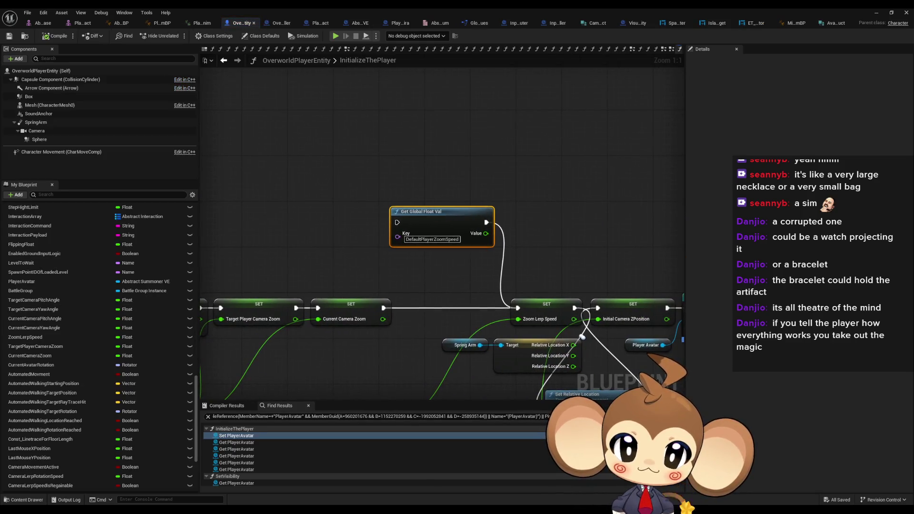
- Delete the DefaultPlayerZoomSpeed and DefaultPlayerInitialZoom lookup nodes beside the camera zoom setters
mouse_move(402, 260)
mouse_down()
mouse_move(402, 137)
mouse_move(518, 146)
mouse_up()
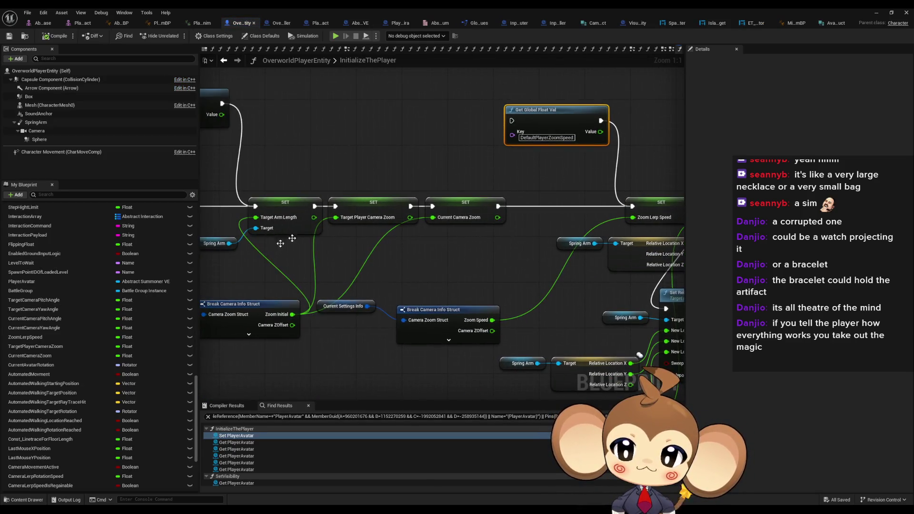
scroll(114, 405, down, 5)
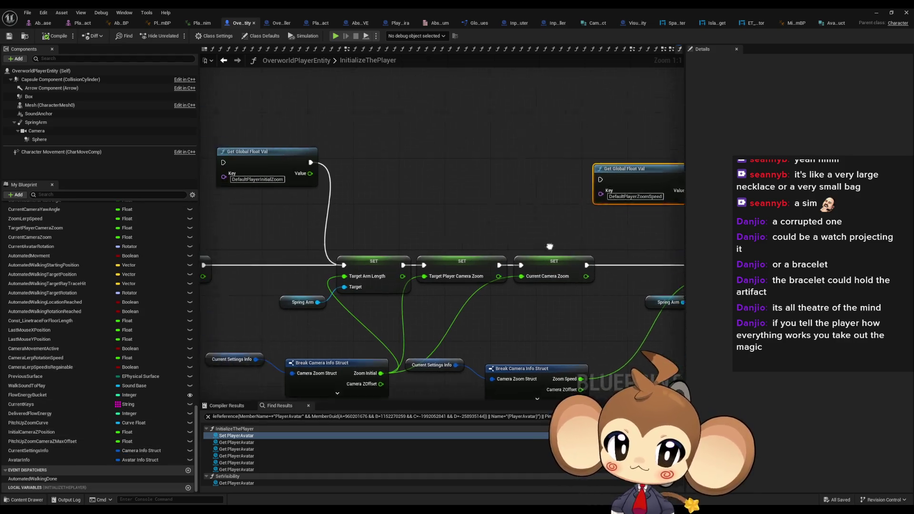
scroll(325, 159, down, 2)
key(Delete)
click(333, 173)
key(Delete)
drag(343, 197, 680, 185)
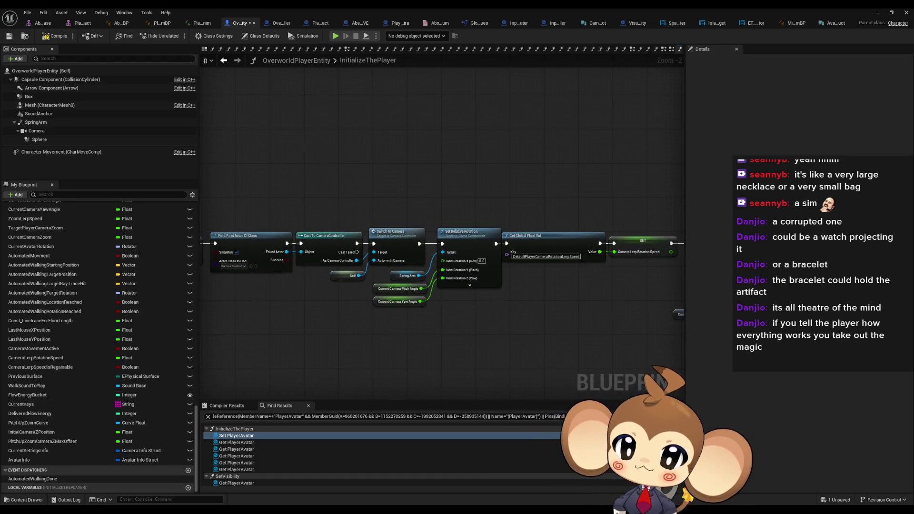
drag(464, 330, 446, 326)
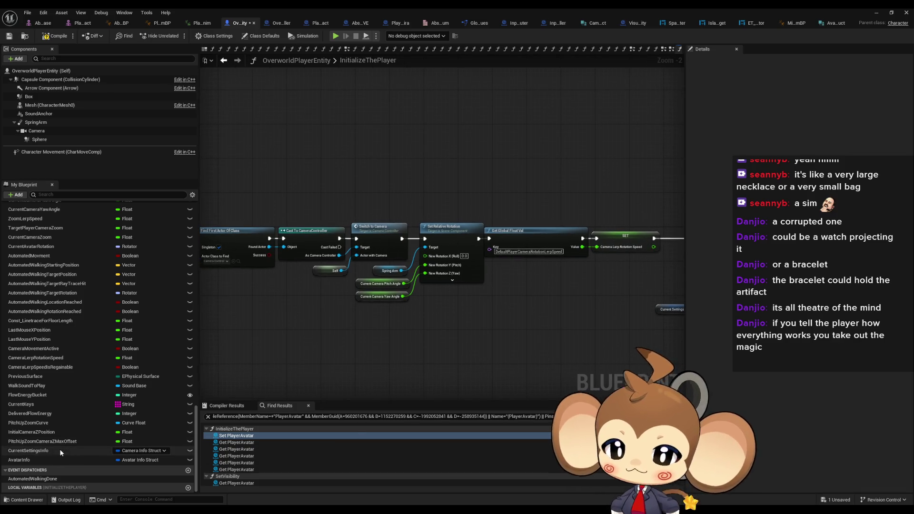
- List all references to CurrentSettingsInfo and jump to where it is set
right_click(47, 450)
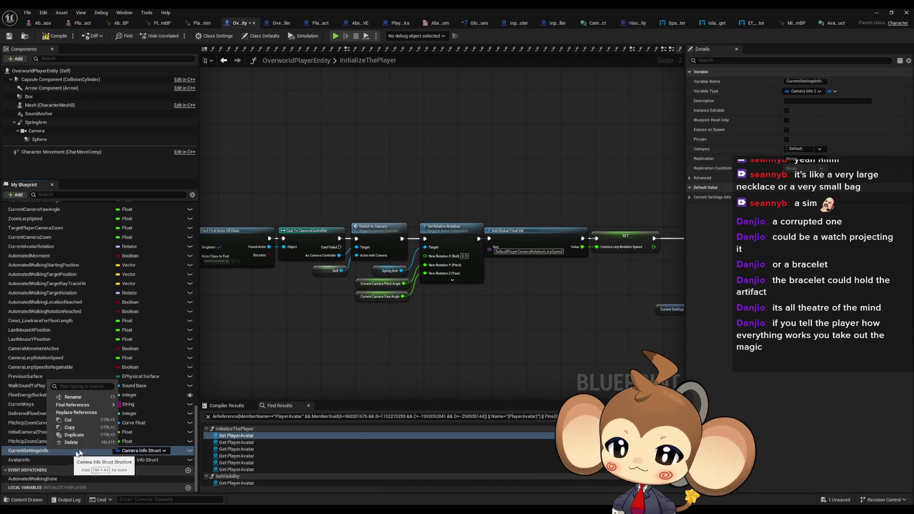
mouse_move(78, 404)
click(154, 417)
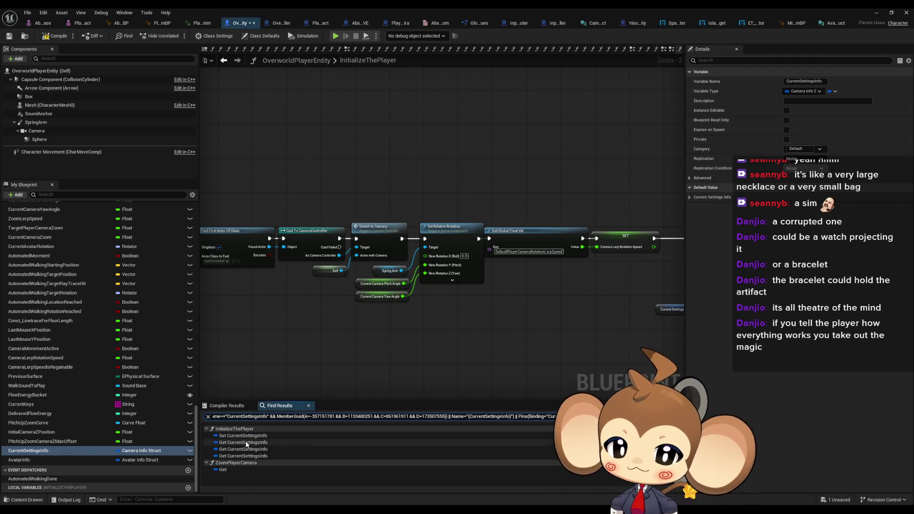
click(231, 472)
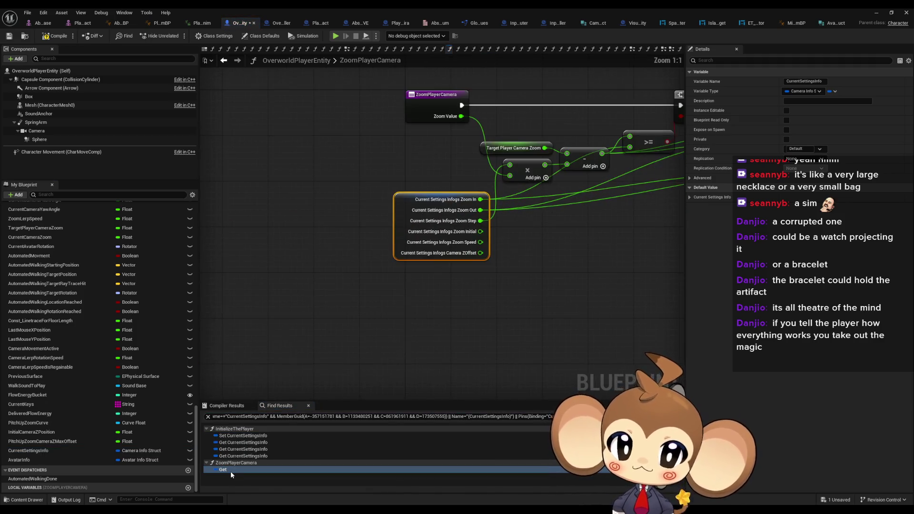
click(233, 436)
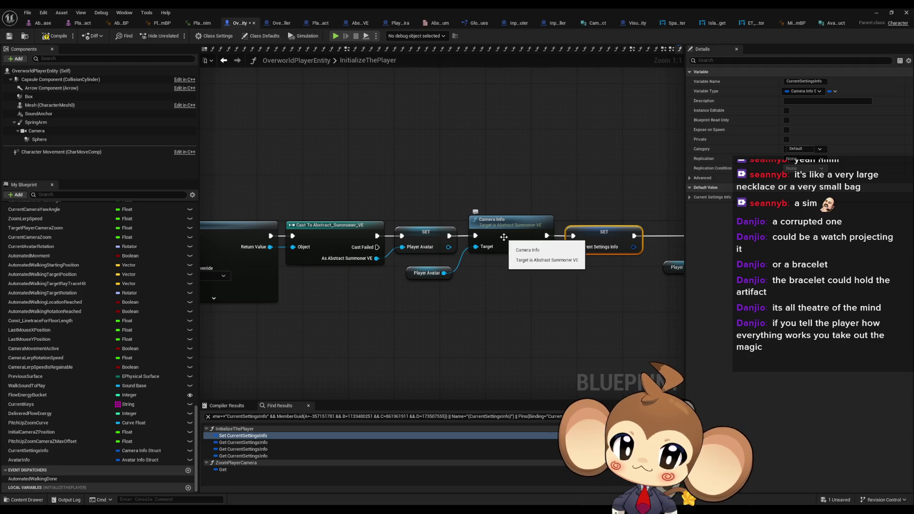
- Open the Camera Info function and delete the AvatarInfo function from Abstract_Summoner_VE
drag(503, 236, 344, 268)
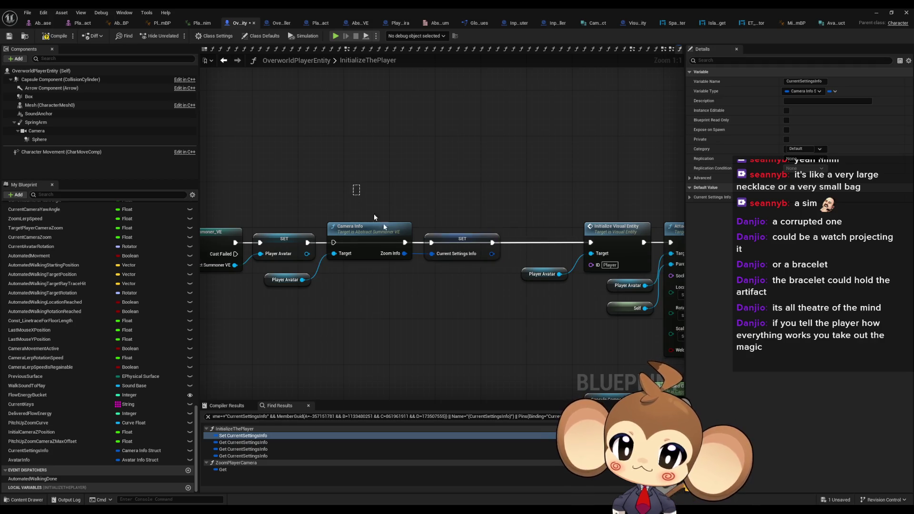
click(367, 236)
double_click(367, 237)
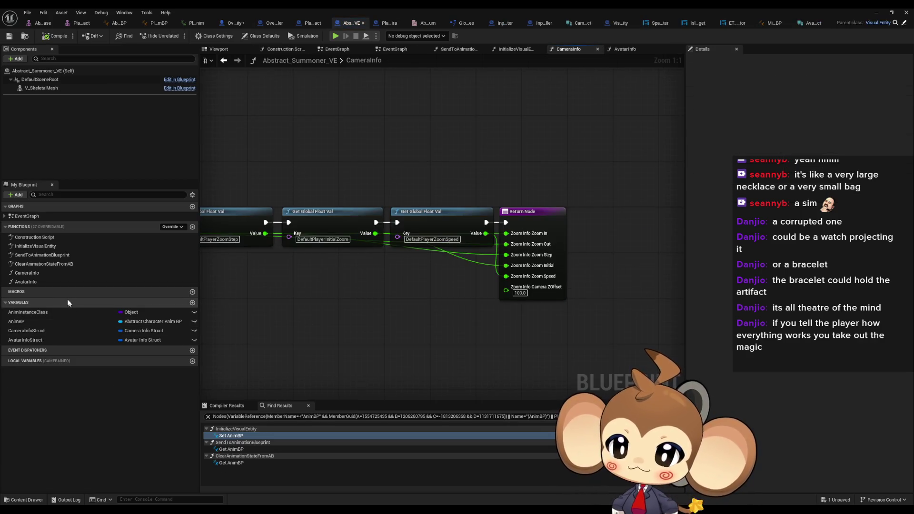
click(49, 274)
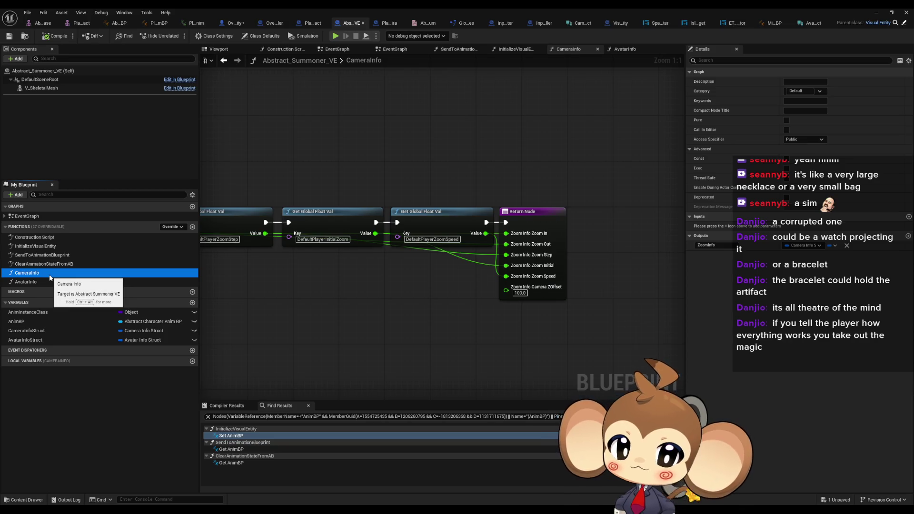
click(34, 283)
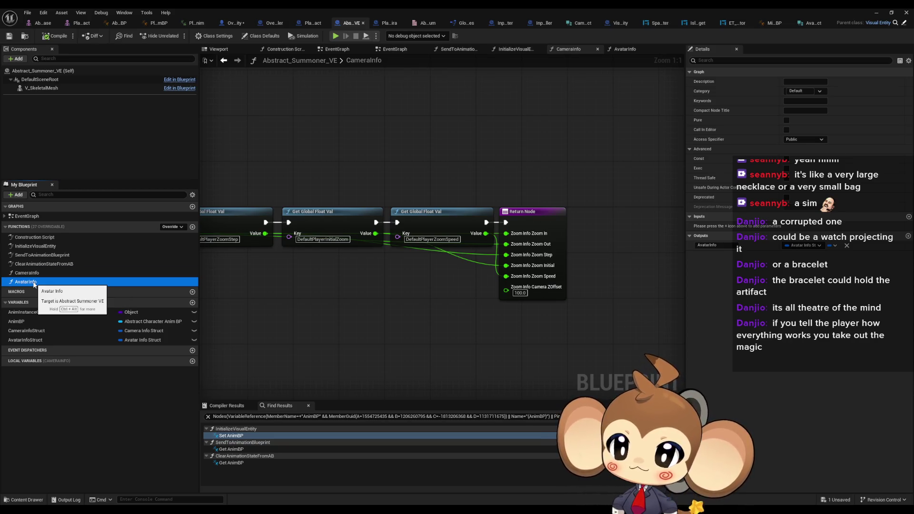
key(Delete)
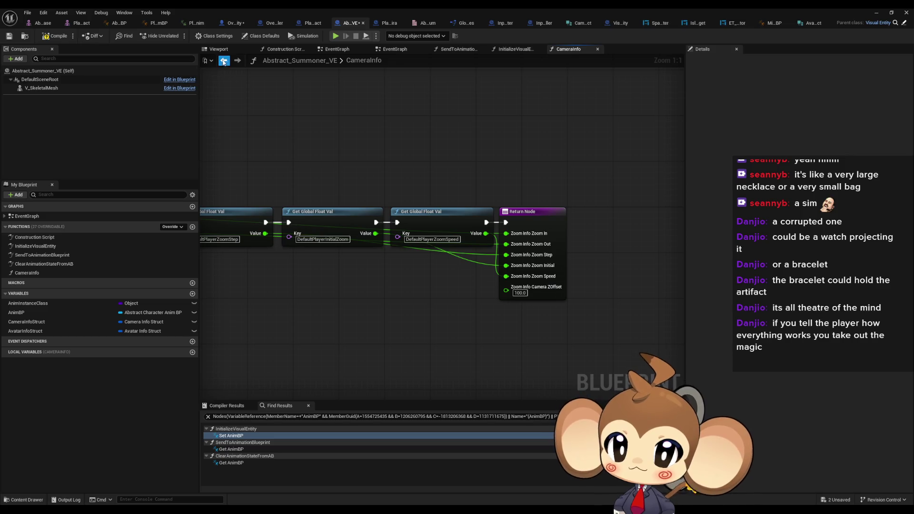
- Move the Player Avatar getter, Camera Info node and Current Settings Info SET upward in InitializeThePlayer
click(226, 23)
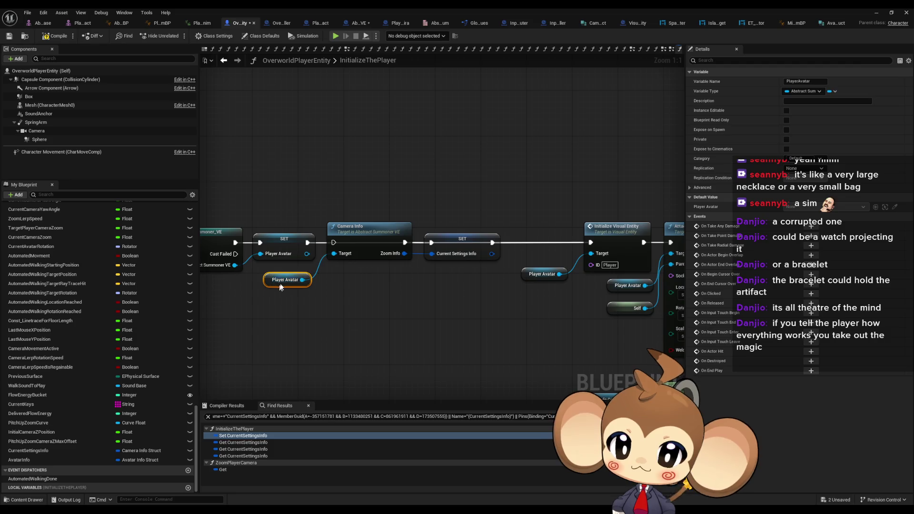
drag(281, 280, 287, 177)
drag(362, 228, 356, 147)
drag(446, 243, 441, 181)
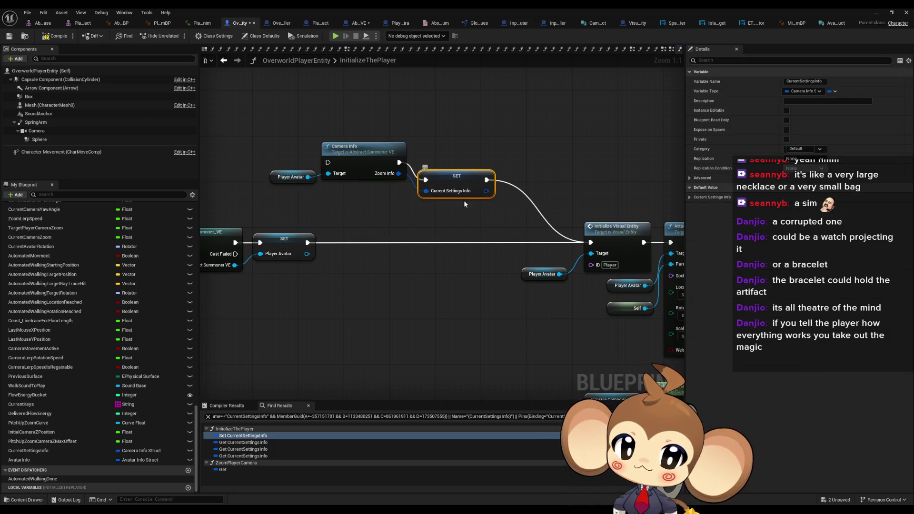
click(243, 442)
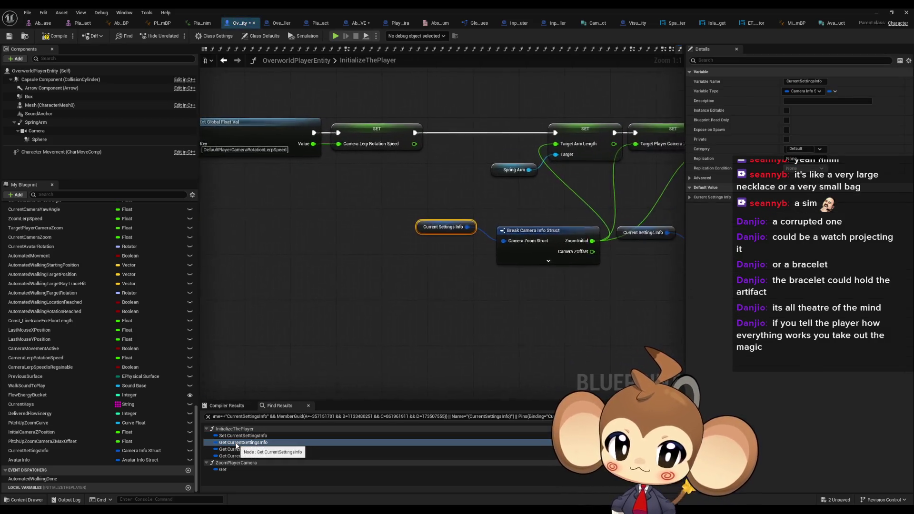
drag(457, 309, 354, 339)
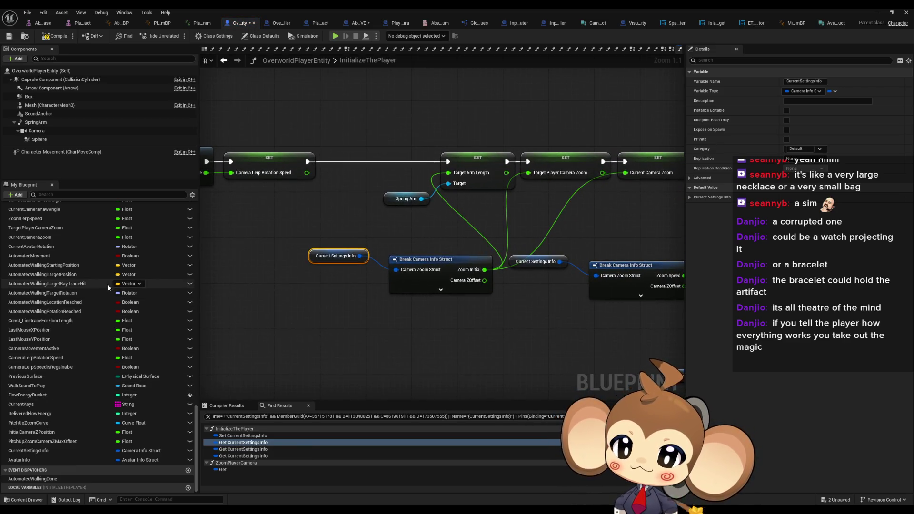
- Place a PlayerAvatar getter and attach a Get Camera Info Struct node to it
scroll(98, 310, up, 5)
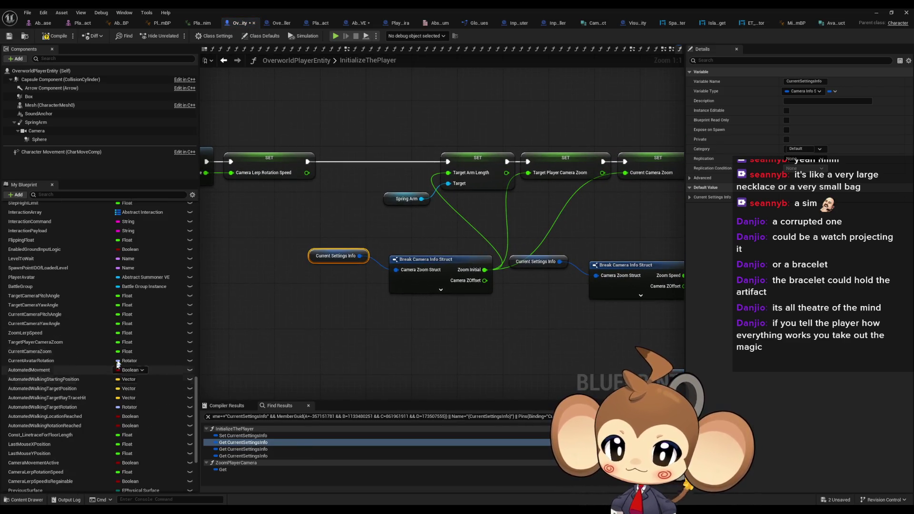
mouse_move(90, 282)
mouse_down()
mouse_move(292, 314)
mouse_move(288, 328)
mouse_move(342, 327)
mouse_up()
click(293, 334)
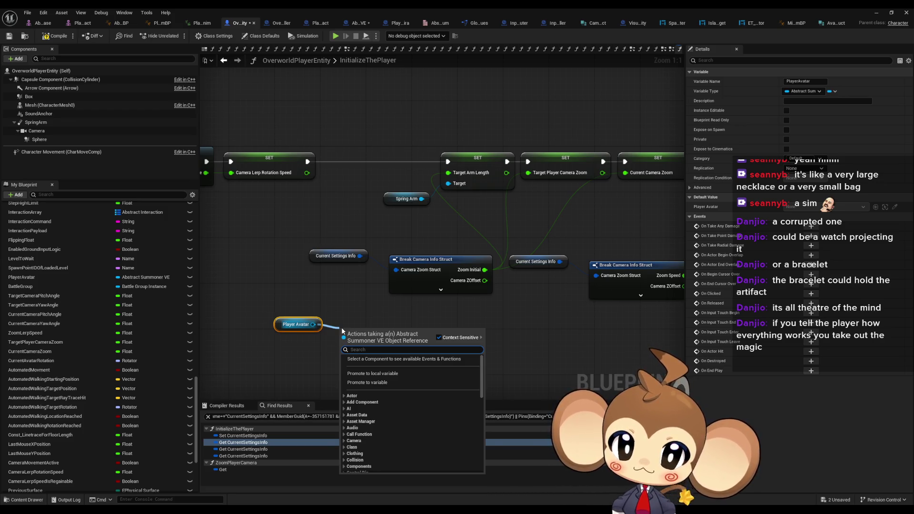
text(cam)
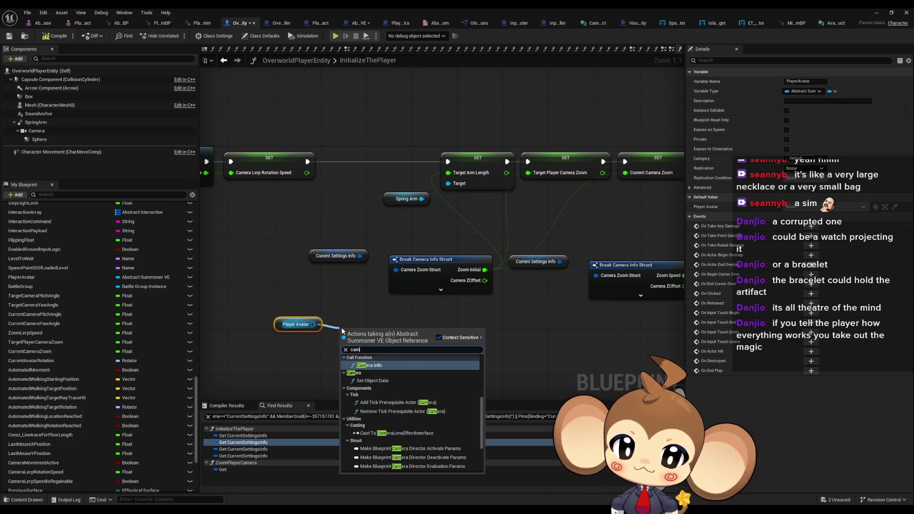
key(Return)
scroll(152, 405, down, 5)
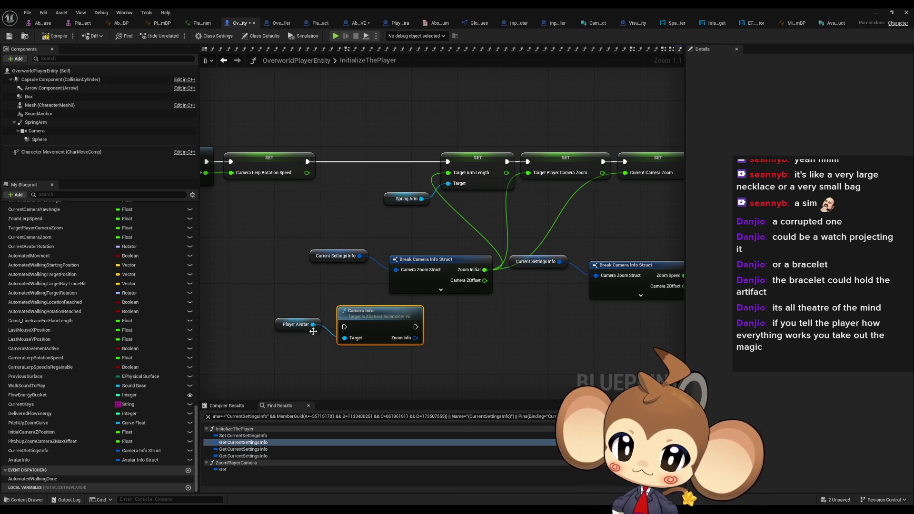
key(Delete)
drag(313, 324, 334, 342)
text(cam info get)
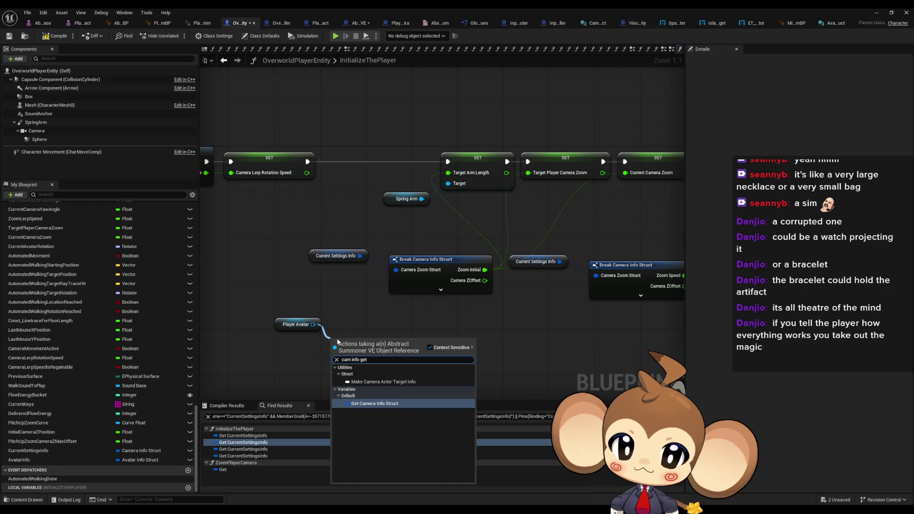
key(Return)
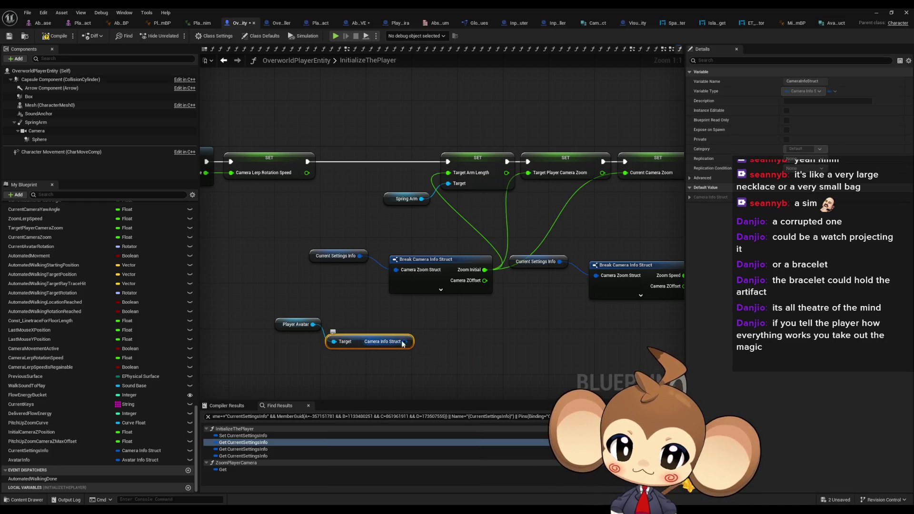
- Split the Camera Info Struct pin and wire Zoom Initial into Target Player Camera Zoom
right_click(405, 342)
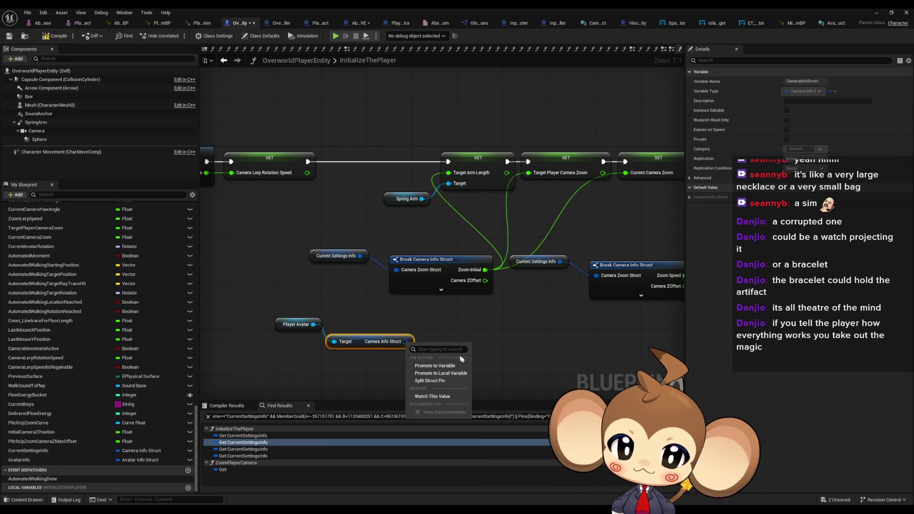
click(438, 381)
drag(330, 330, 353, 310)
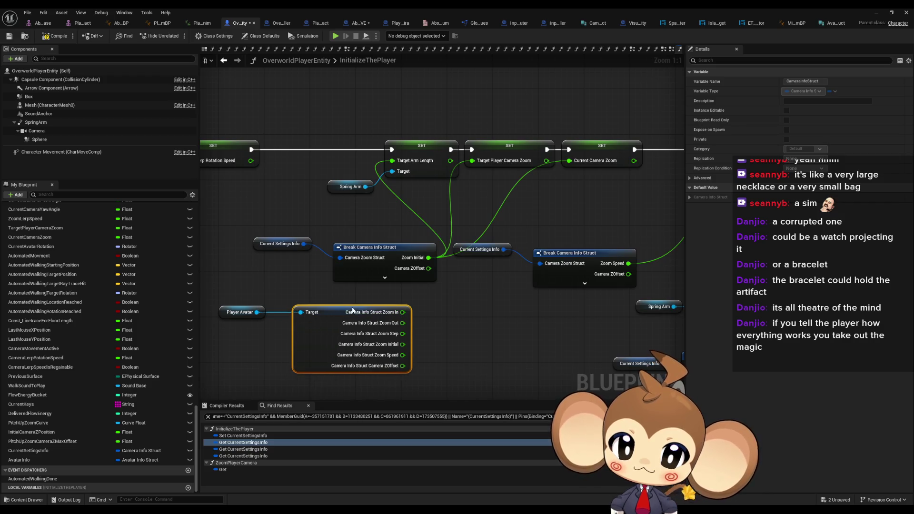
mouse_move(403, 344)
mouse_down()
mouse_move(383, 167)
mouse_move(468, 164)
mouse_move(465, 177)
mouse_move(472, 161)
mouse_move(471, 288)
mouse_move(567, 183)
mouse_move(569, 160)
mouse_up()
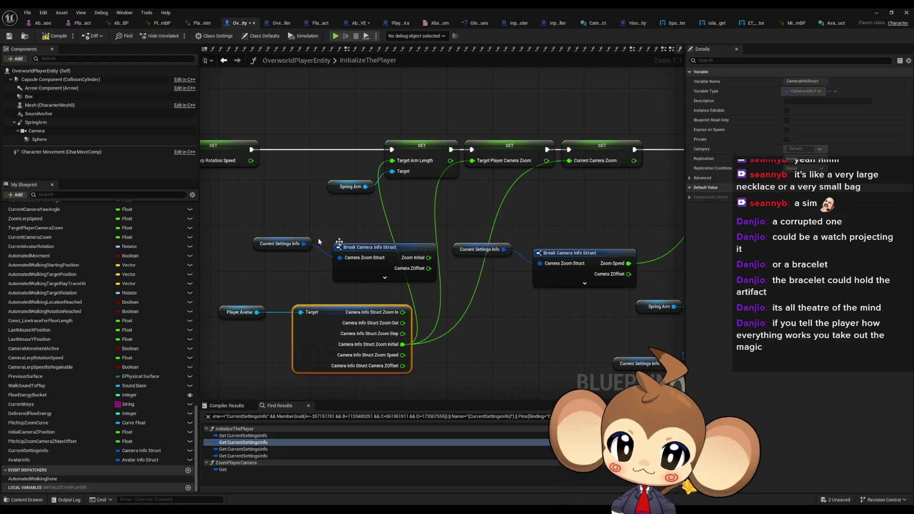
- Wire Zoom Speed to Zoom Lerp Speed and Camera ZOffset to New Location Z, deleting old break nodes
click(339, 243)
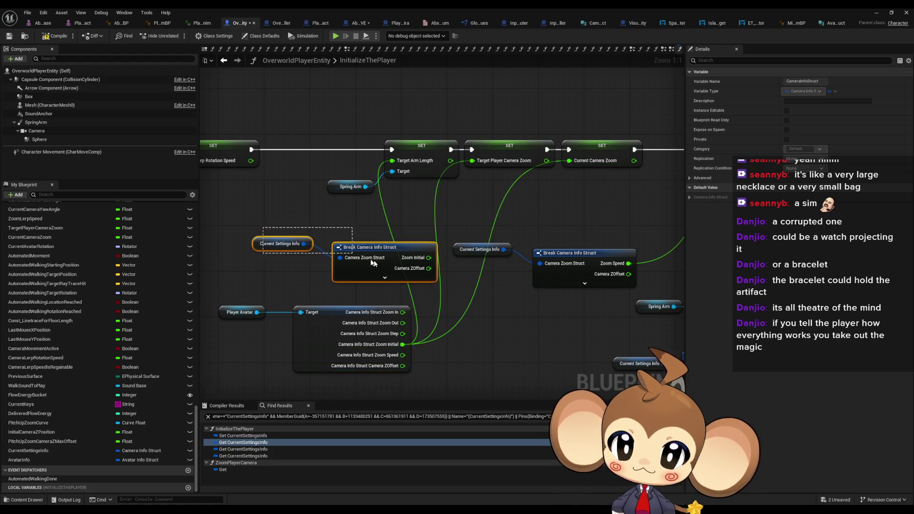
key(Delete)
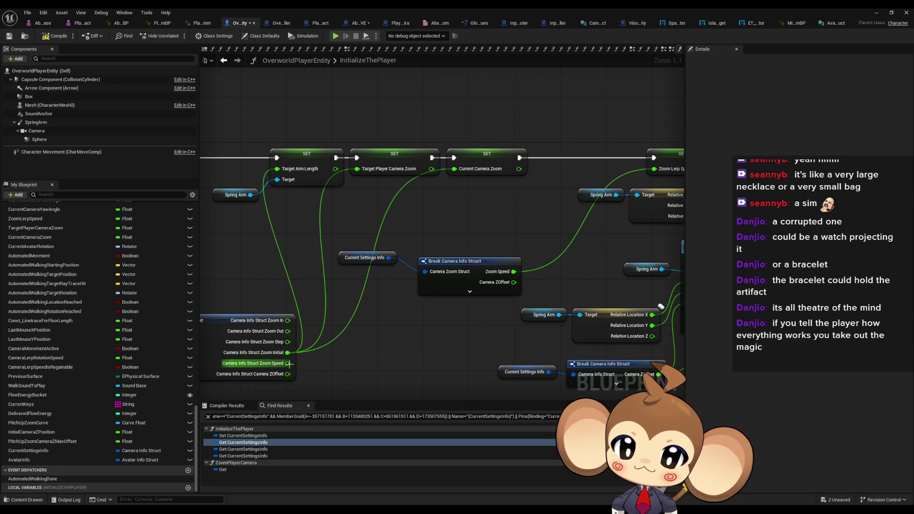
mouse_move(288, 364)
mouse_down()
mouse_move(407, 331)
mouse_move(653, 169)
mouse_up()
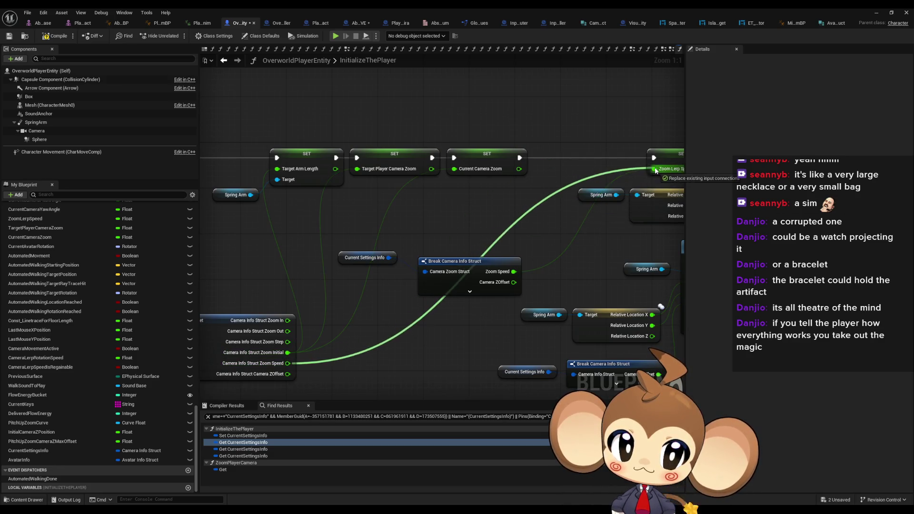
scroll(345, 266, down, 2)
drag(304, 207, 392, 244)
key(Delete)
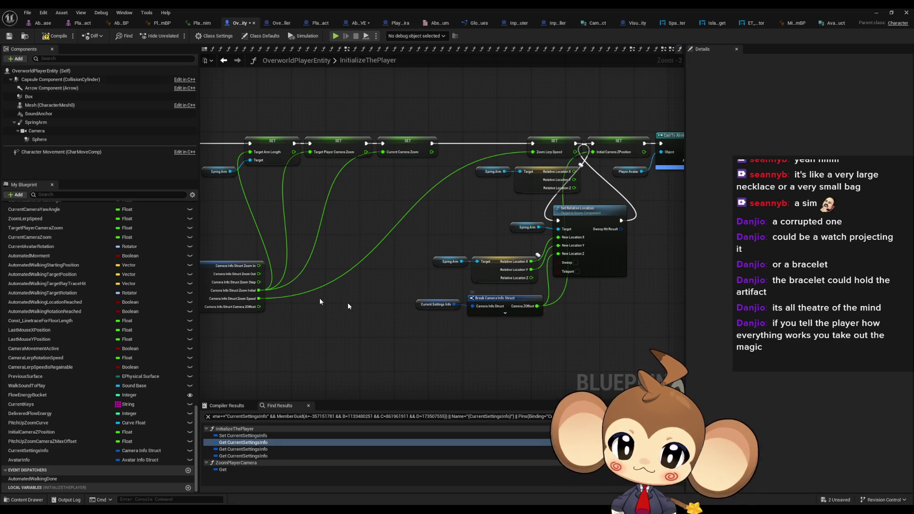
mouse_move(258, 308)
mouse_down()
mouse_move(457, 307)
mouse_move(543, 288)
mouse_move(561, 269)
mouse_move(558, 254)
mouse_up()
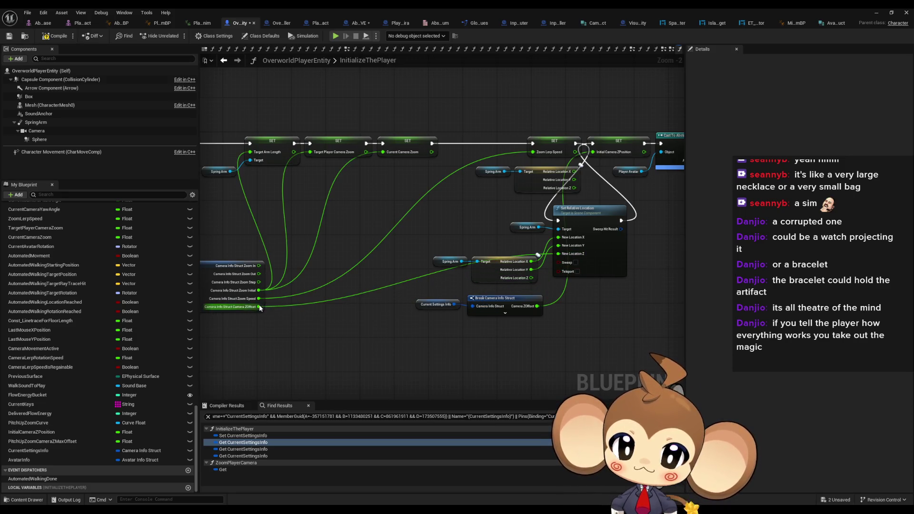
mouse_move(260, 308)
mouse_down()
mouse_move(409, 298)
mouse_move(573, 176)
mouse_move(603, 210)
mouse_up()
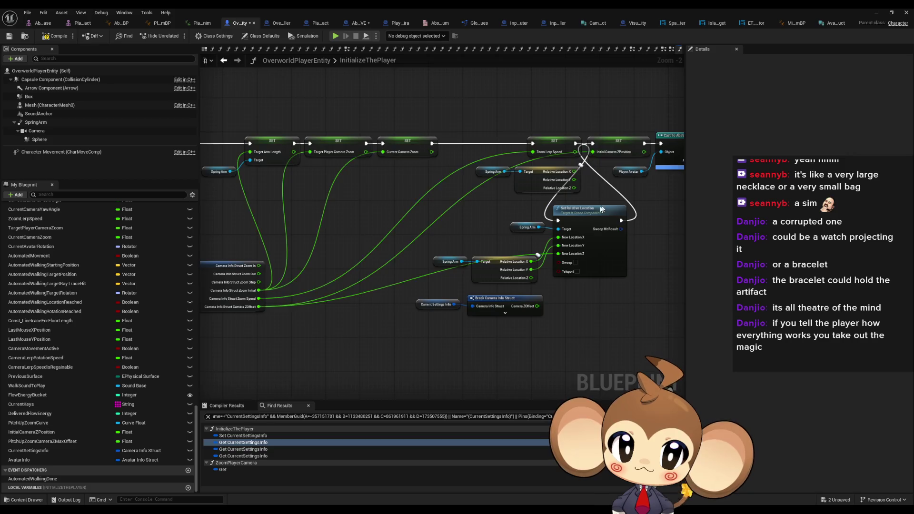
- Slot Set Relative Location into the execution chain, regroup the Spring Arm nodes, and delete remaining break nodes
scroll(602, 209, down, 1)
mouse_move(341, 162)
mouse_down()
mouse_move(503, 235)
mouse_move(559, 213)
mouse_up()
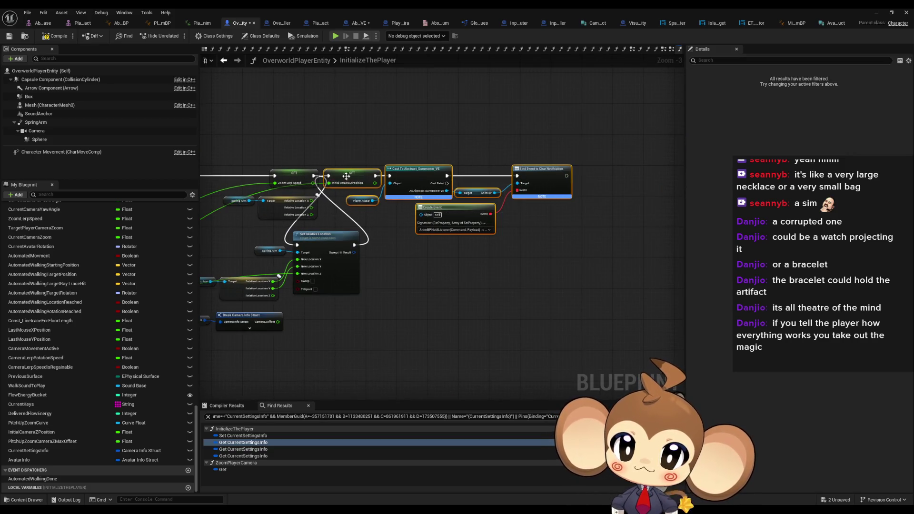
mouse_move(346, 176)
mouse_down()
mouse_move(355, 242)
mouse_move(388, 243)
mouse_up()
shift+click(320, 239)
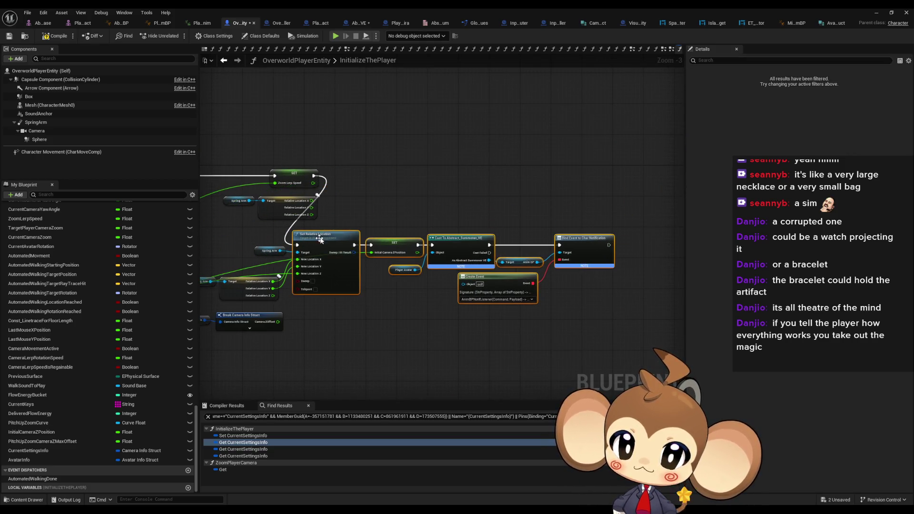
drag(320, 239, 356, 167)
click(245, 202)
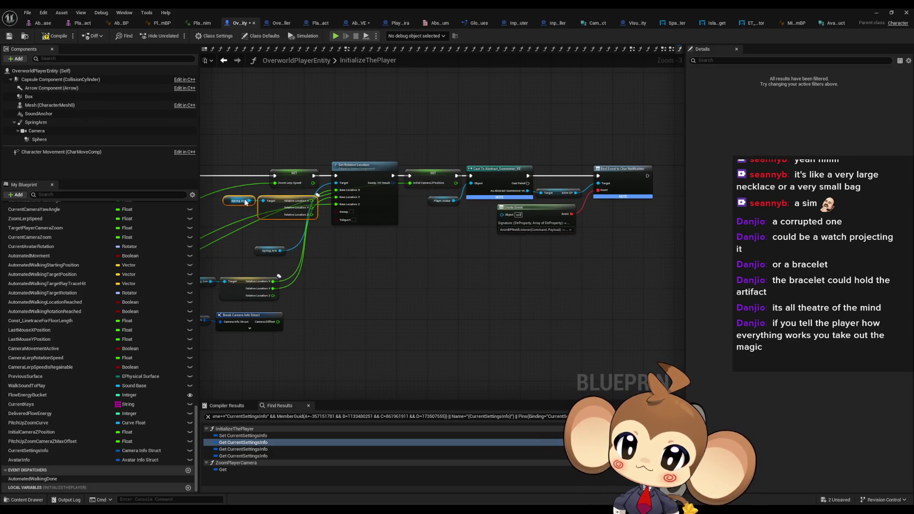
mouse_move(268, 212)
mouse_down()
mouse_move(382, 327)
mouse_move(341, 373)
mouse_up()
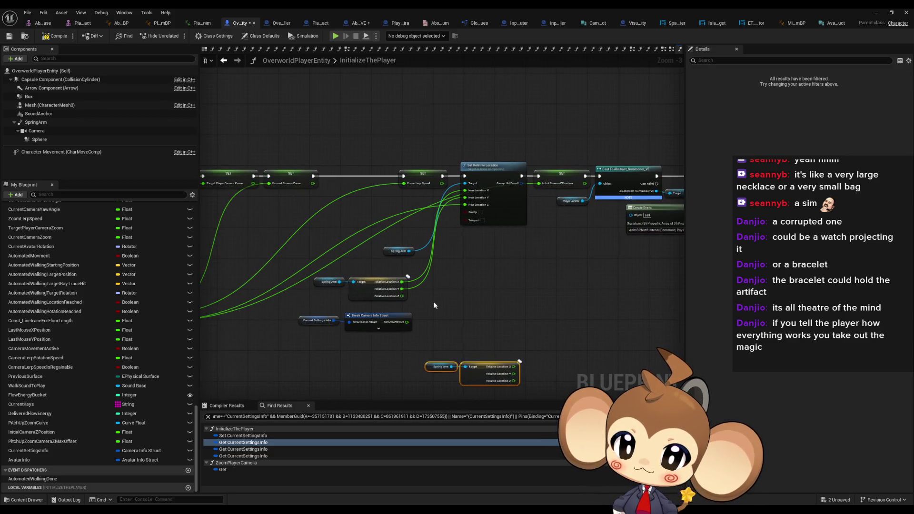
mouse_move(498, 386)
mouse_down()
mouse_move(388, 297)
mouse_move(422, 216)
mouse_up()
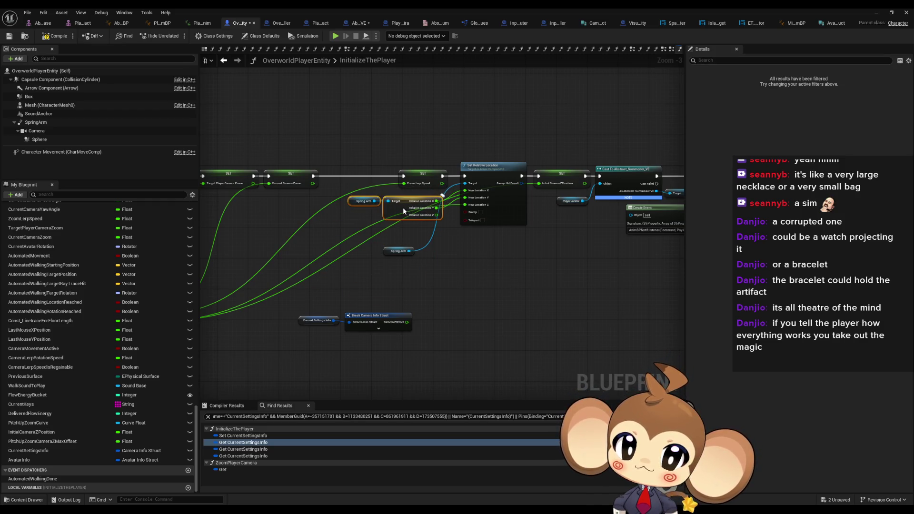
drag(394, 255, 417, 236)
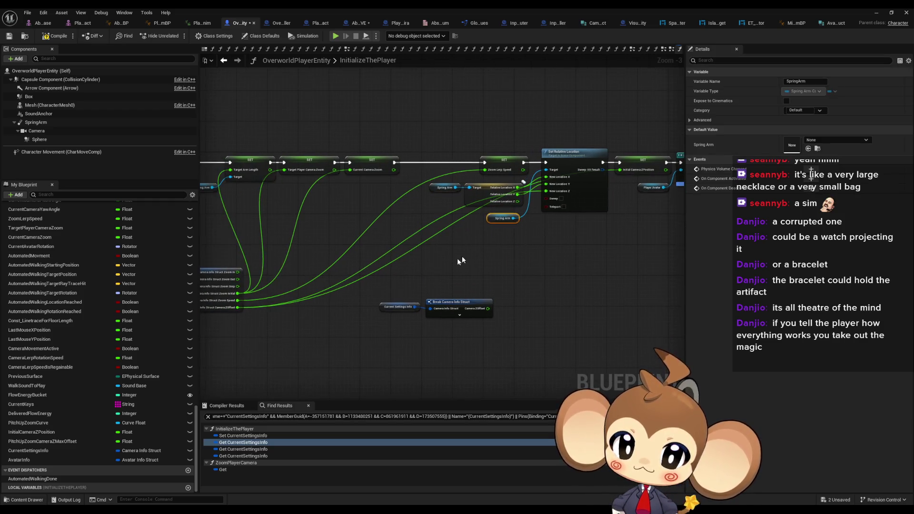
key(Delete)
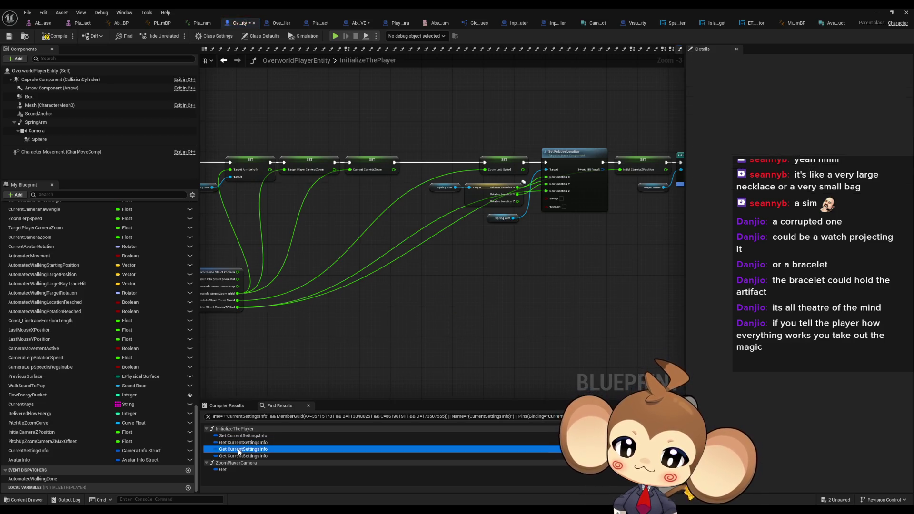
- Delete the Player Avatar, Camera Info and SET CurrentSettingsInfo assignment nodes
click(236, 457)
click(236, 436)
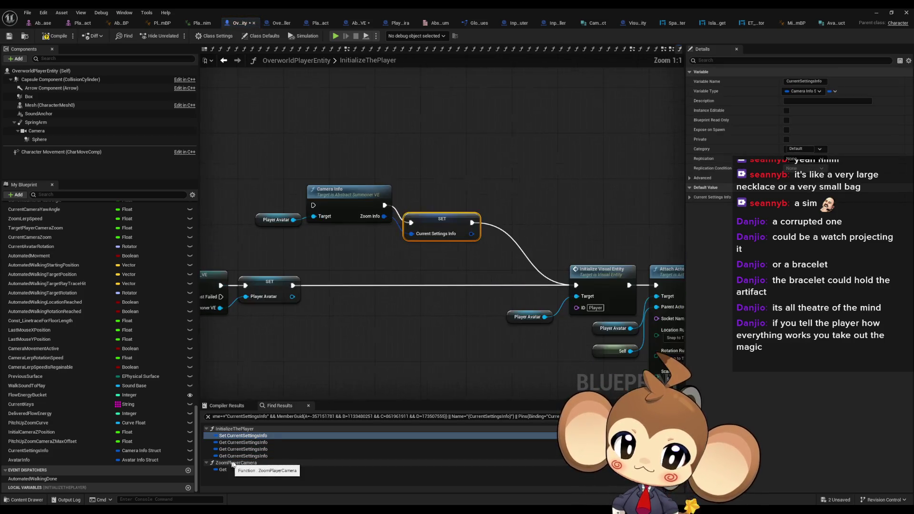
drag(245, 175, 466, 241)
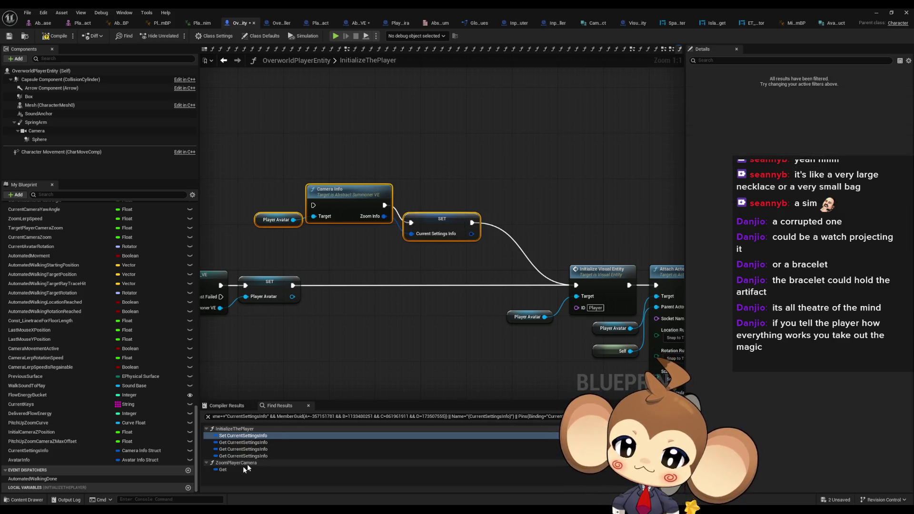
key(Delete)
- In ZoomPlayerCamera, place a Player Avatar getter to pull its Camera Info Struct from
click(224, 470)
double_click(232, 472)
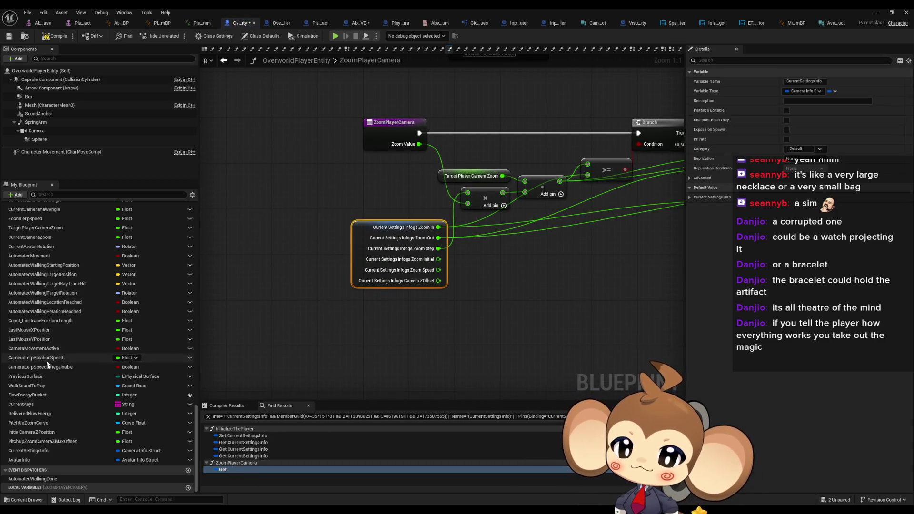
scroll(56, 272, up, 5)
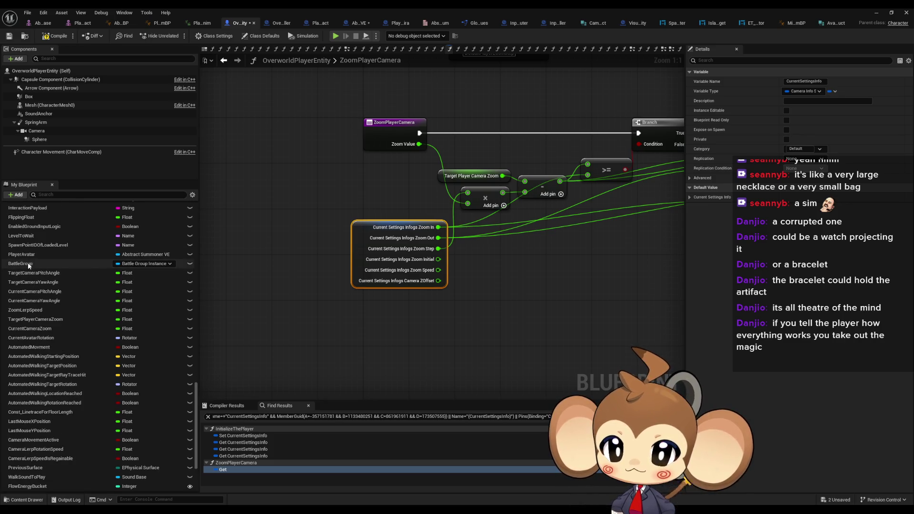
drag(22, 254, 394, 323)
drag(391, 307, 425, 314)
text(cam info)
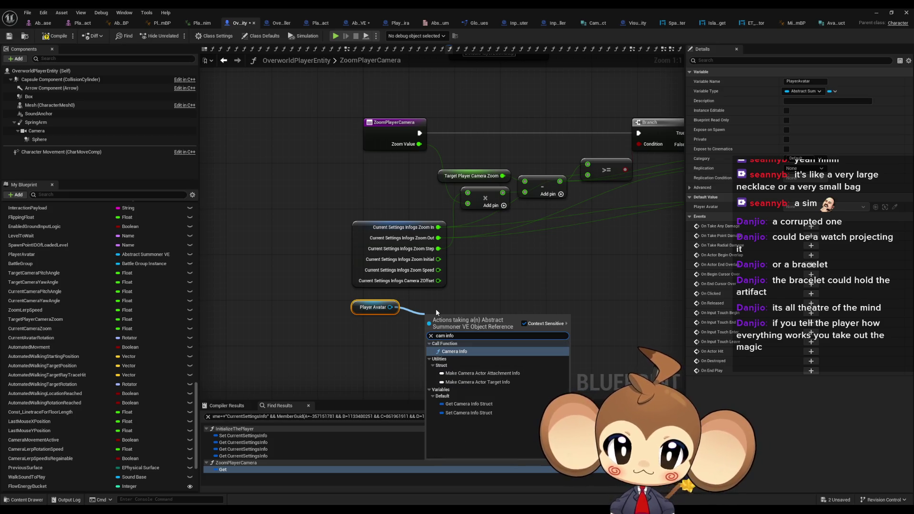
key(Down)
key(Down)
key(Down)
key(Return)
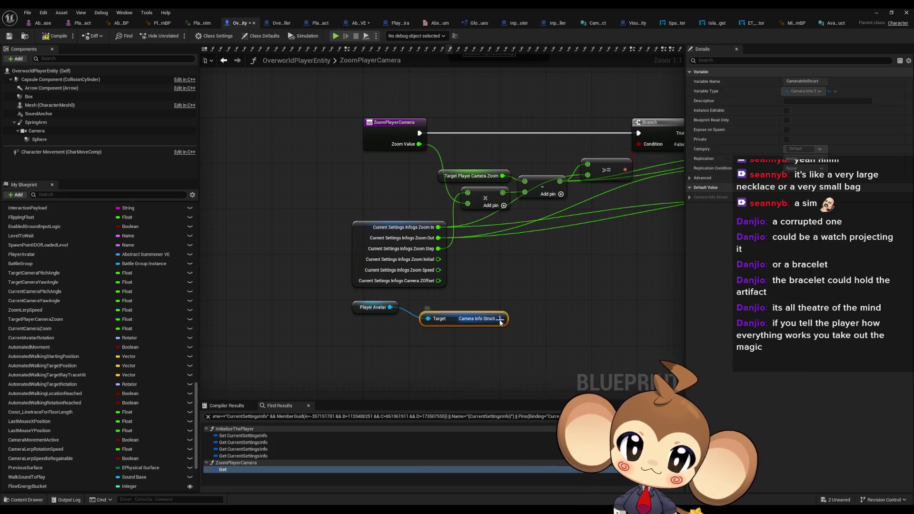
right_click(500, 322)
click(532, 354)
drag(431, 323, 322, 314)
key(Delete)
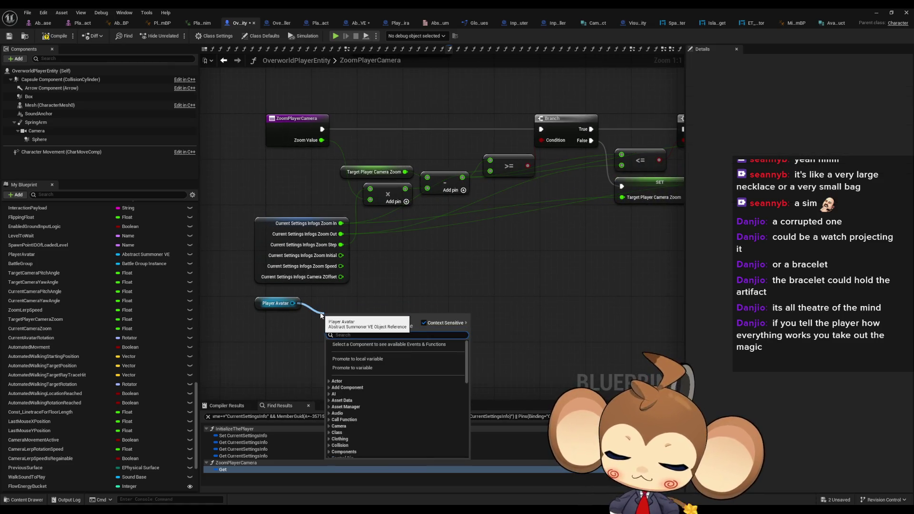
- Add Get Camera Info Struct and a Break node exposing only Zoom In, Zoom Out and Zoom Step
text(cam info)
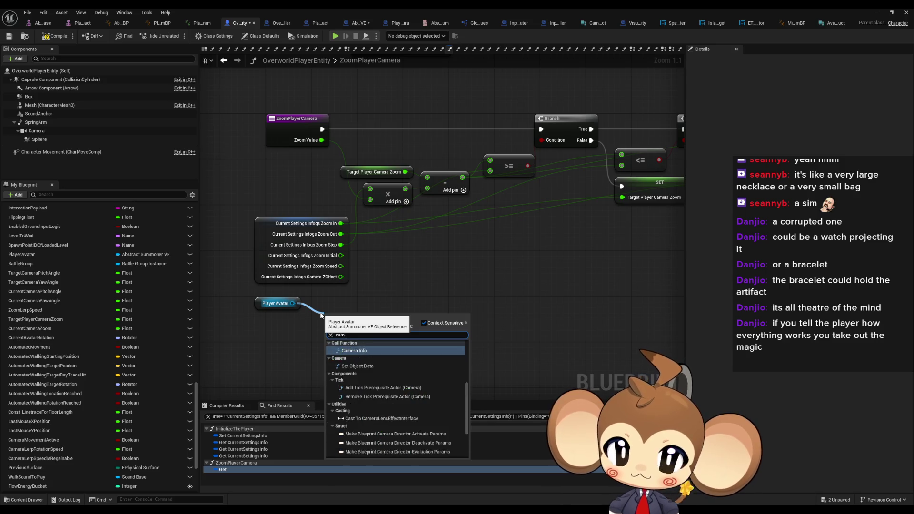
click(359, 403)
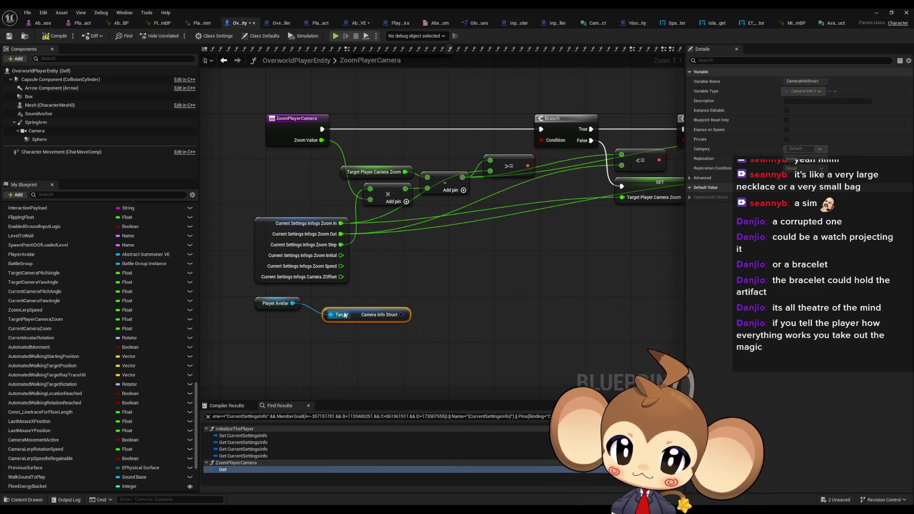
drag(328, 320, 376, 317)
text(break)
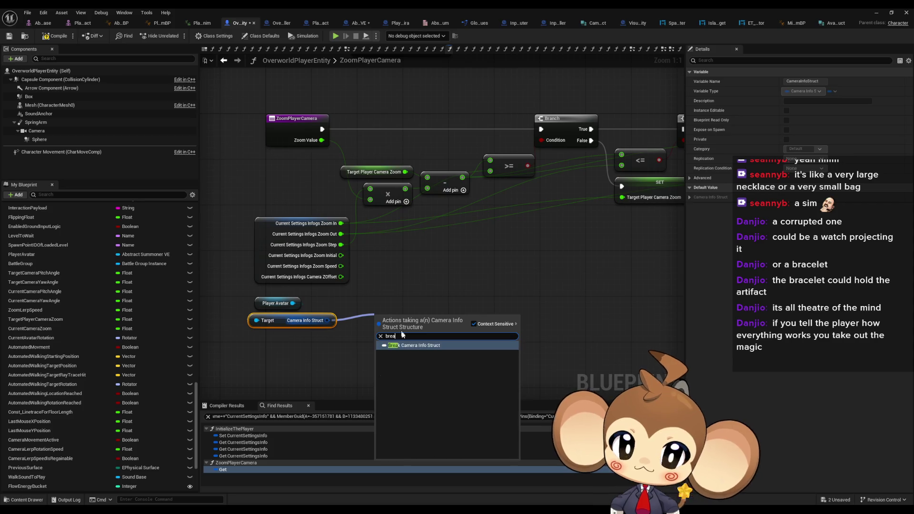
click(396, 348)
click(787, 139)
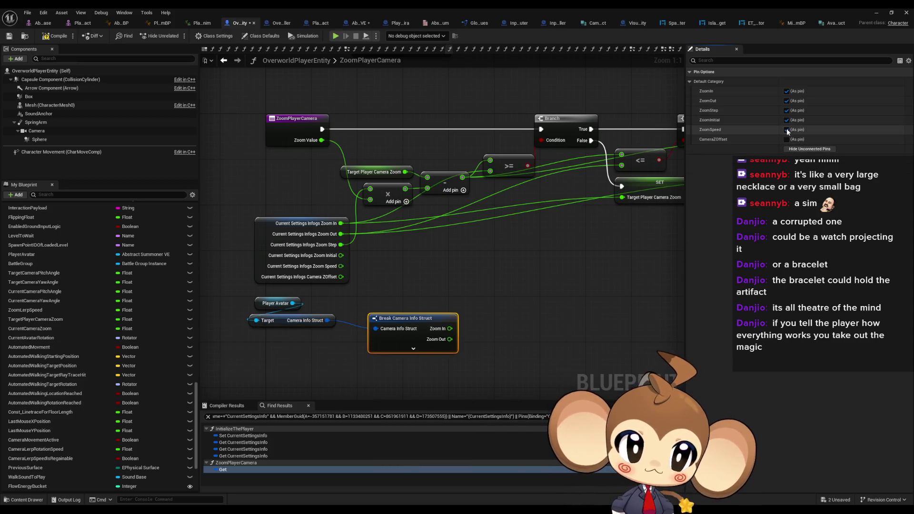
click(786, 129)
click(786, 120)
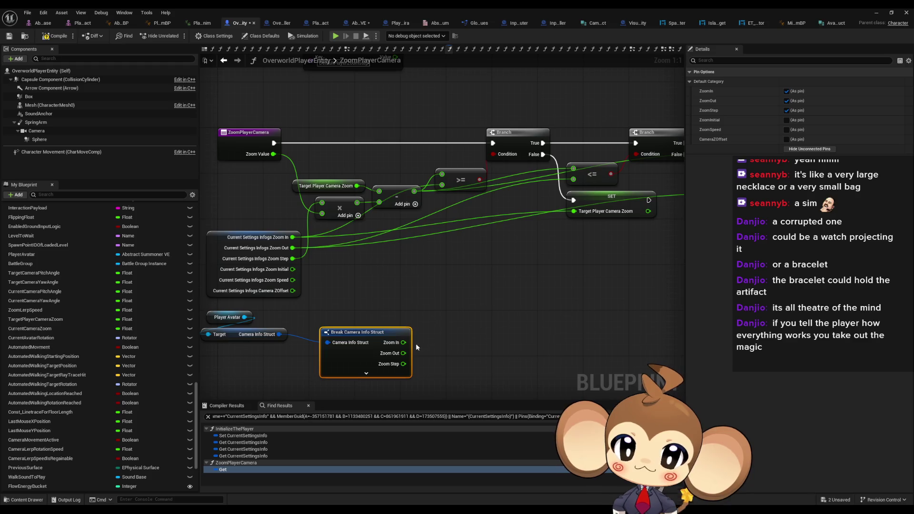
- Feed Zoom Step into the multiply node and Zoom In into the >= comparison and SET Target Player Camera Zoom
mouse_move(257, 264)
mouse_down()
mouse_move(311, 272)
mouse_move(251, 270)
mouse_move(223, 229)
mouse_up()
mouse_move(403, 363)
mouse_down()
mouse_move(361, 285)
mouse_move(319, 235)
mouse_move(358, 284)
mouse_move(375, 250)
mouse_move(386, 253)
mouse_up()
mouse_move(281, 238)
mouse_down()
mouse_move(274, 215)
mouse_move(258, 199)
mouse_move(252, 205)
mouse_up()
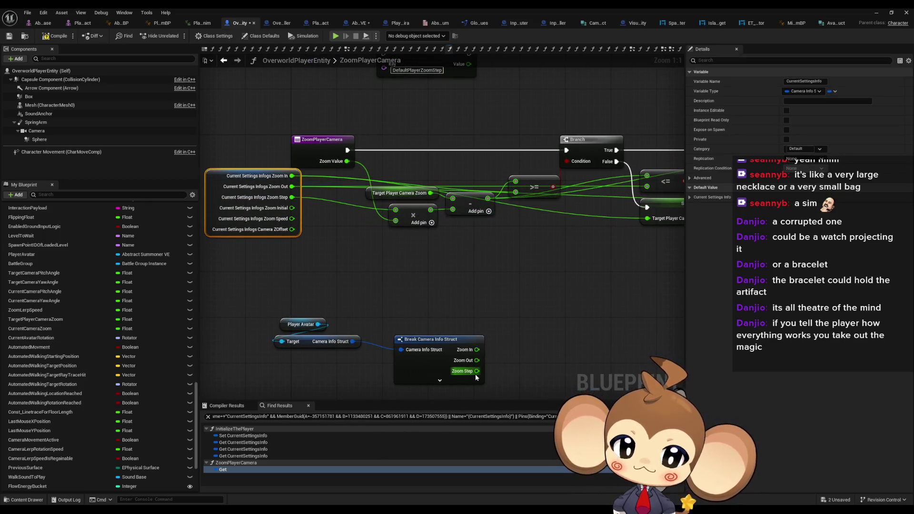
mouse_move(477, 371)
mouse_down()
mouse_move(419, 236)
mouse_move(381, 210)
mouse_move(395, 221)
mouse_up()
mouse_move(278, 234)
mouse_down()
mouse_move(353, 291)
mouse_move(484, 302)
mouse_up()
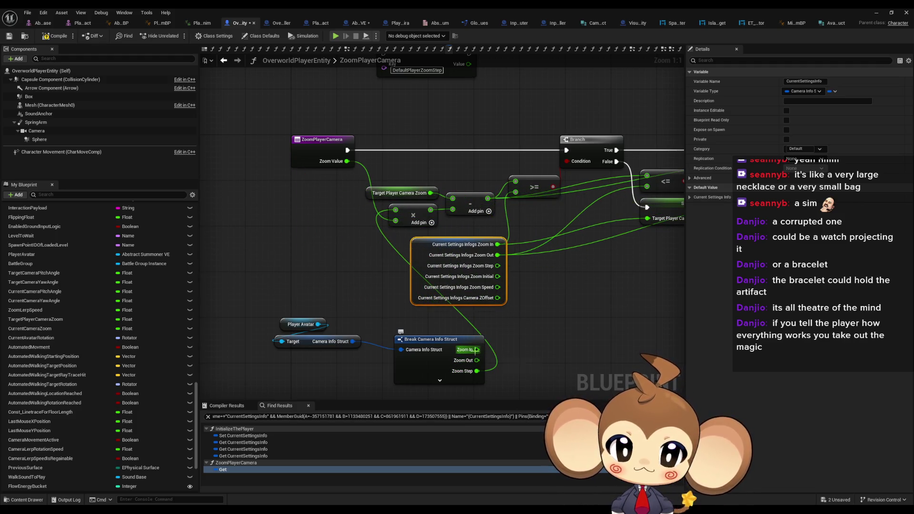
mouse_move(476, 350)
mouse_down()
mouse_move(539, 238)
mouse_move(572, 214)
mouse_move(515, 192)
mouse_up()
drag(539, 252, 422, 246)
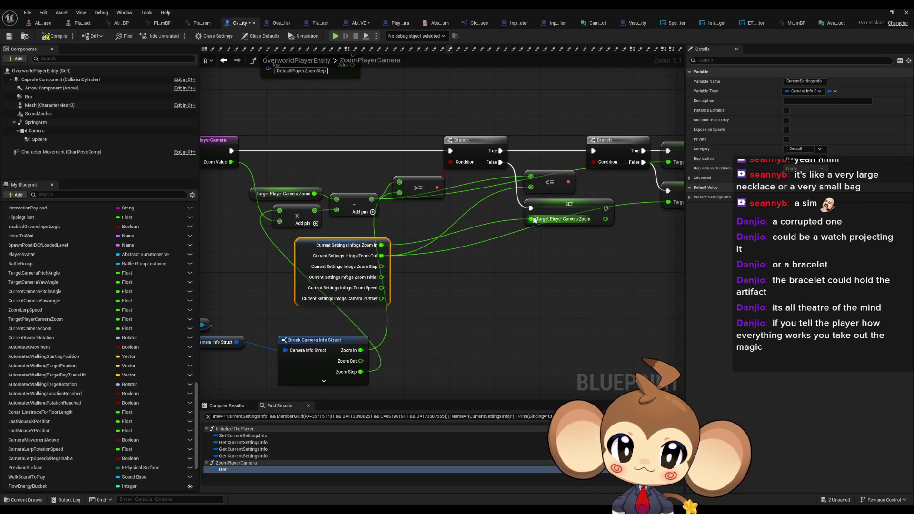
drag(535, 220, 361, 350)
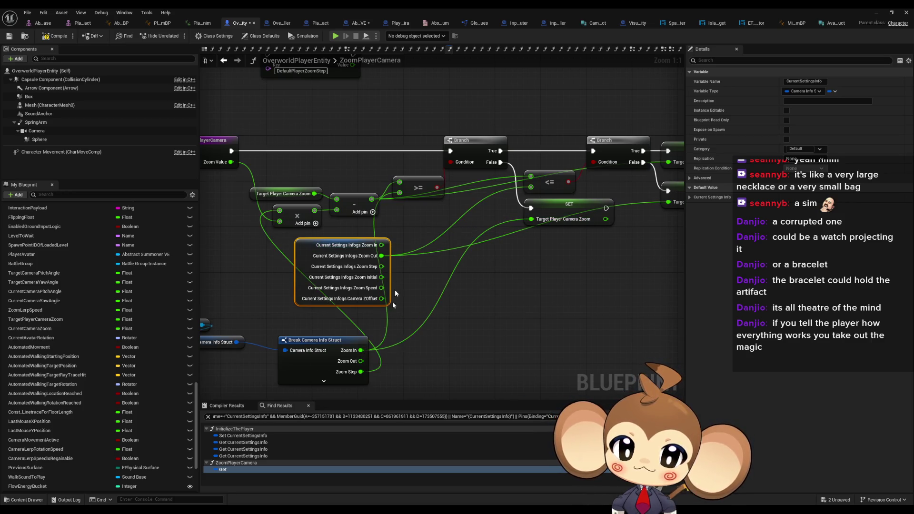
mouse_move(335, 243)
mouse_down()
mouse_move(341, 252)
mouse_move(540, 283)
mouse_move(523, 306)
mouse_up()
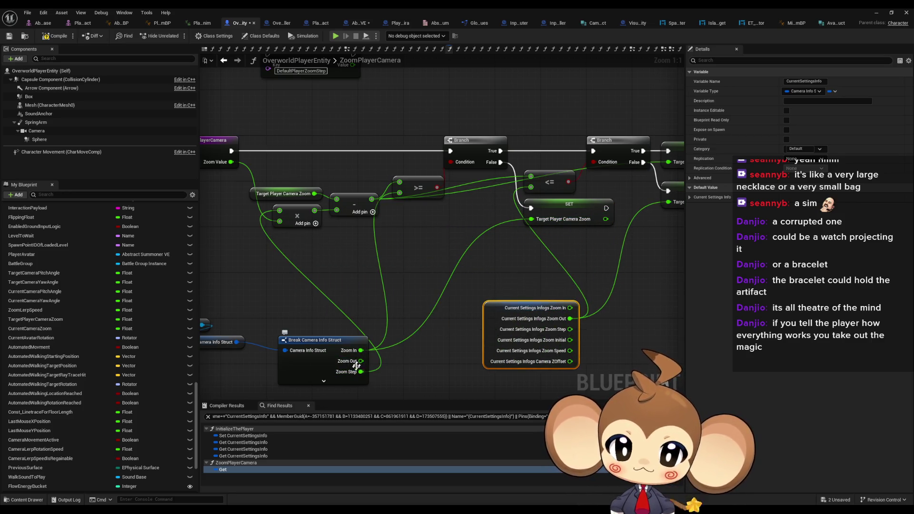
- Connect Zoom Out to the <= comparison, delete the old Current Settings Infos and Get Global Float Val nodes
mouse_move(360, 361)
mouse_down()
mouse_move(501, 241)
mouse_move(538, 190)
mouse_move(322, 355)
mouse_move(302, 358)
mouse_up()
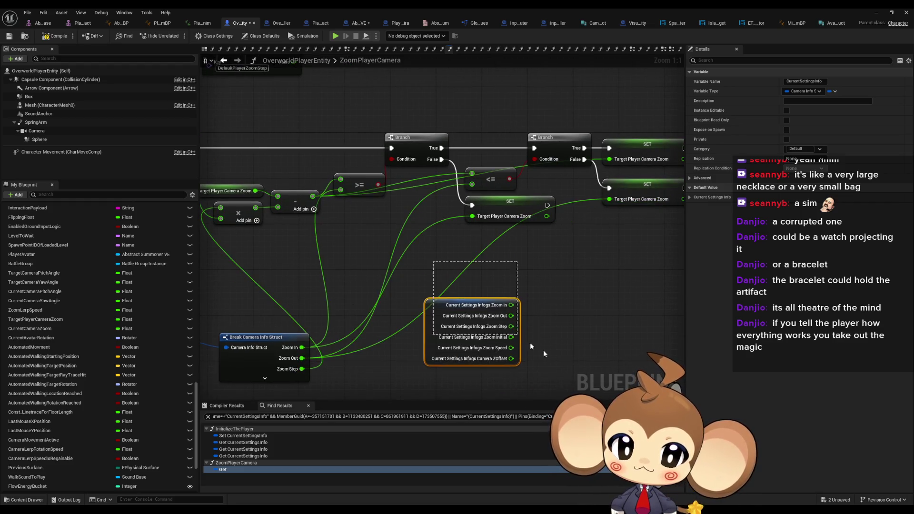
key(Delete)
drag(387, 300, 558, 306)
drag(433, 343, 319, 275)
drag(281, 330, 276, 364)
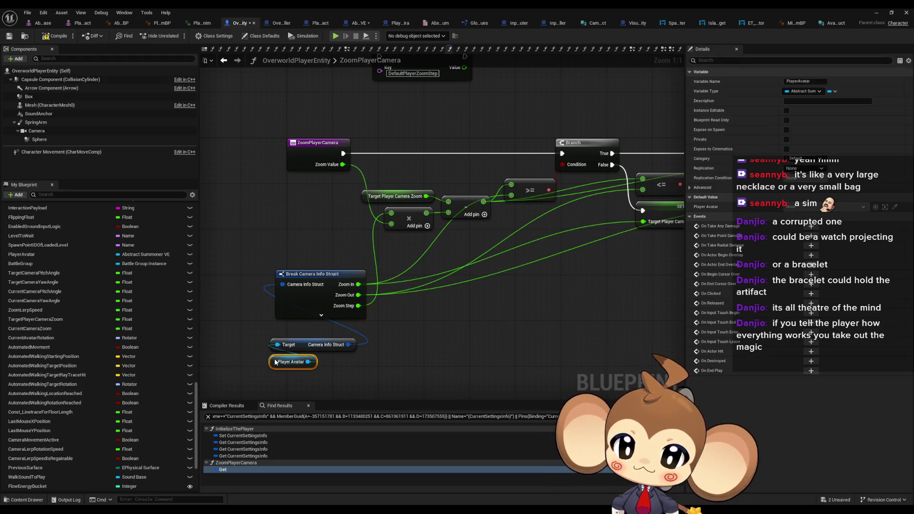
drag(315, 278, 308, 295)
click(520, 311)
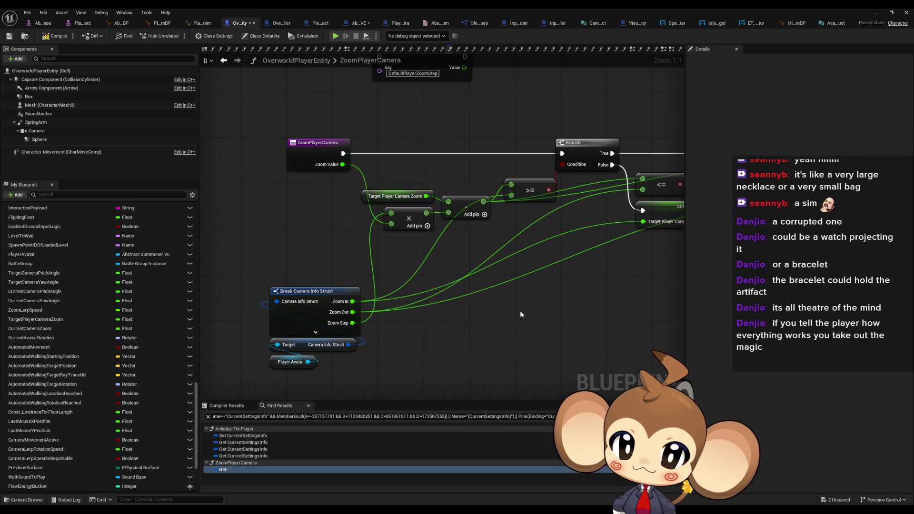
scroll(390, 341, down, 3)
click(433, 164)
key(Delete)
- Check CameraInfo's ZoomInLimit, ZoomOutLimit and ZoomStep keys against the ZoomPlayerCamera graph
drag(433, 172, 312, 214)
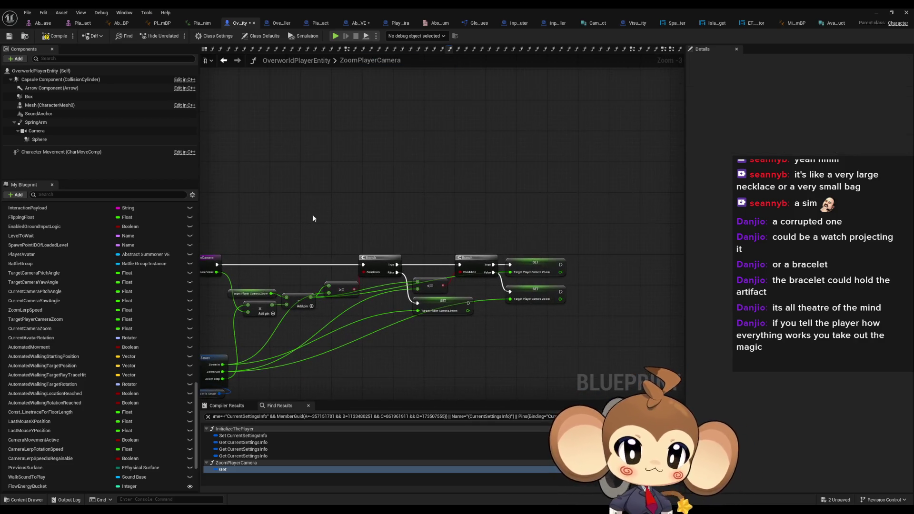
click(352, 23)
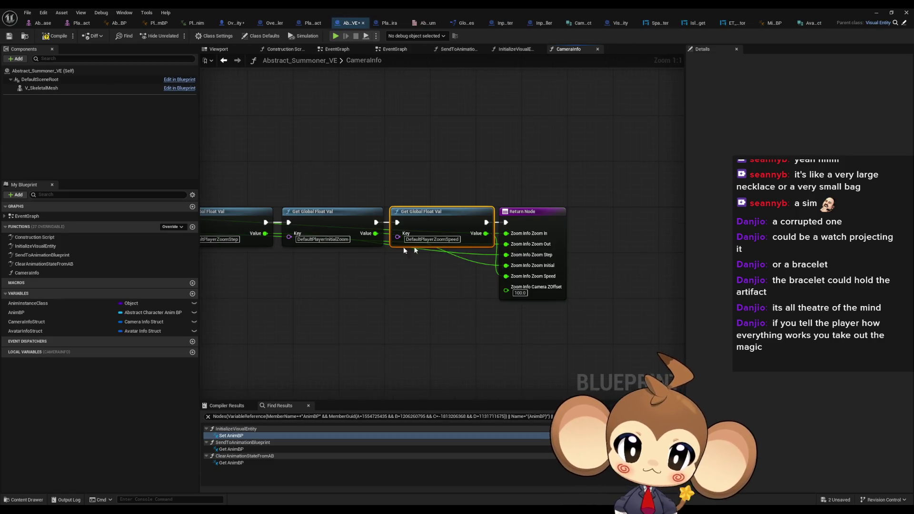
click(325, 233)
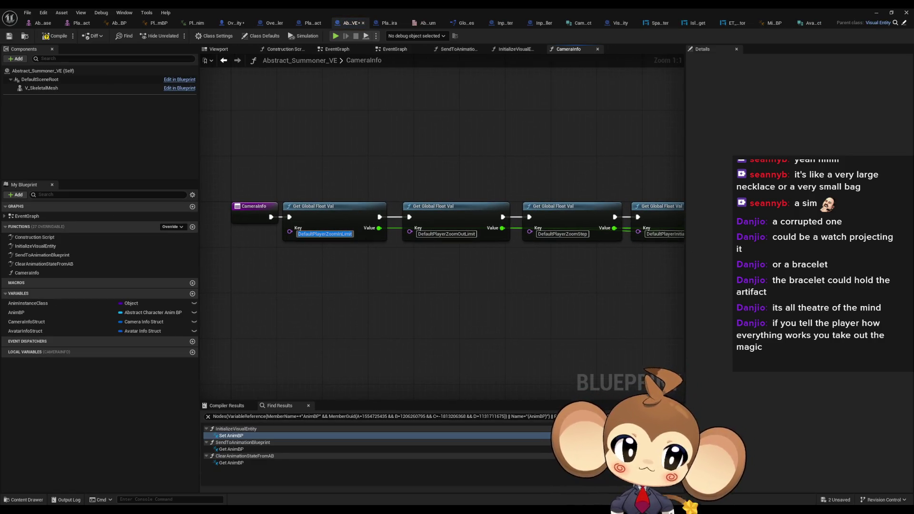
key(Escape)
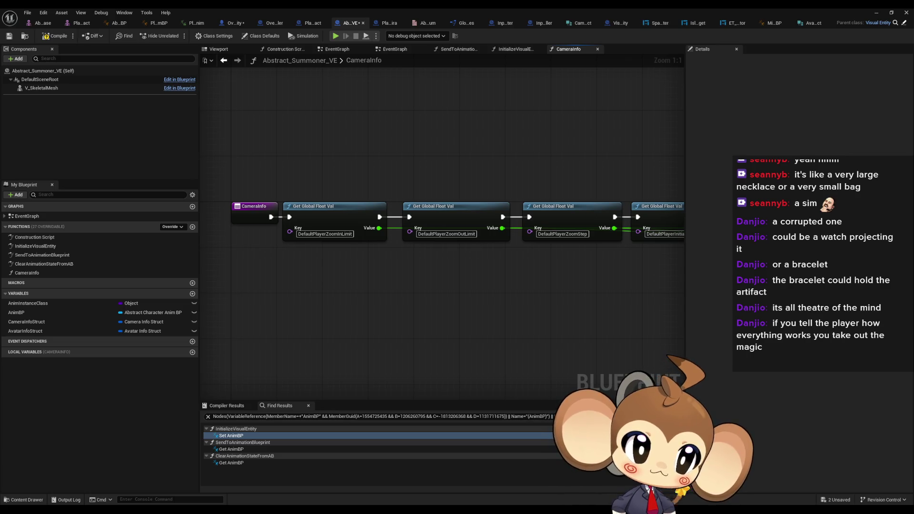
click(445, 234)
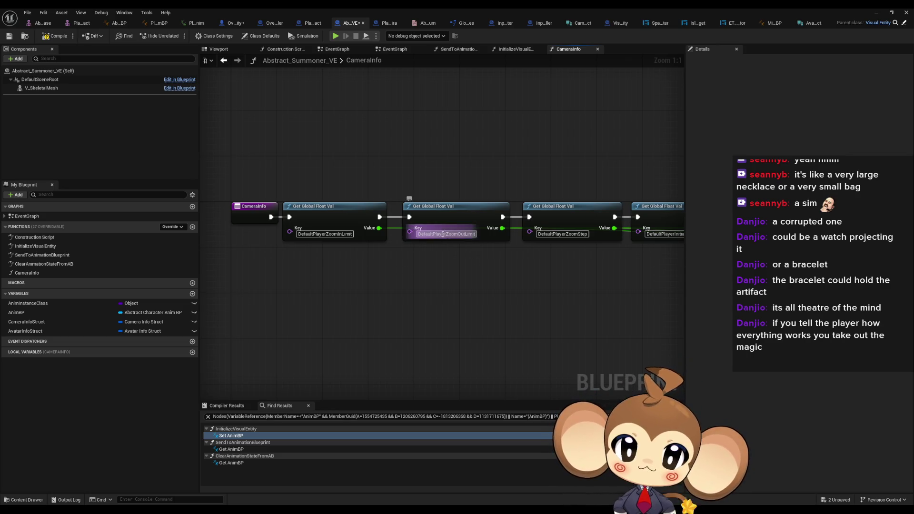
key(Escape)
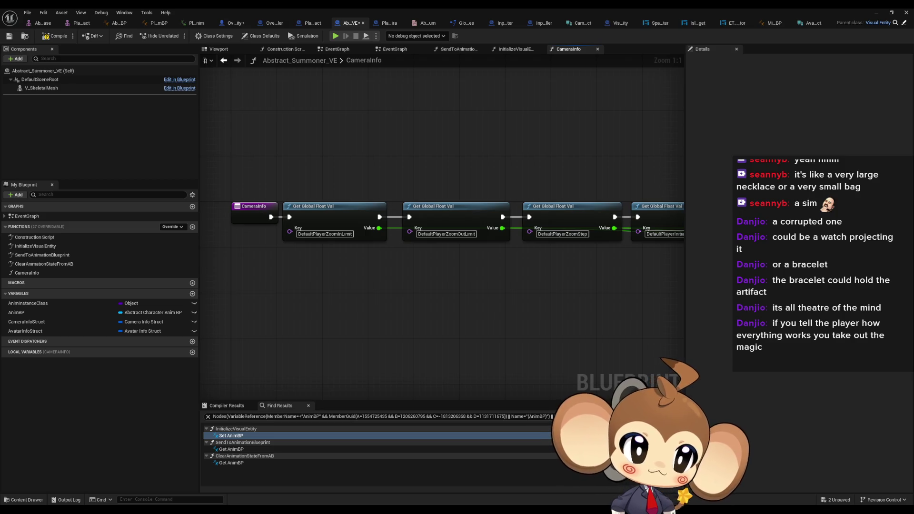
key(alt+Left)
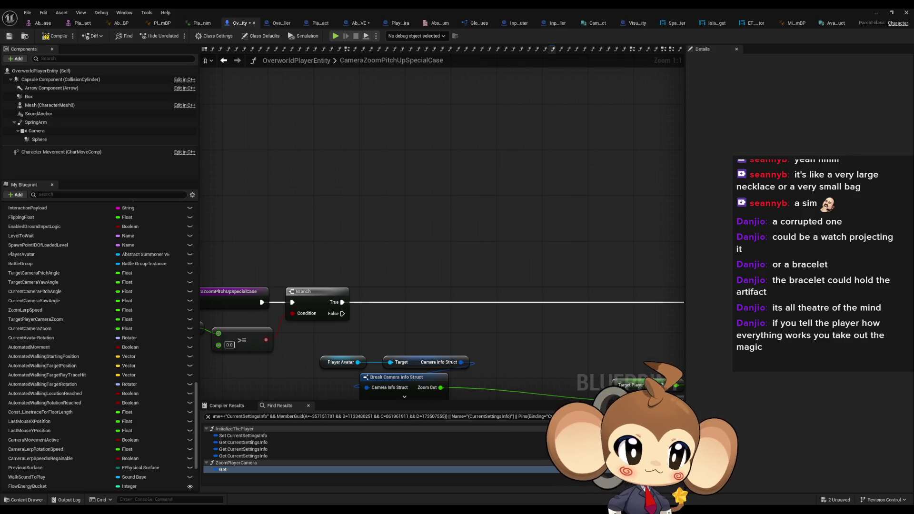
key(alt+Right)
click(548, 239)
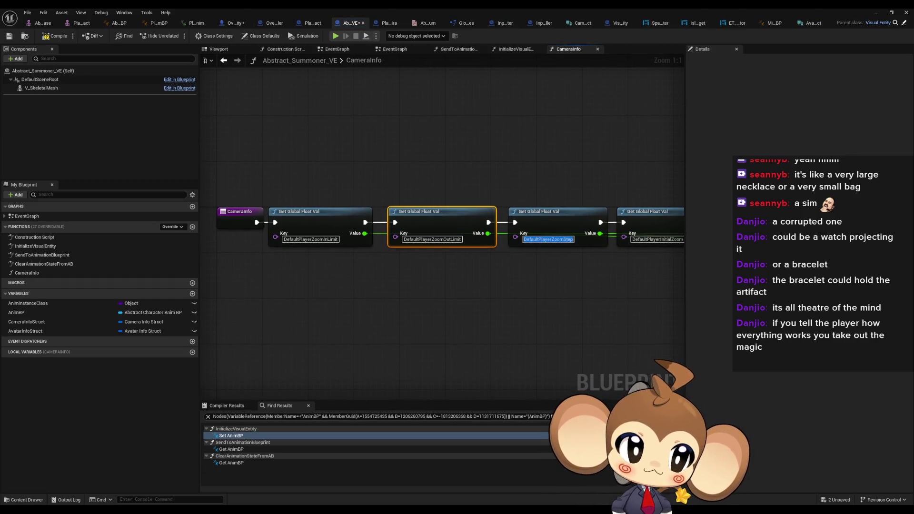
key(Escape)
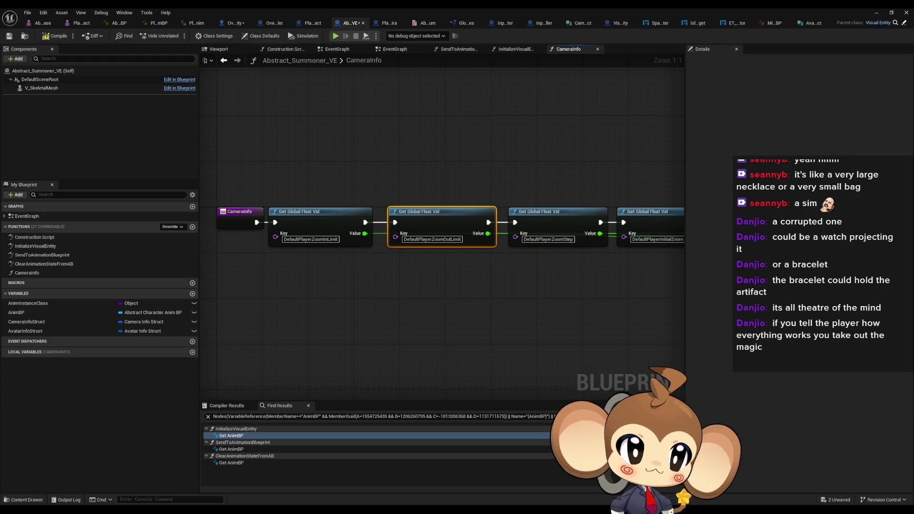
key(alt+Left)
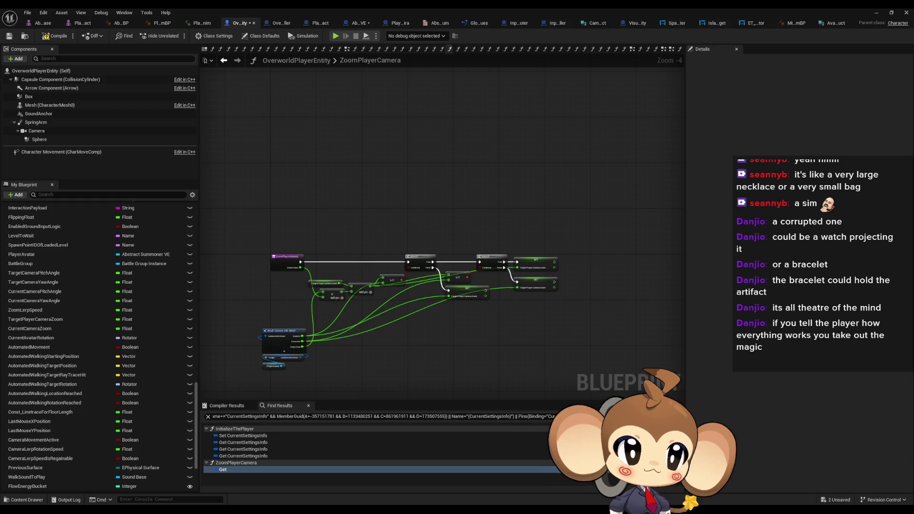
key(alt+Right)
- Check the DefaultPlayerInitialZoom and DefaultPlayerZoomSpeed keys, then select the CameraInfo function
click(564, 240)
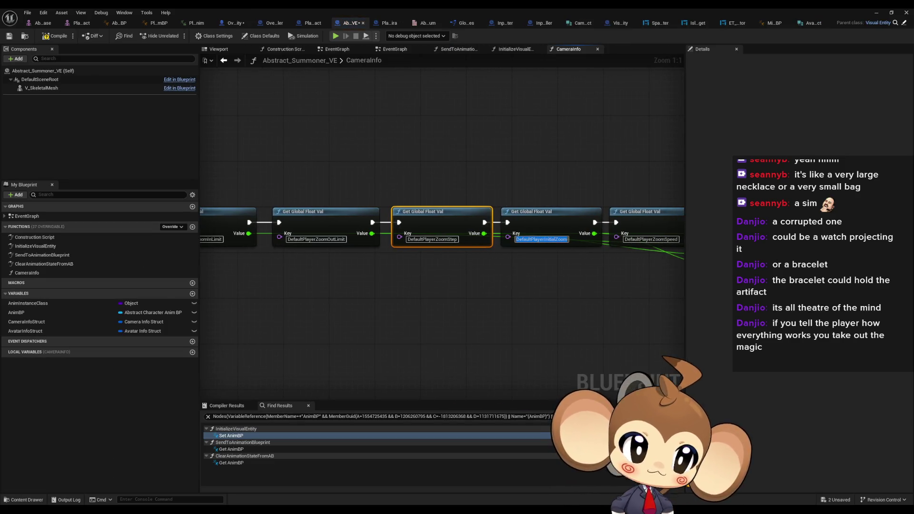
key(Escape)
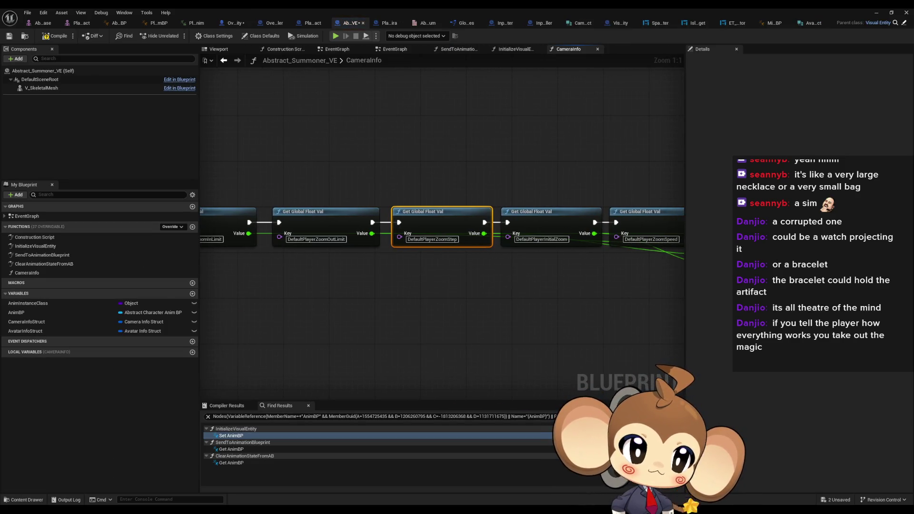
key(ctrl+a)
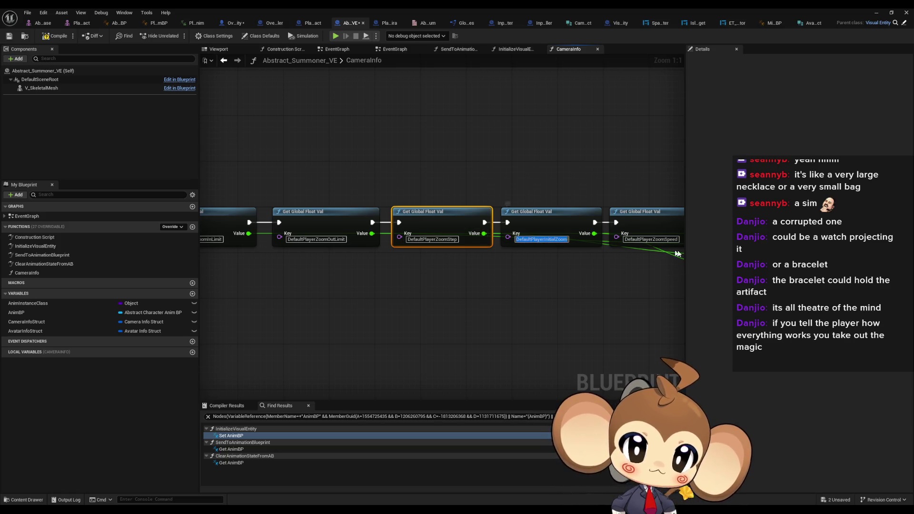
key(Escape)
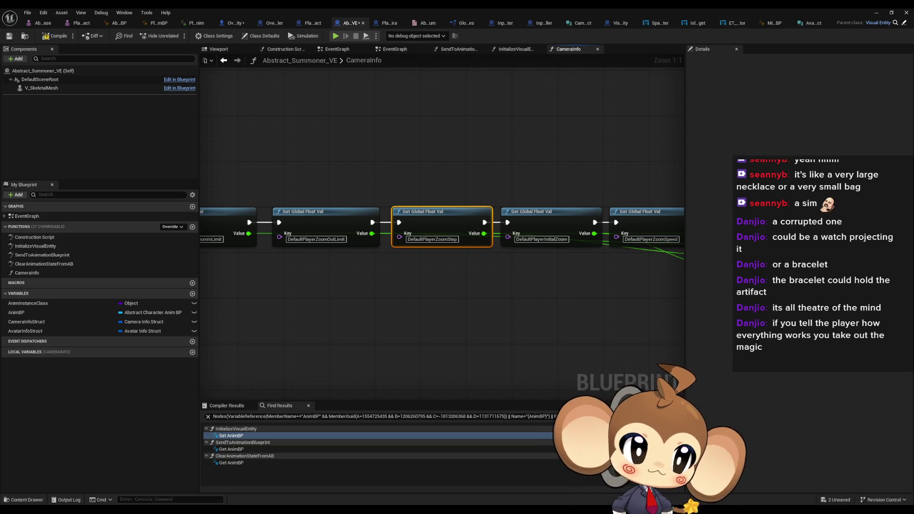
drag(532, 244, 348, 248)
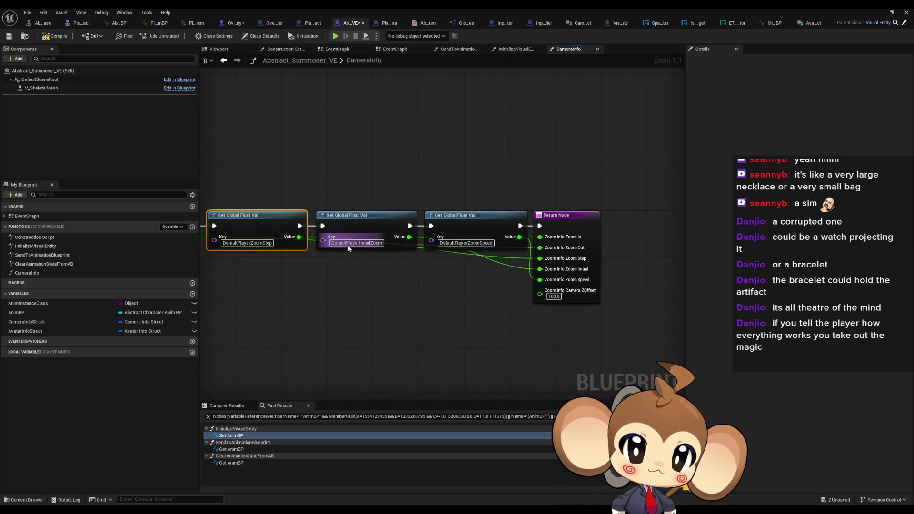
key(Escape)
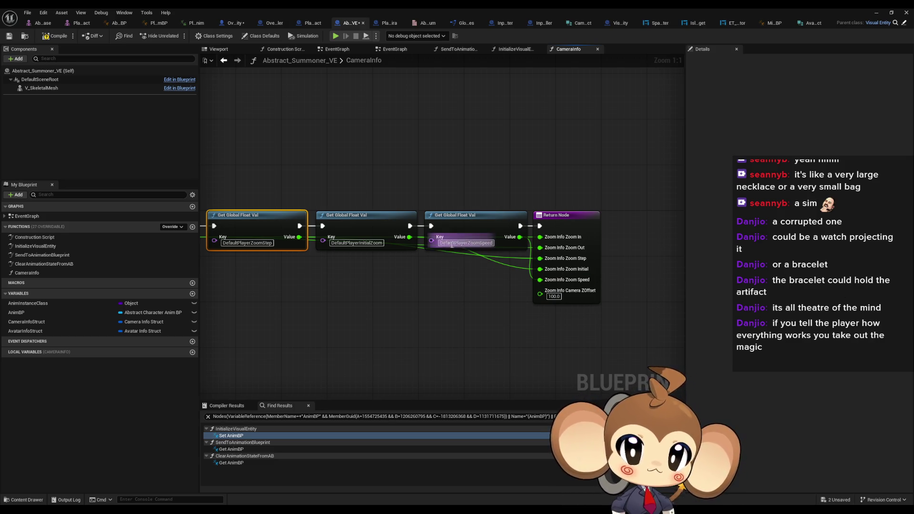
click(364, 244)
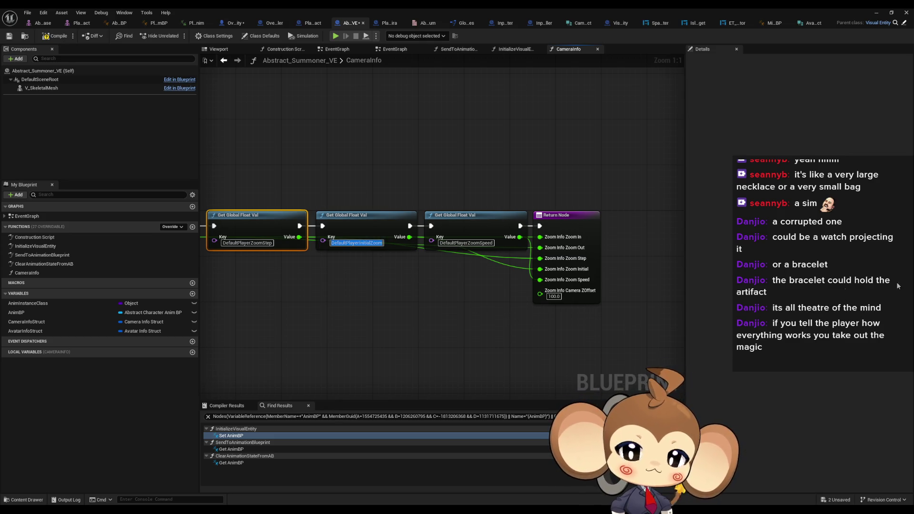
click(469, 244)
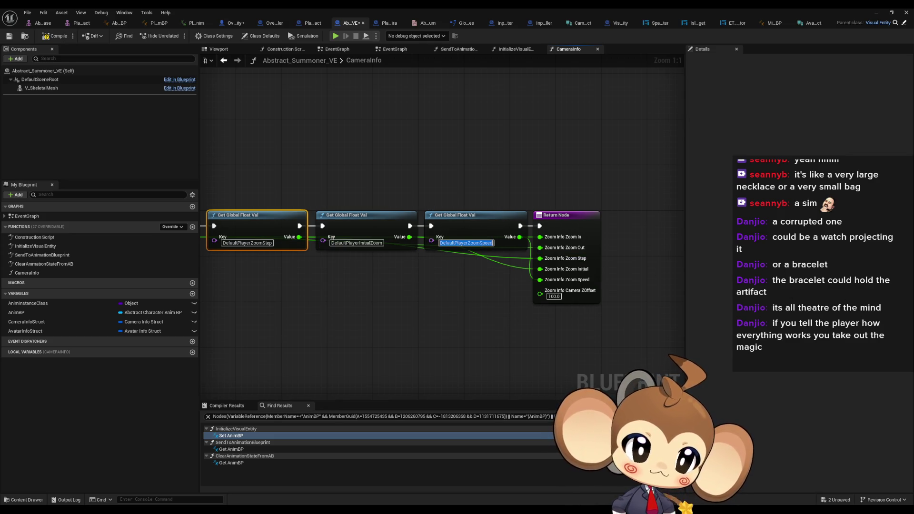
key(Return)
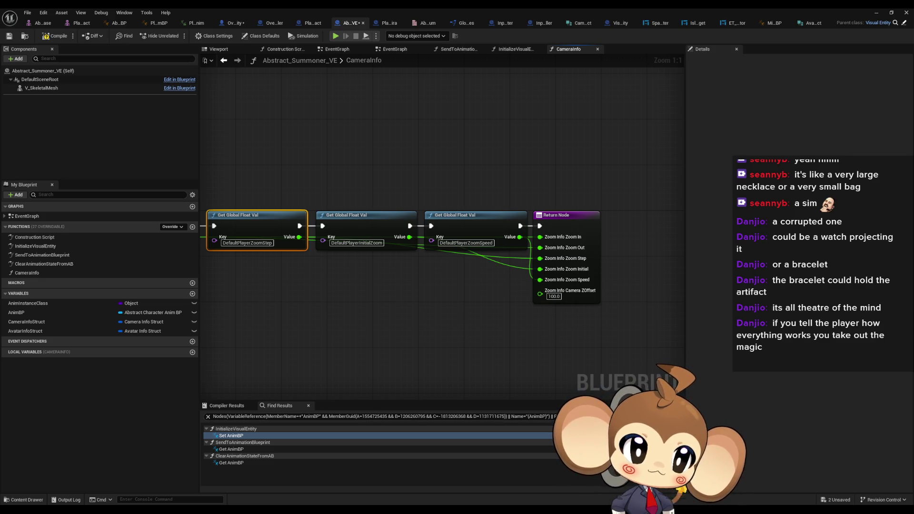
key(ctrl+Tab)
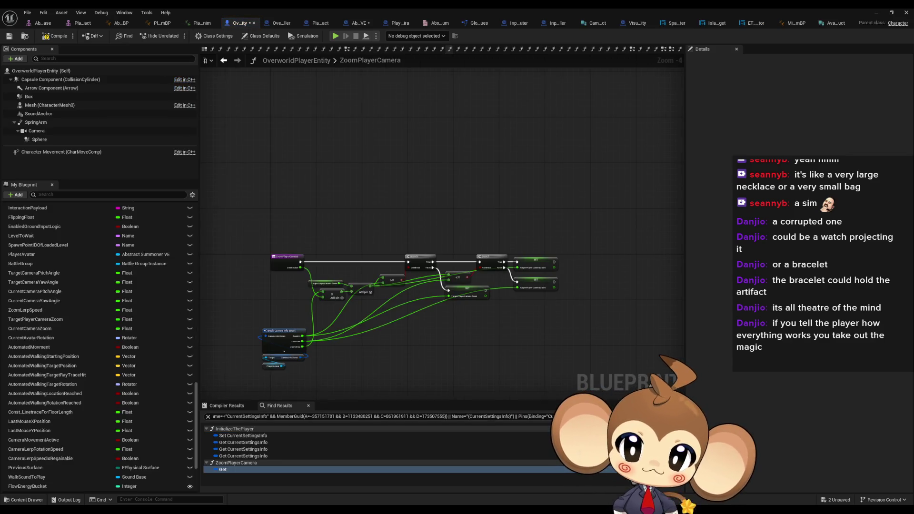
key(ctrl+Tab)
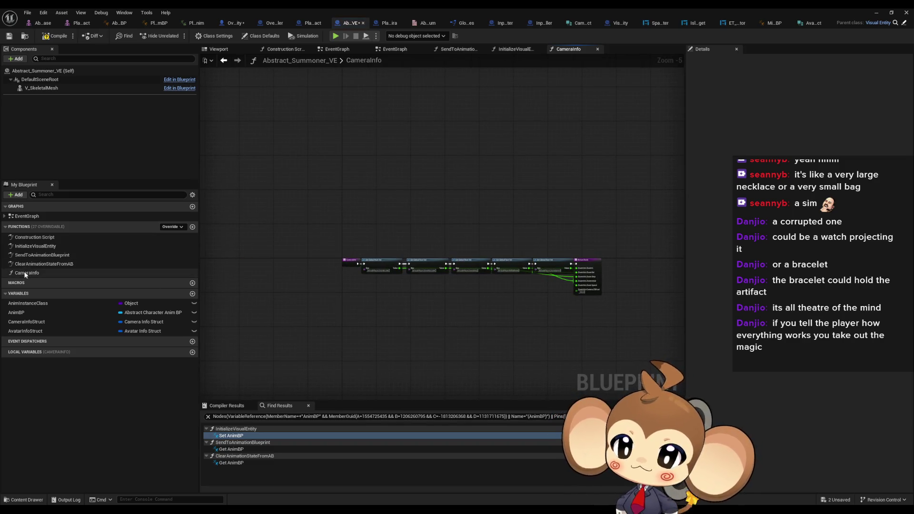
click(26, 273)
- Delete CameraInfo from Abstract_Summoner_VE, compile, and review Mira's Camera Info Struct defaults
key(Delete)
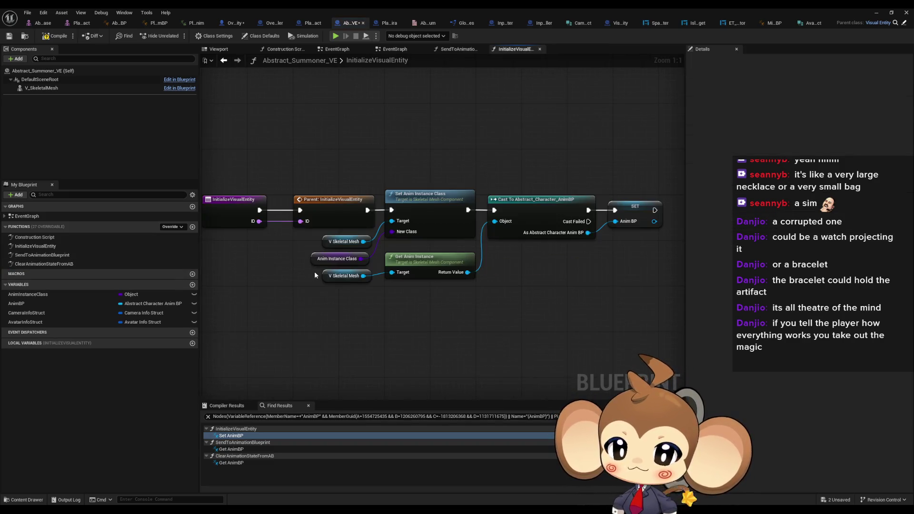
click(60, 315)
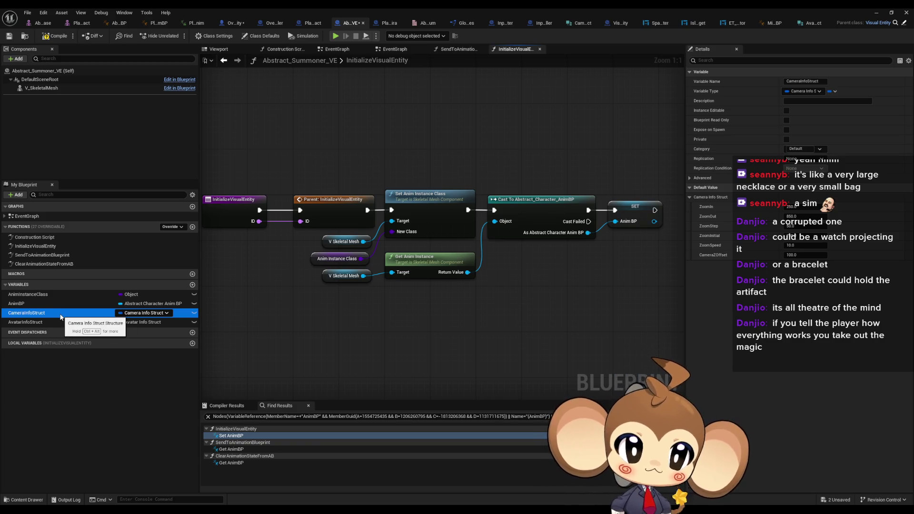
click(61, 321)
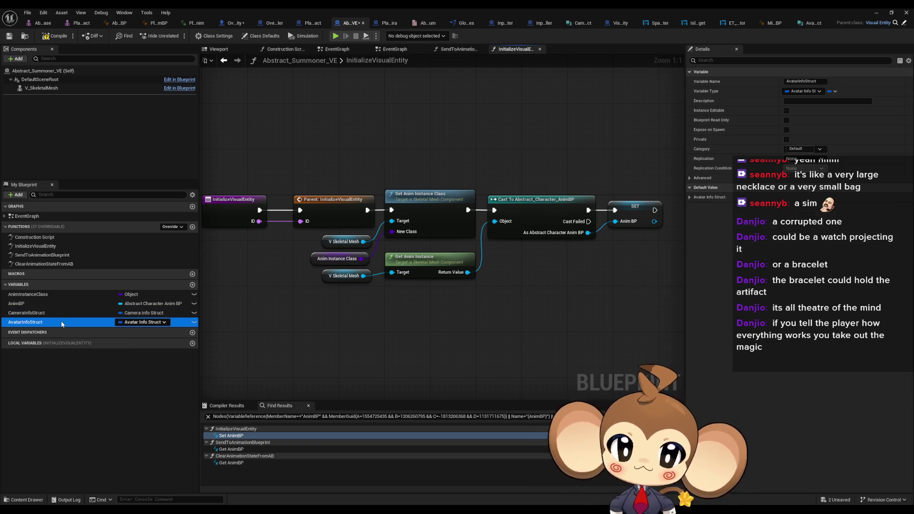
click(54, 36)
click(381, 23)
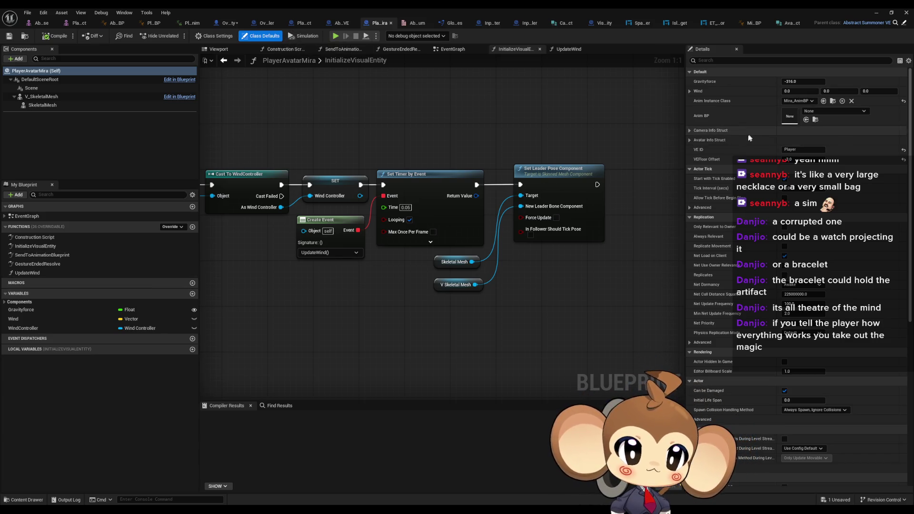
click(689, 130)
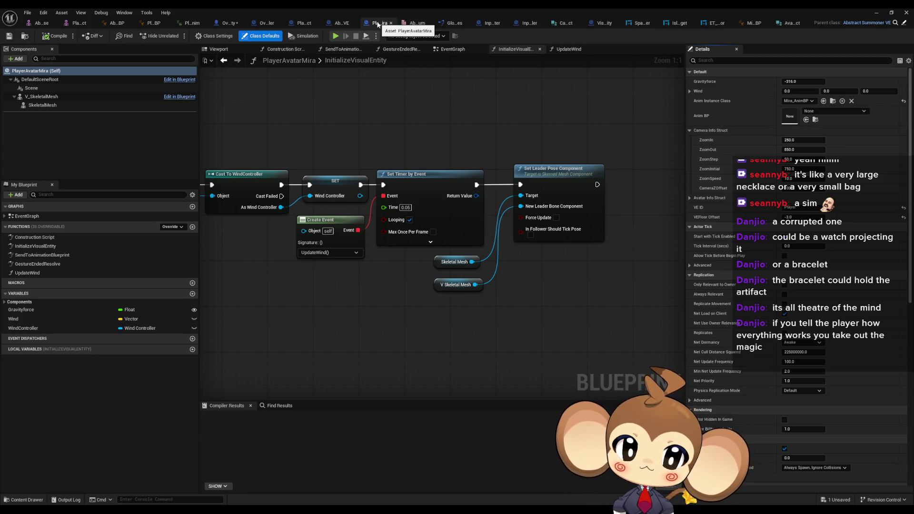
- Delete PlayerAvatarArtefact's AvatarInfo and CameraInfo functions, compile, and show its class defaults
click(300, 23)
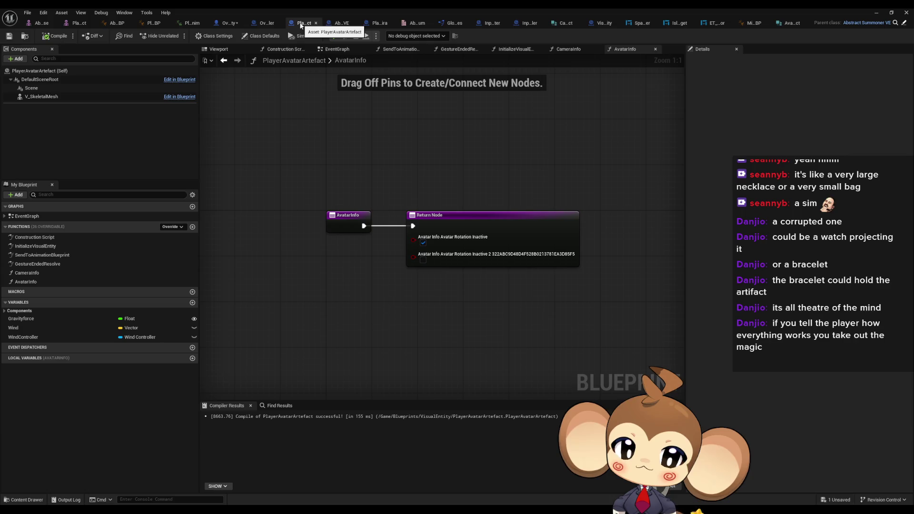
click(29, 281)
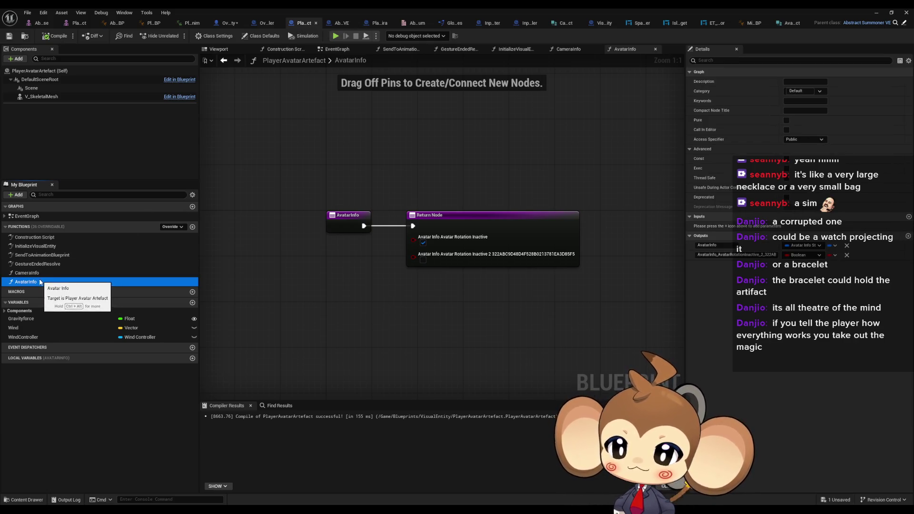
key(Delete)
click(29, 272)
key(Delete)
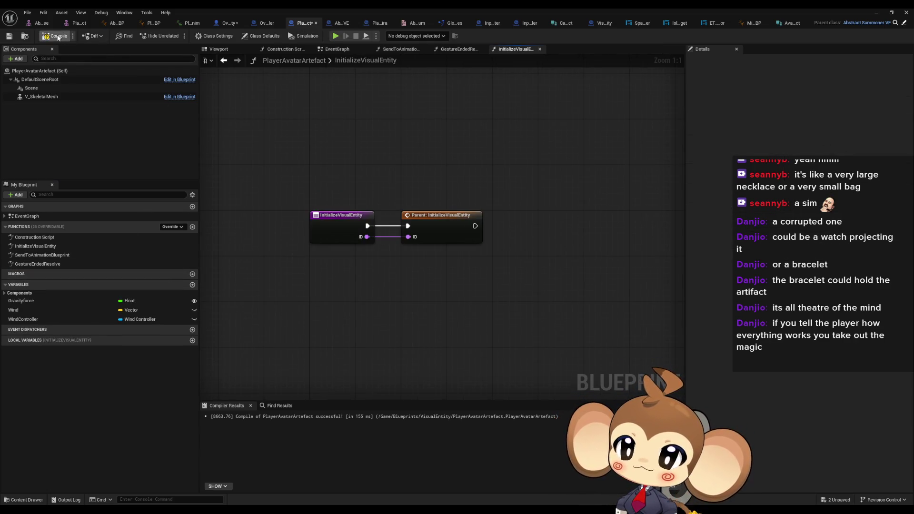
click(56, 36)
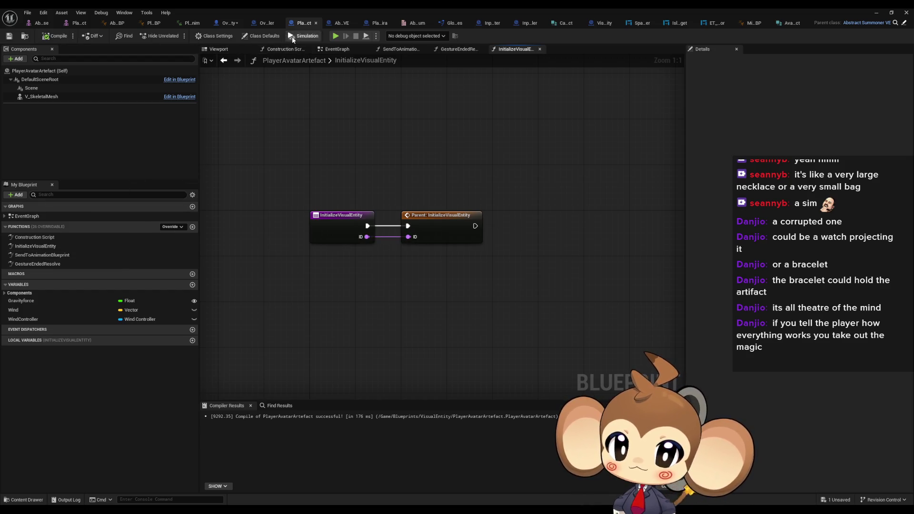
click(259, 37)
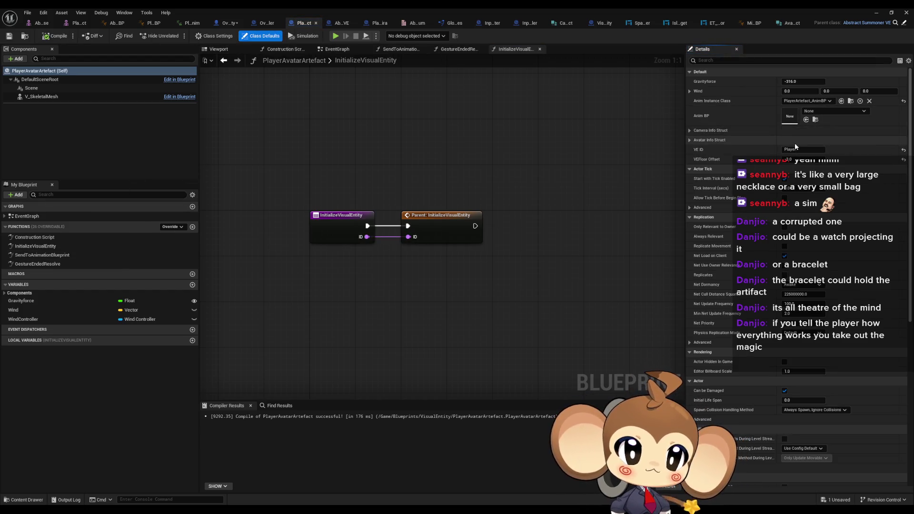
- Adjust the Artefact avatar's Camera Info ZoomIn default and recompile PlayerAvatarArtefact
click(689, 131)
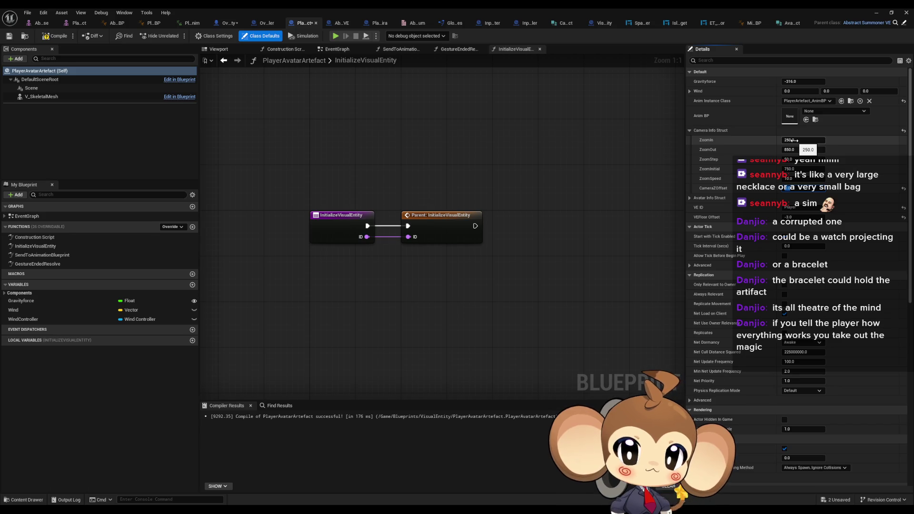
click(791, 140)
text(150)
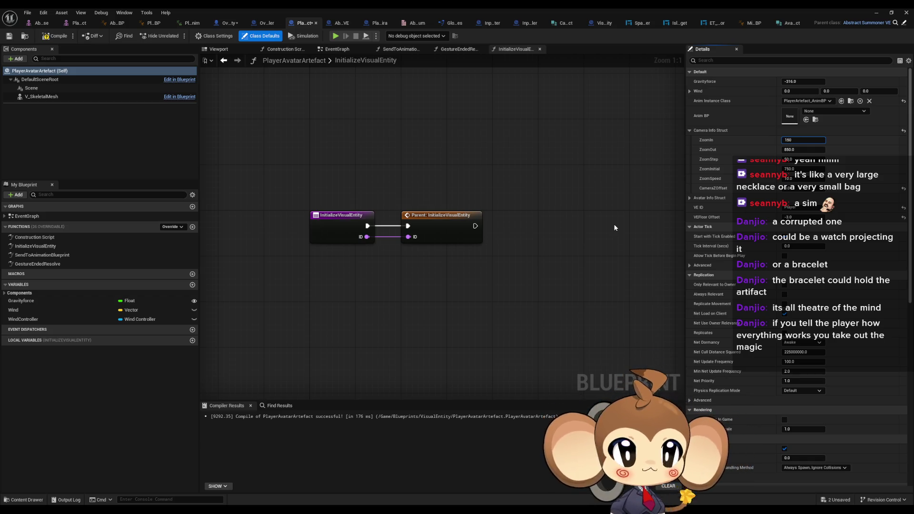
key(Tab)
text(300)
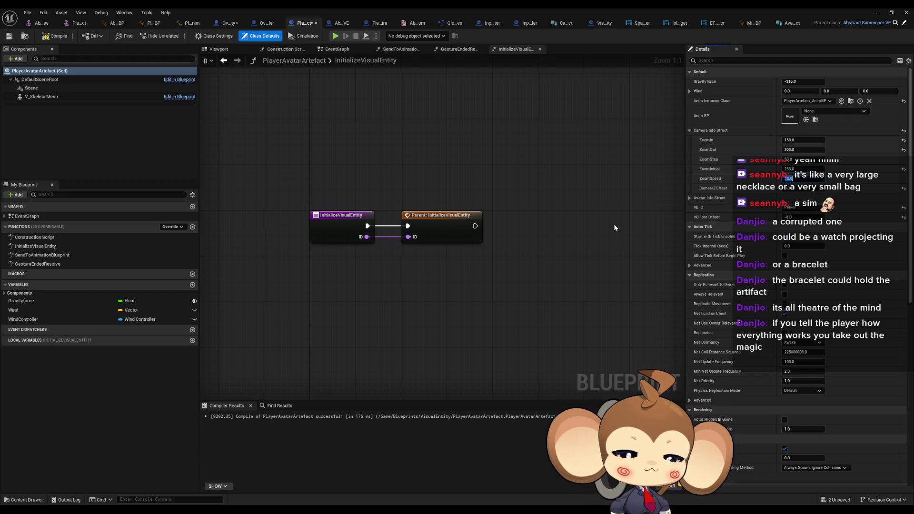
click(55, 35)
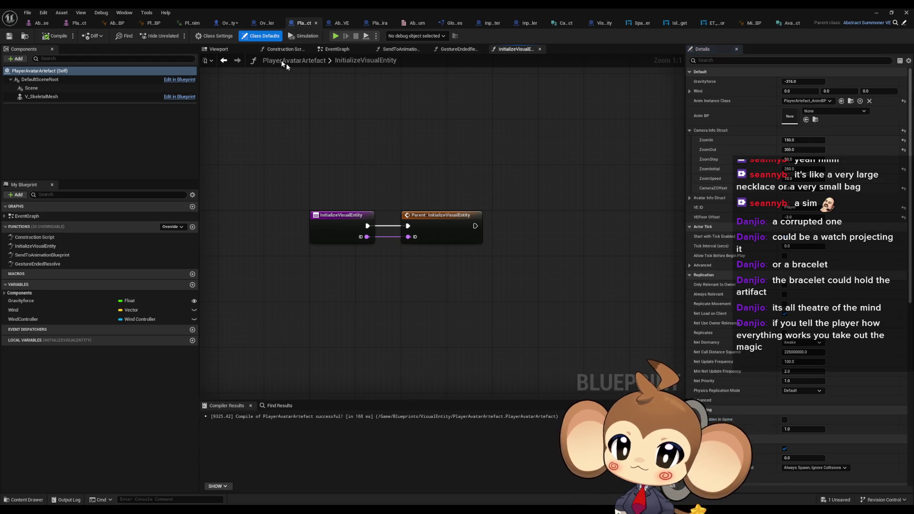
click(227, 23)
click(53, 37)
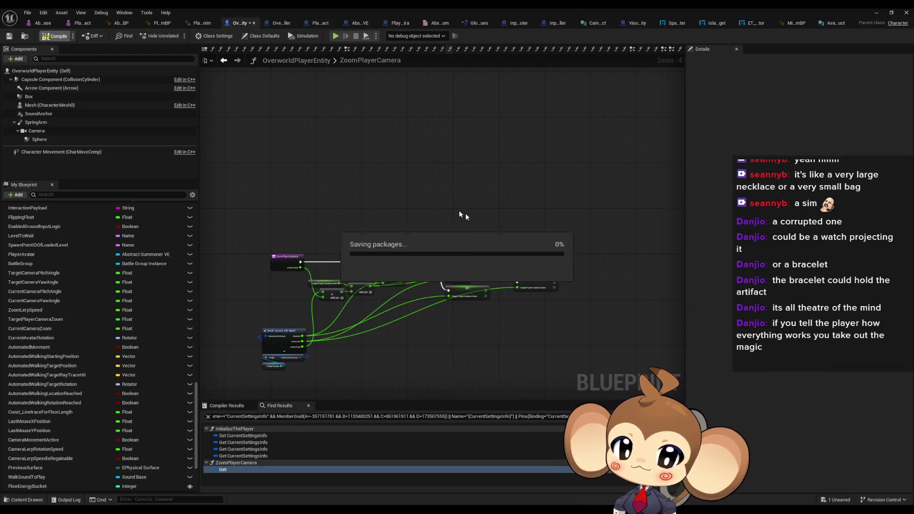
click(874, 12)
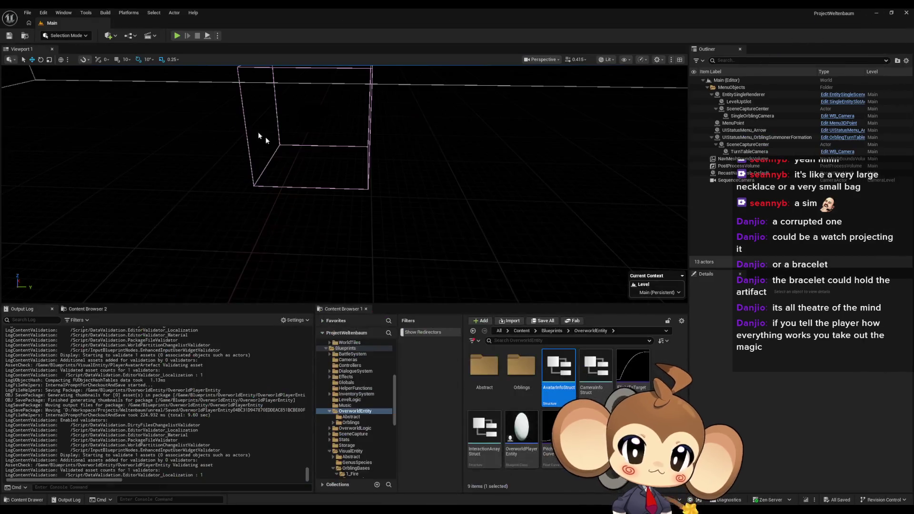
click(182, 37)
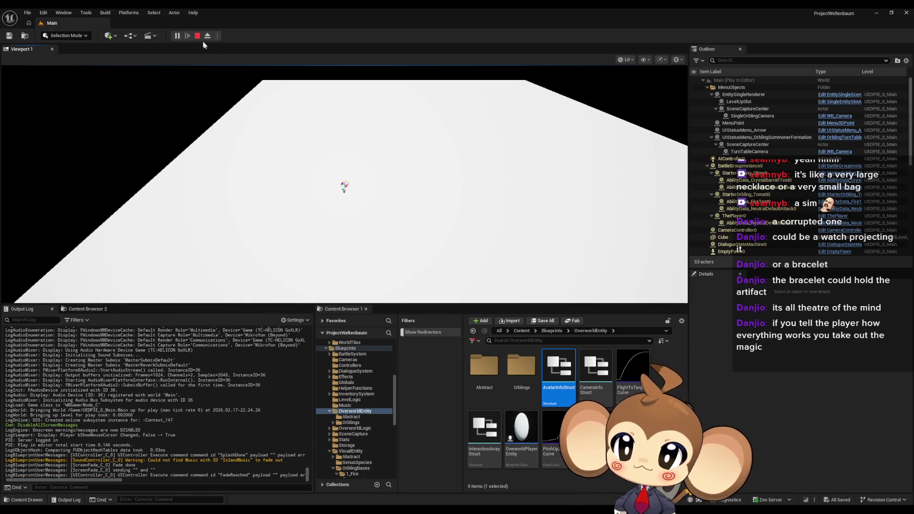
key(Escape)
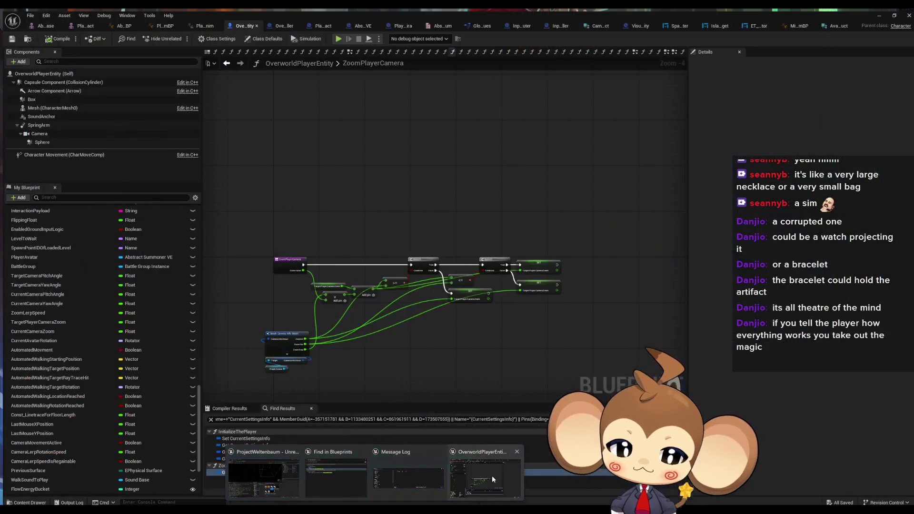
click(493, 476)
drag(318, 132, 317, 92)
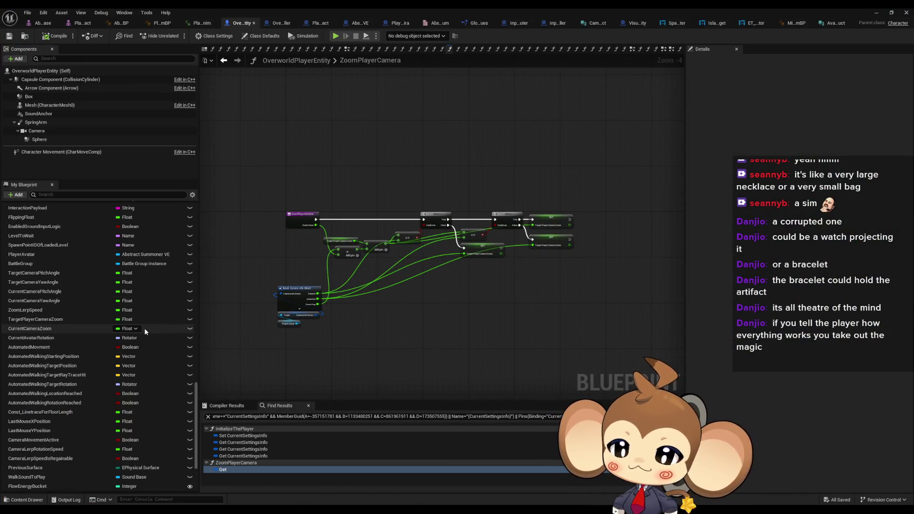
- Navigate from the EventGraph through CalculateMovement into the MovingProcedure function
scroll(145, 328, up, 5)
drag(197, 419, 197, 258)
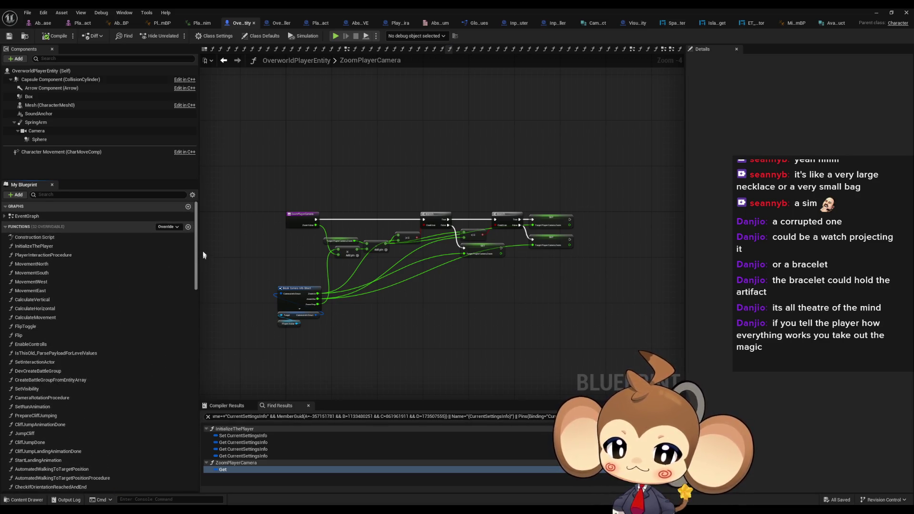
double_click(27, 216)
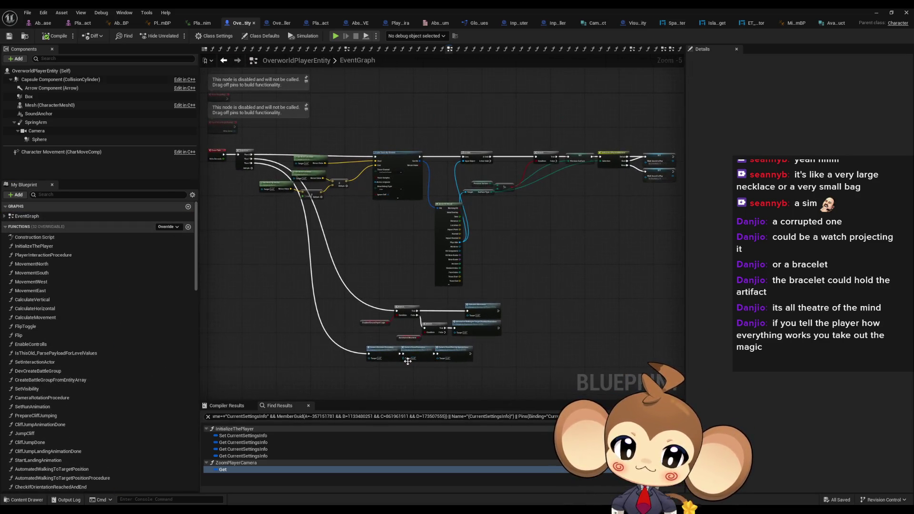
scroll(408, 361, up, 5)
click(584, 224)
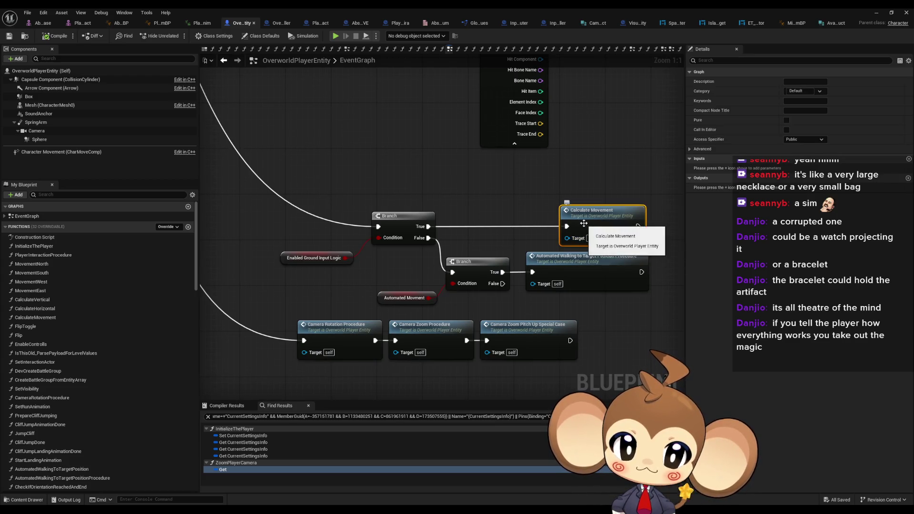
double_click(584, 223)
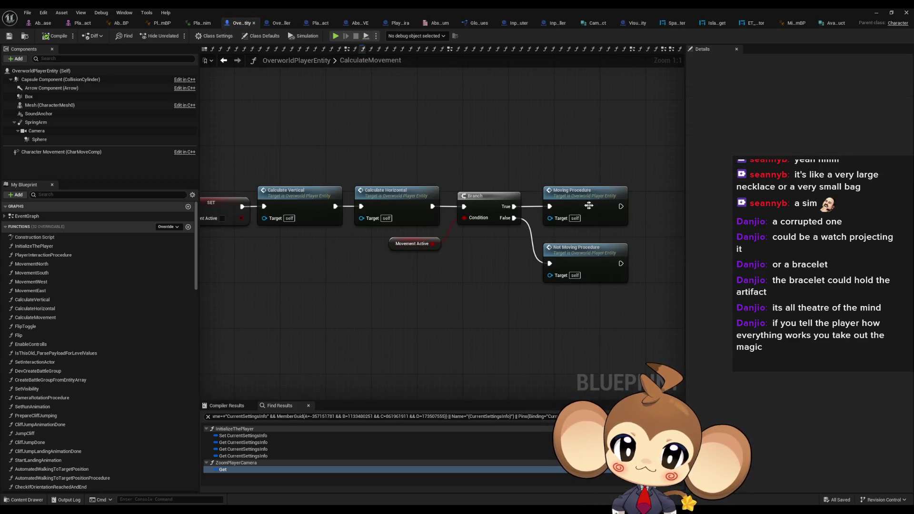
double_click(589, 205)
scroll(492, 292, down, 4)
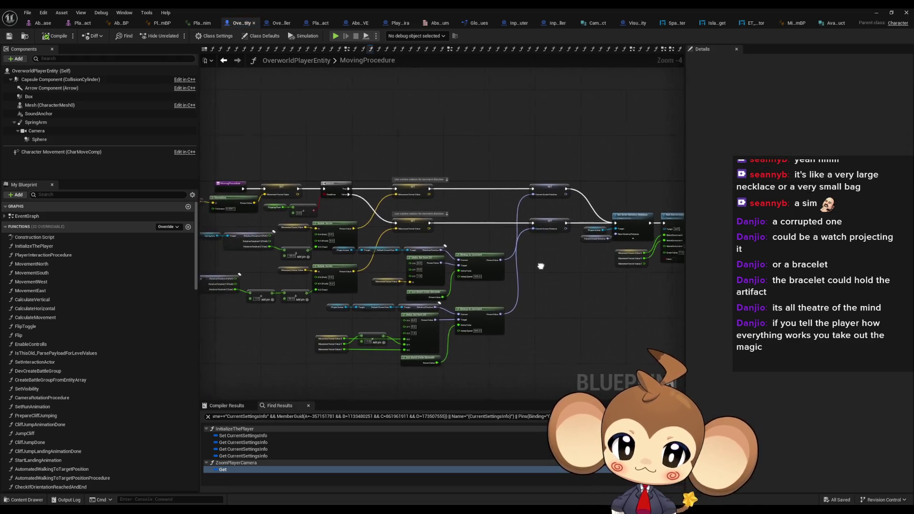
scroll(555, 275, up, 1)
scroll(94, 407, down, 10)
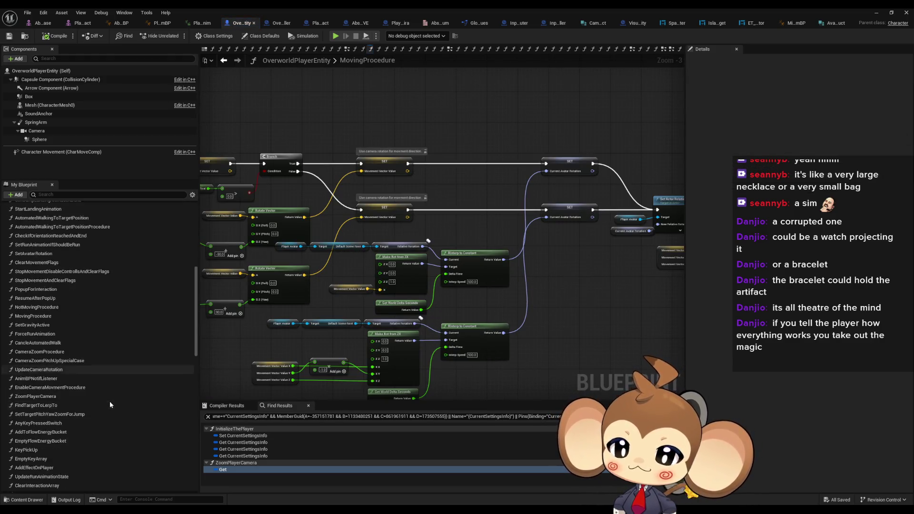
scroll(110, 404, down, 10)
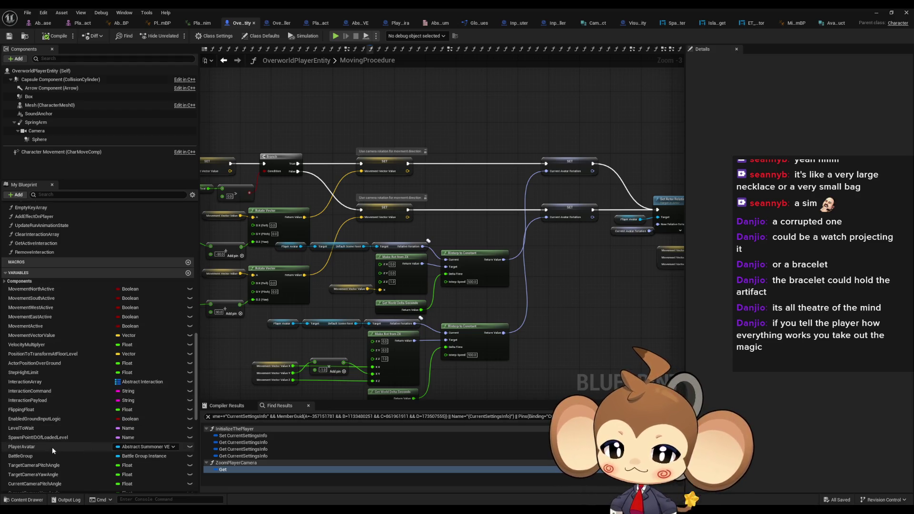
- Add a PlayerAvatar getter, its Avatar Info Struct, and a Break Avatar Info Struct node
mouse_move(52, 447)
mouse_down()
mouse_move(419, 154)
mouse_move(386, 107)
mouse_move(443, 108)
mouse_up()
click(402, 114)
text(av)
text(s)
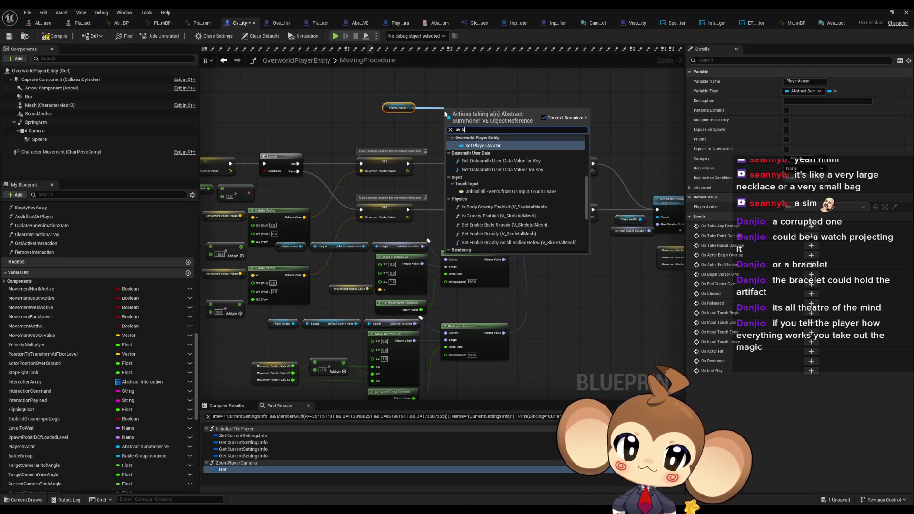
text(tr)
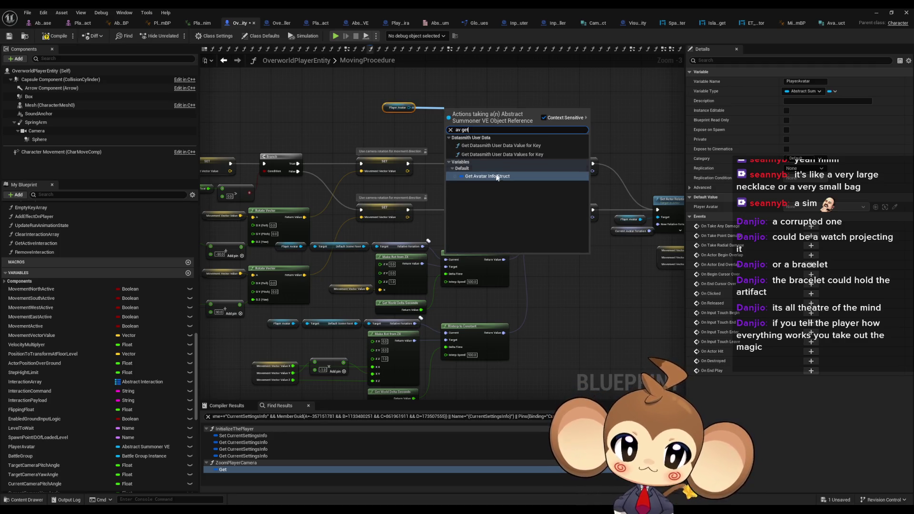
click(497, 176)
scroll(465, 126, up, 3)
mouse_move(473, 110)
mouse_down()
mouse_move(436, 101)
mouse_move(505, 114)
mouse_move(505, 126)
mouse_up()
text(v)
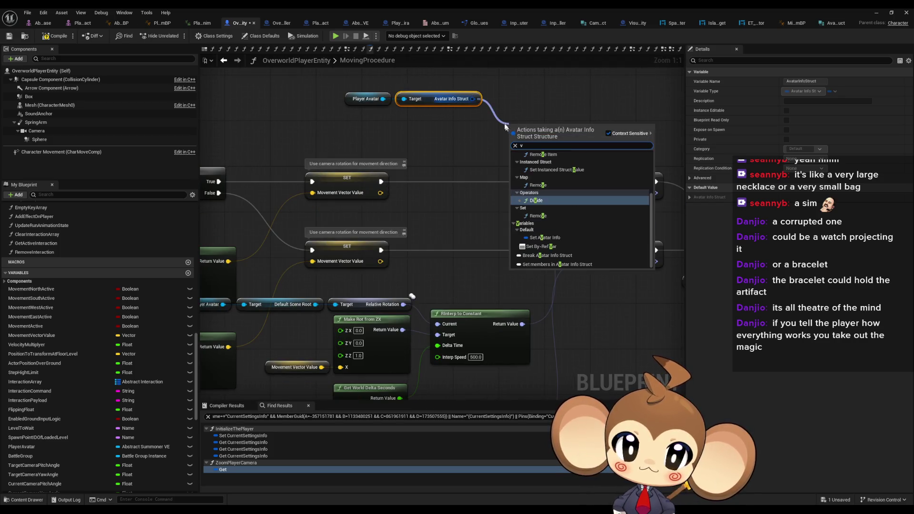
text( break)
key(Return)
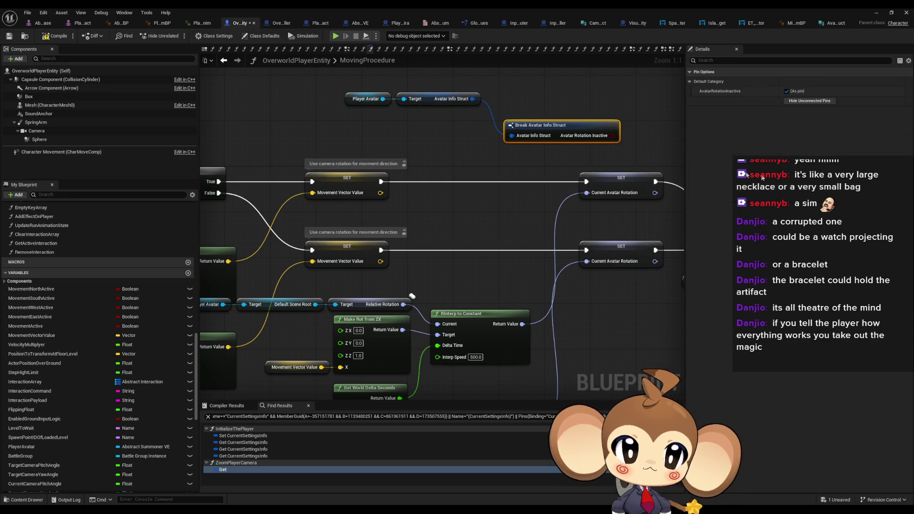
drag(545, 128, 372, 122)
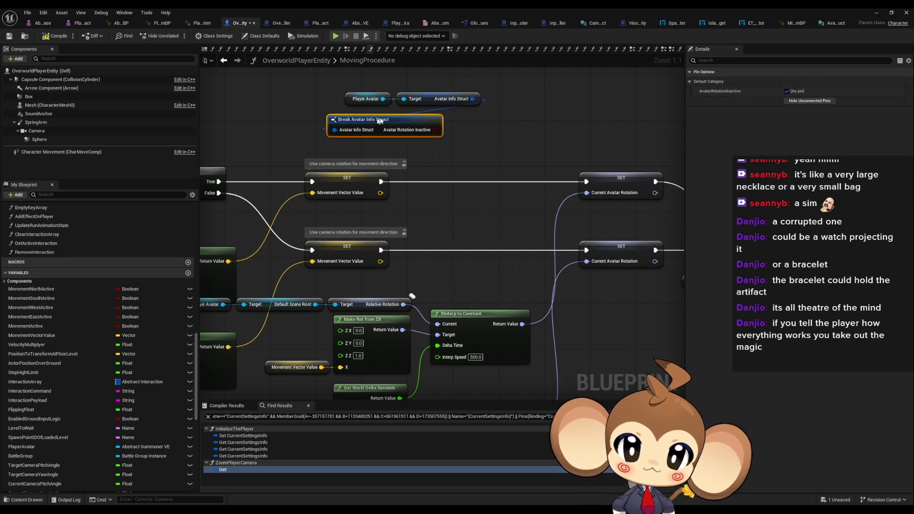
- Add a Branch on Avatar Rotation Inactive, wiring its False output to Add Movement Input
drag(441, 130, 474, 128)
text(i)
key(Return)
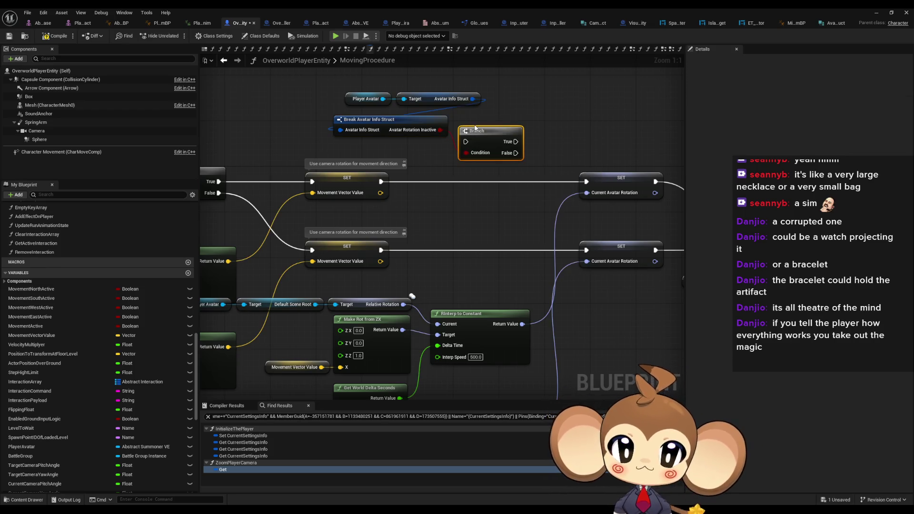
scroll(429, 190, down, 1)
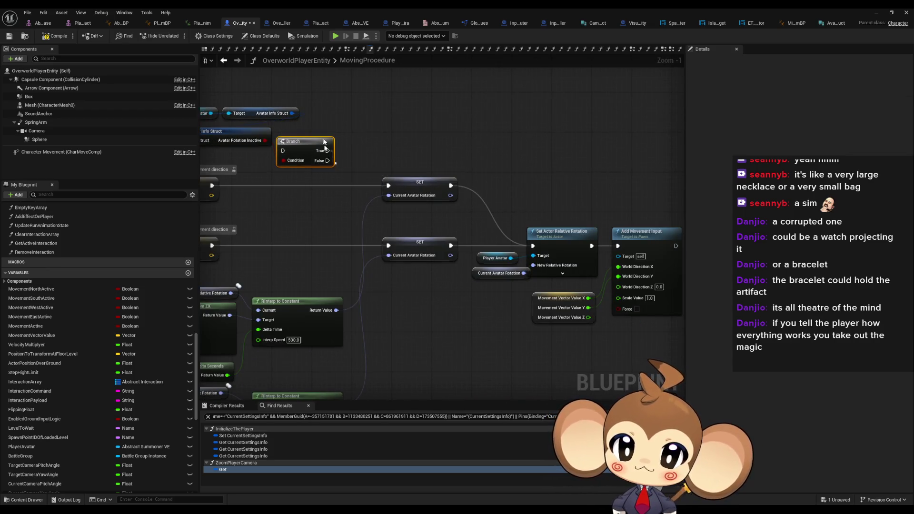
mouse_move(317, 154)
mouse_down()
mouse_move(407, 149)
mouse_move(415, 141)
mouse_move(523, 159)
mouse_move(615, 155)
mouse_move(389, 142)
mouse_up()
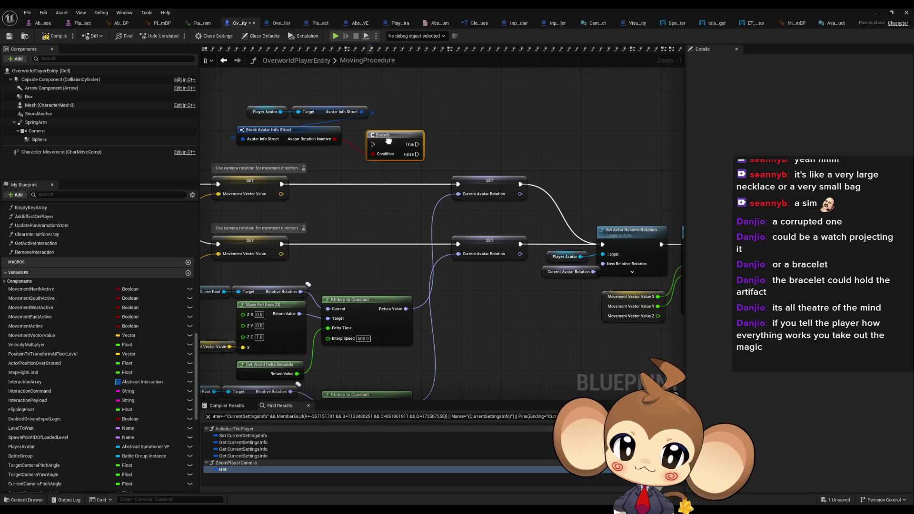
mouse_move(379, 301)
mouse_down()
mouse_move(470, 298)
mouse_move(475, 225)
mouse_up()
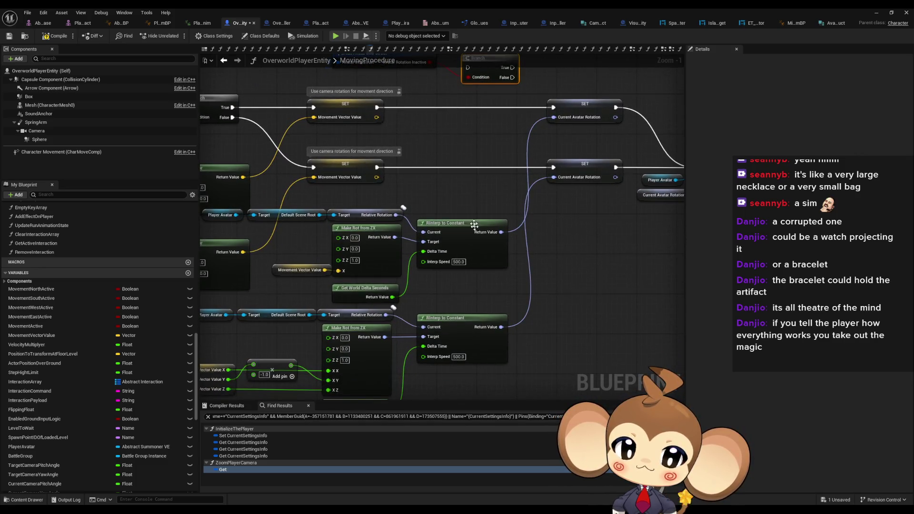
scroll(474, 224, down, 1)
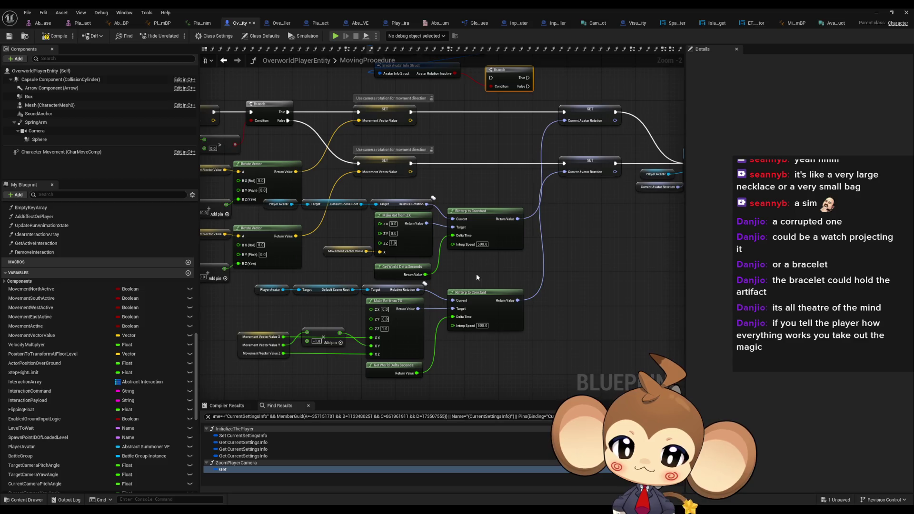
mouse_move(497, 188)
mouse_down()
mouse_move(427, 151)
mouse_move(427, 192)
mouse_move(332, 186)
mouse_move(556, 238)
mouse_up()
drag(296, 197, 366, 196)
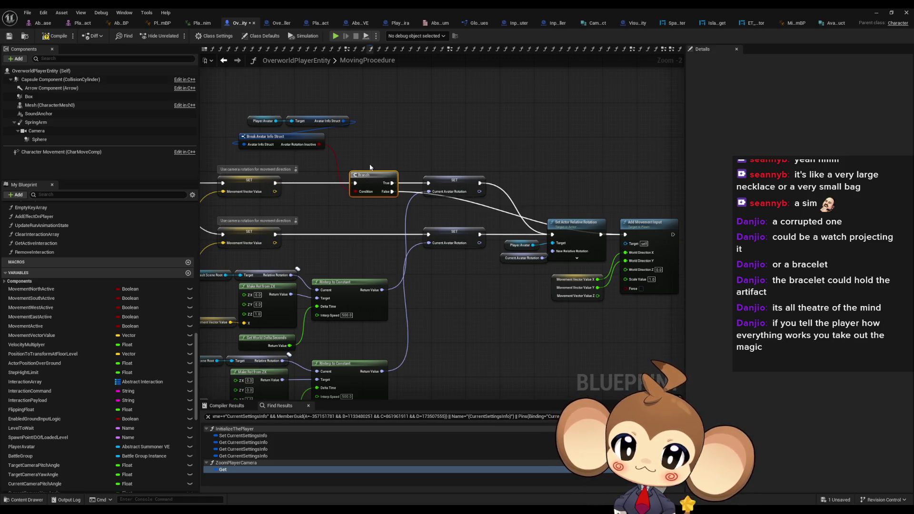
- Paste a second Branch into the lower path, wiring False to Set Actor Relative Rotation
key(ctrl+v)
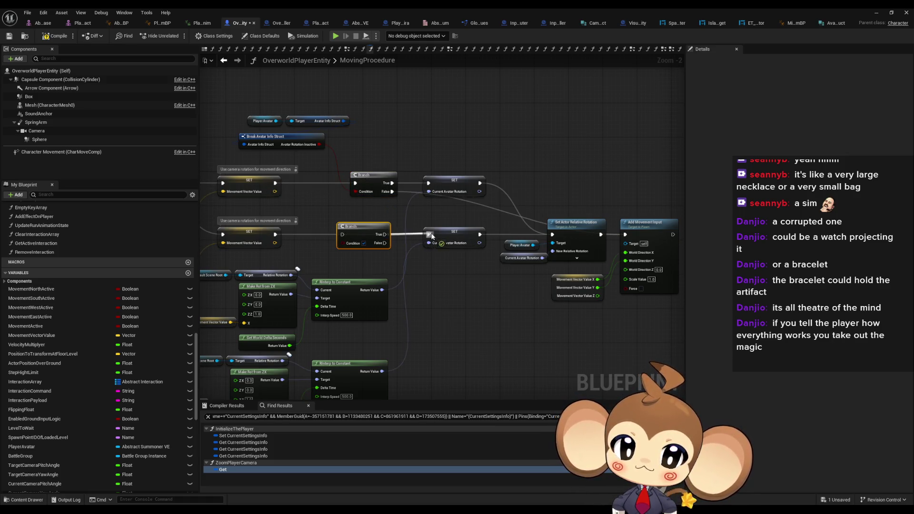
mouse_move(367, 231)
mouse_down()
mouse_move(380, 231)
mouse_move(319, 145)
mouse_up()
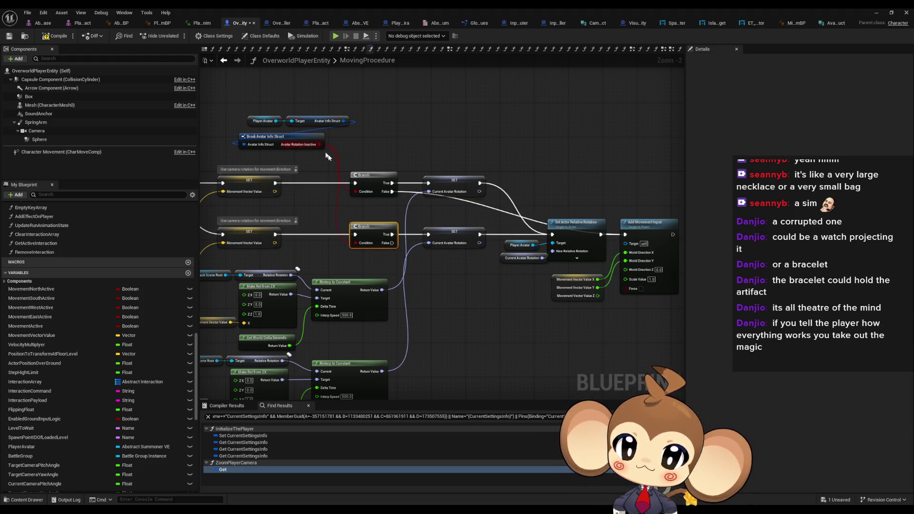
mouse_move(390, 243)
mouse_down()
mouse_move(667, 238)
mouse_move(552, 234)
mouse_up()
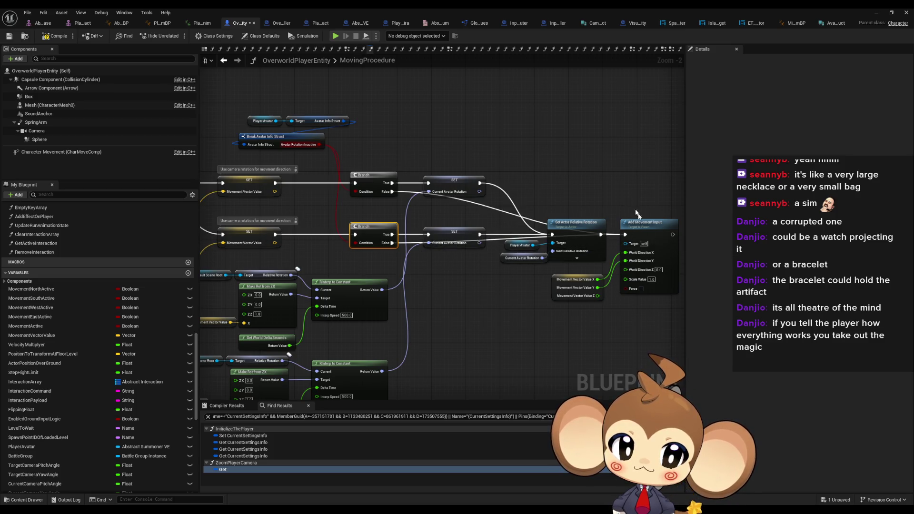
click(648, 223)
ctrl+click(567, 283)
drag(644, 226, 646, 293)
click(387, 118)
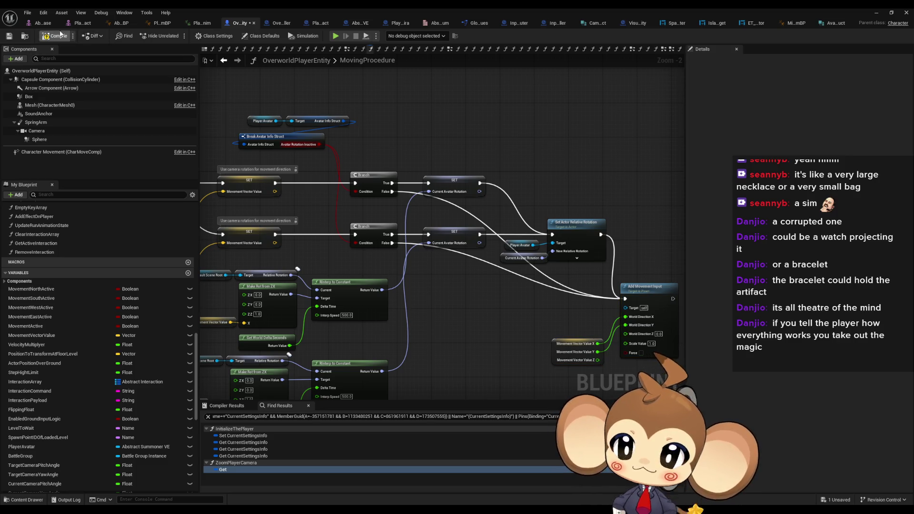
- Run a quick playtest of the level, then bring the player entity blueprint back
click(877, 13)
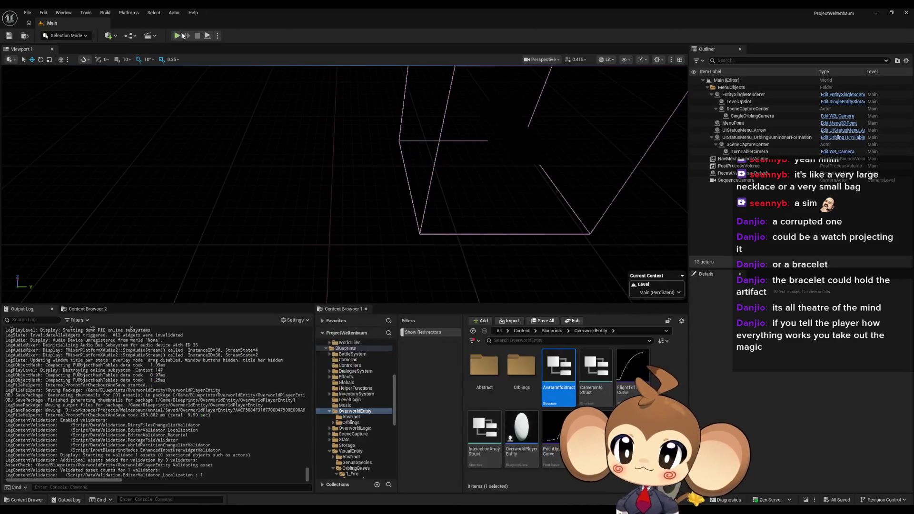
click(177, 36)
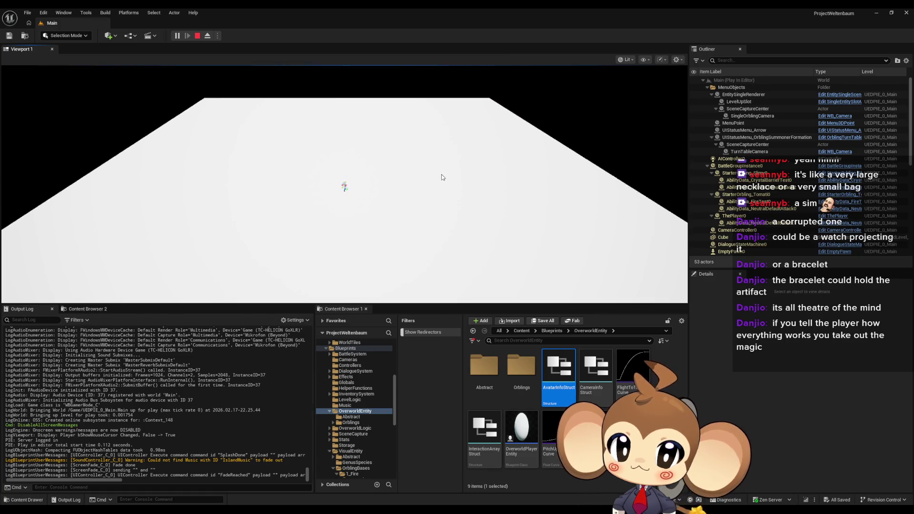
key(Escape)
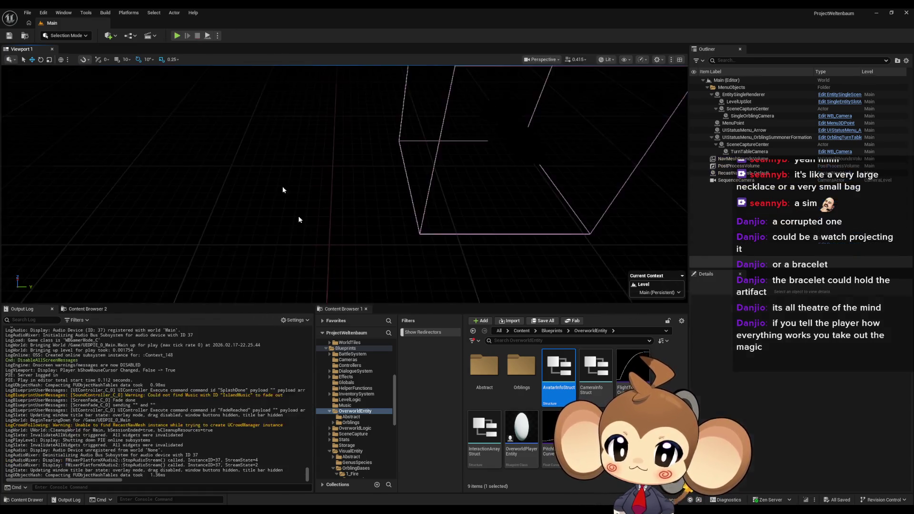
mouse_move(401, 492)
click(506, 472)
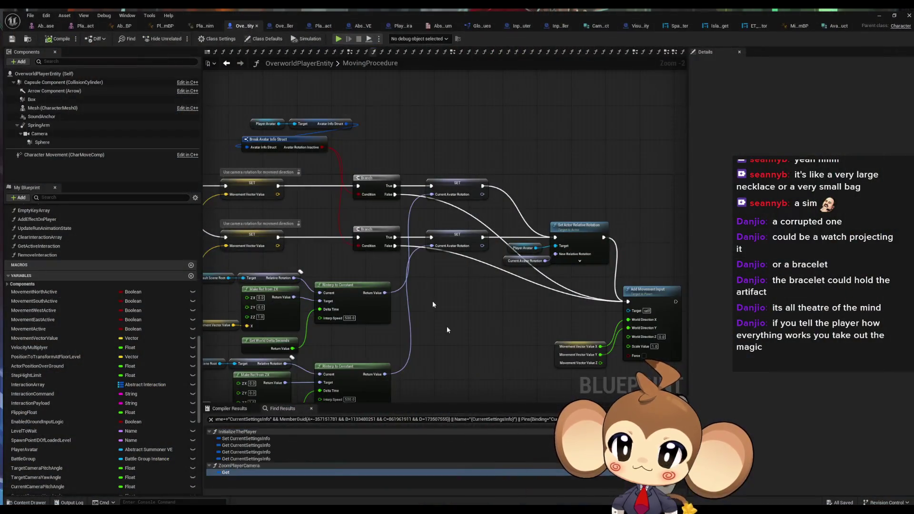
scroll(476, 159, down, 4)
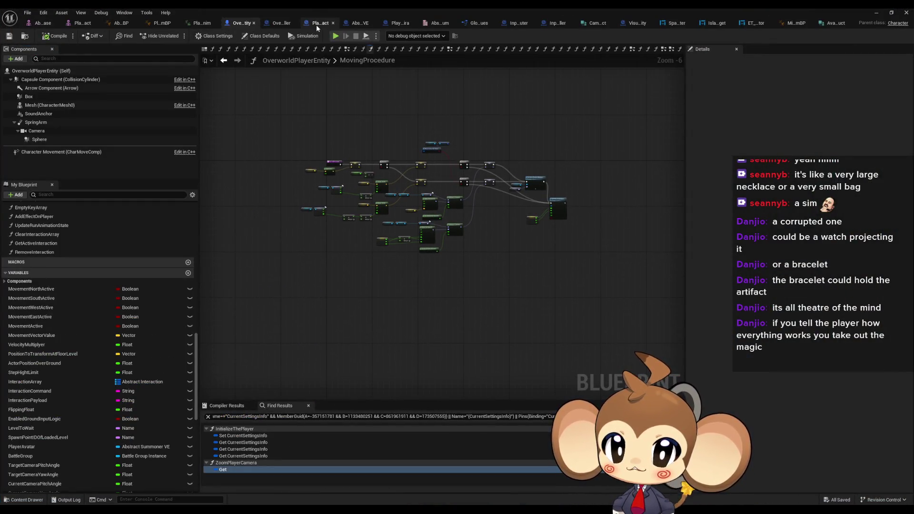
- Set CreatePlayer's avatar class to PlayerAvatarMira and playtest the level with it
click(281, 26)
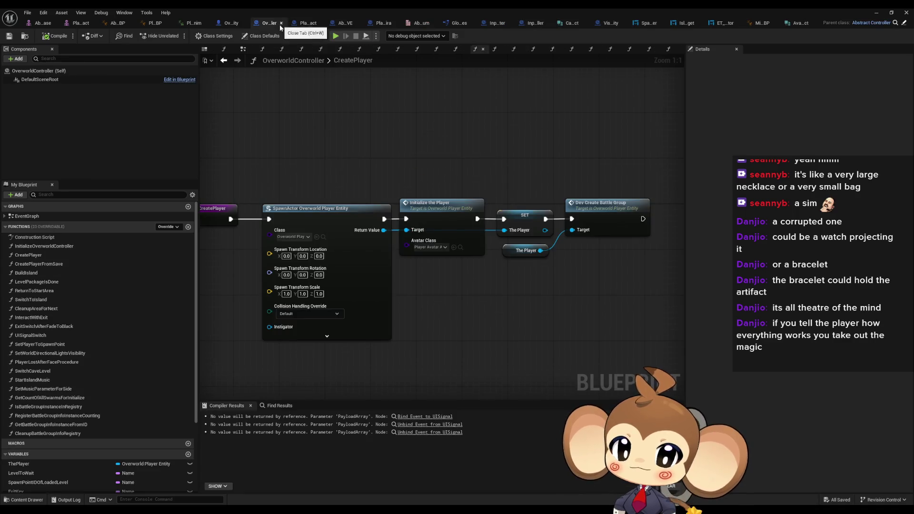
click(432, 249)
text(mira)
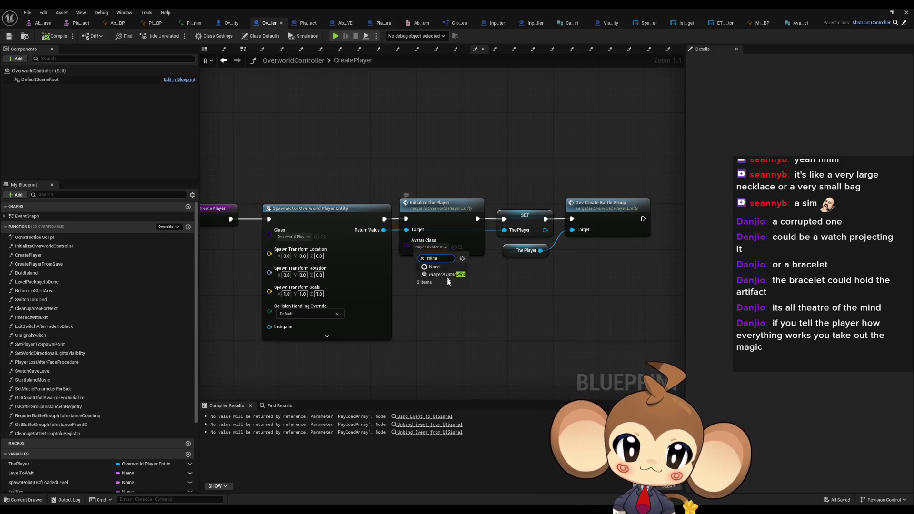
click(876, 13)
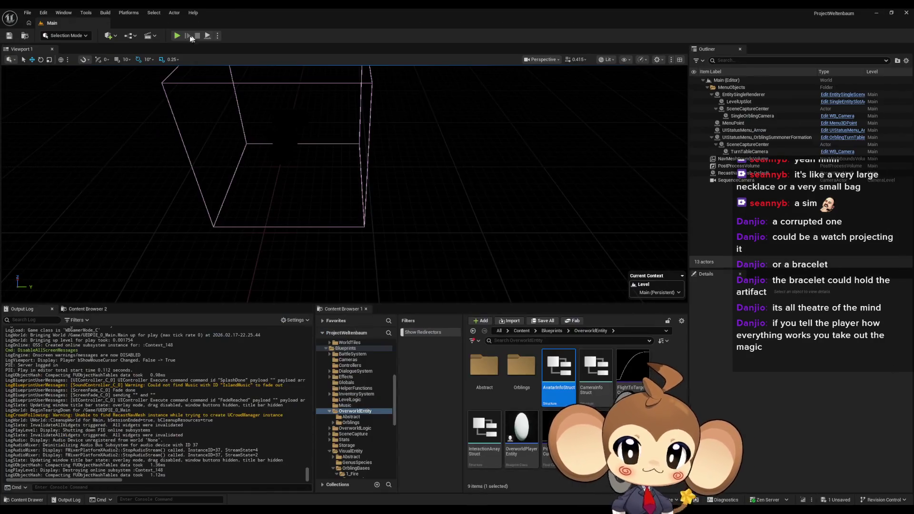
click(176, 36)
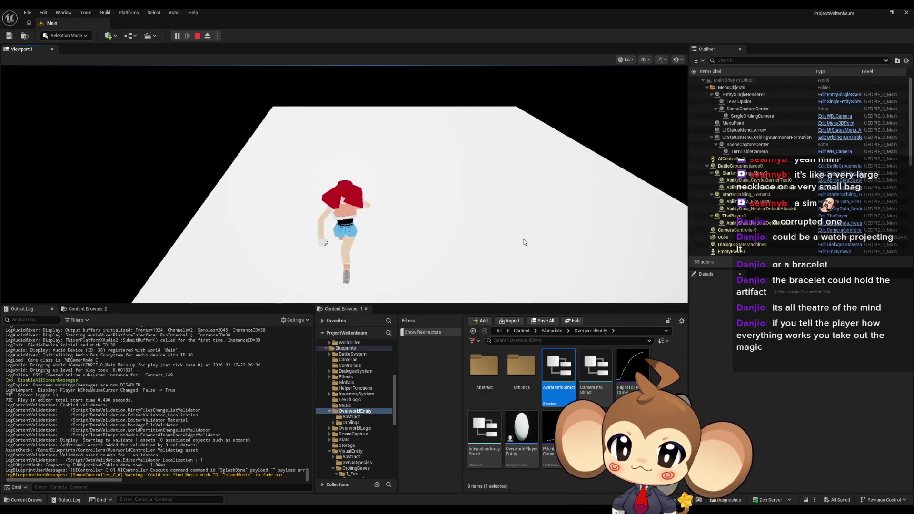
click(197, 35)
mouse_move(375, 512)
click(469, 482)
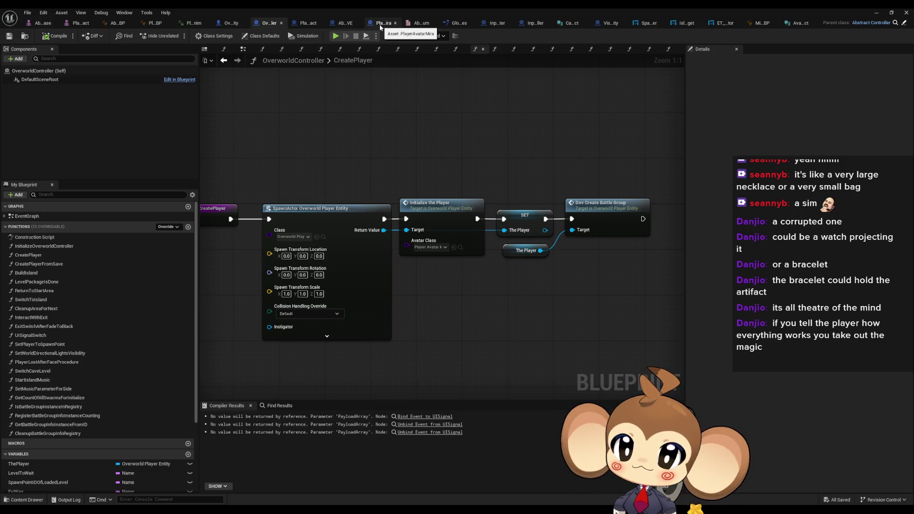
- Review PlayerAvatarArtefact's Avatar Info Struct defaults, then go to OverworldPlayerEntity's MovingProcedure graph
click(306, 24)
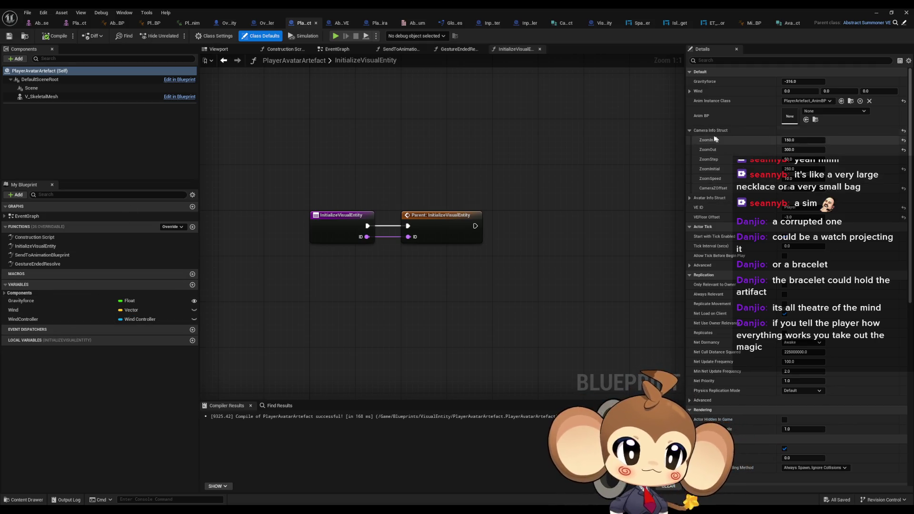
click(689, 198)
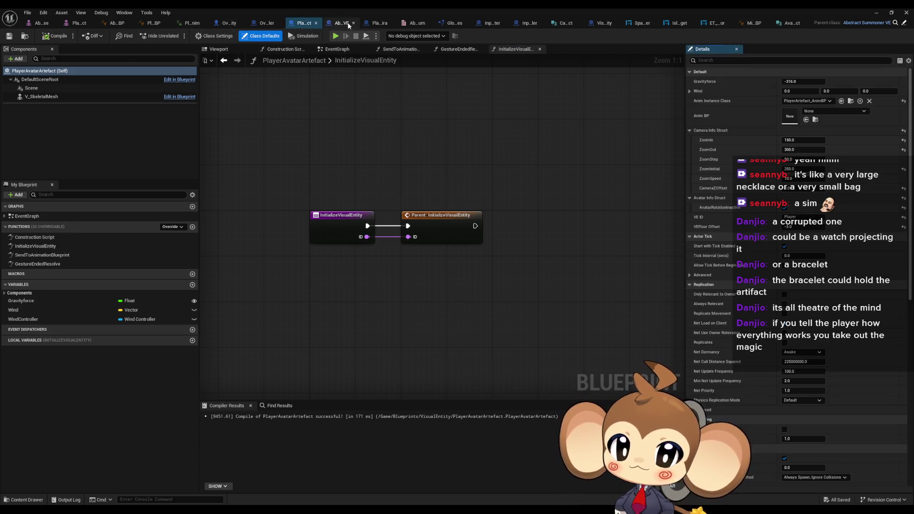
click(267, 24)
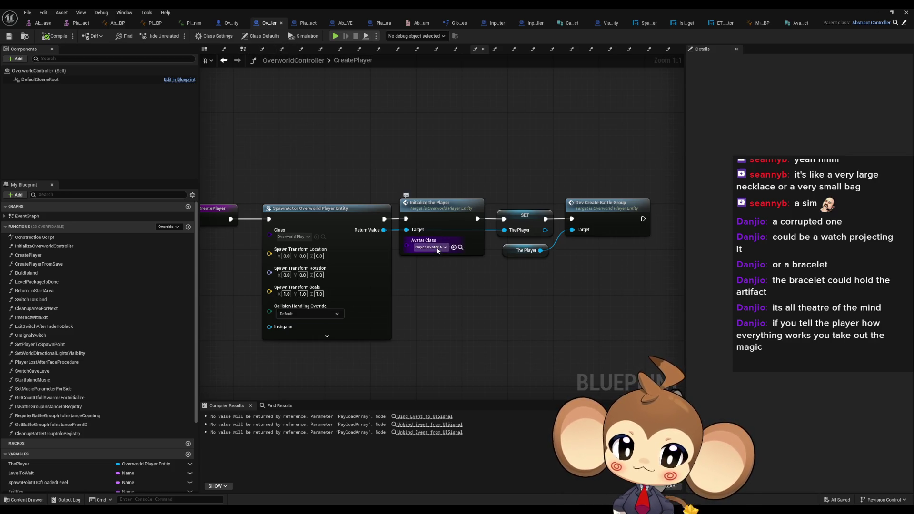
click(222, 61)
click(222, 61)
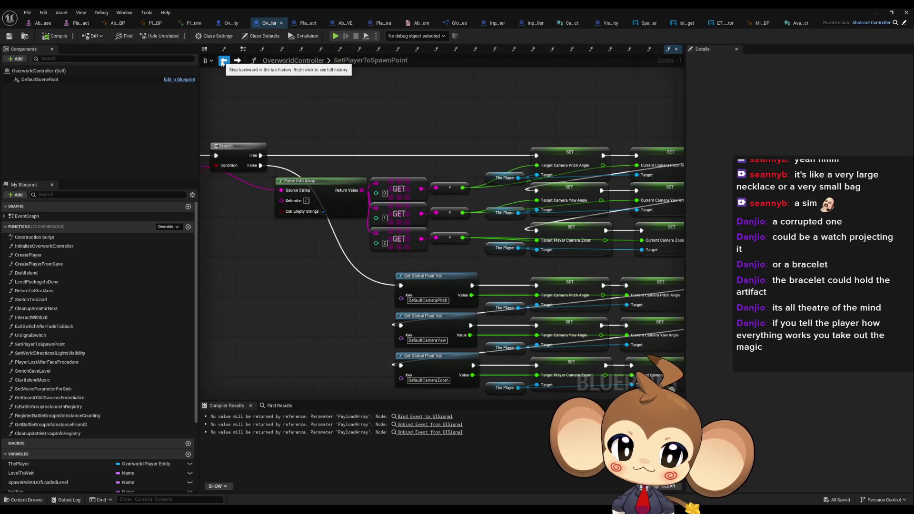
click(237, 61)
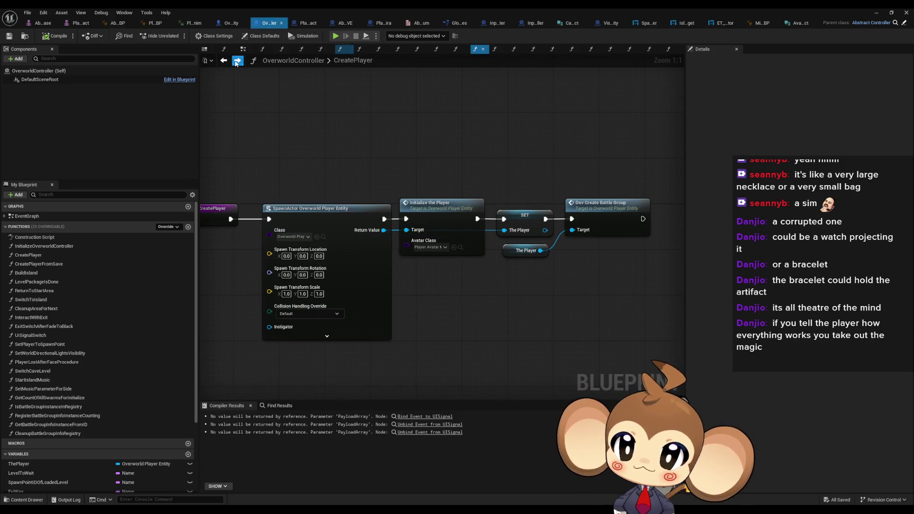
click(232, 22)
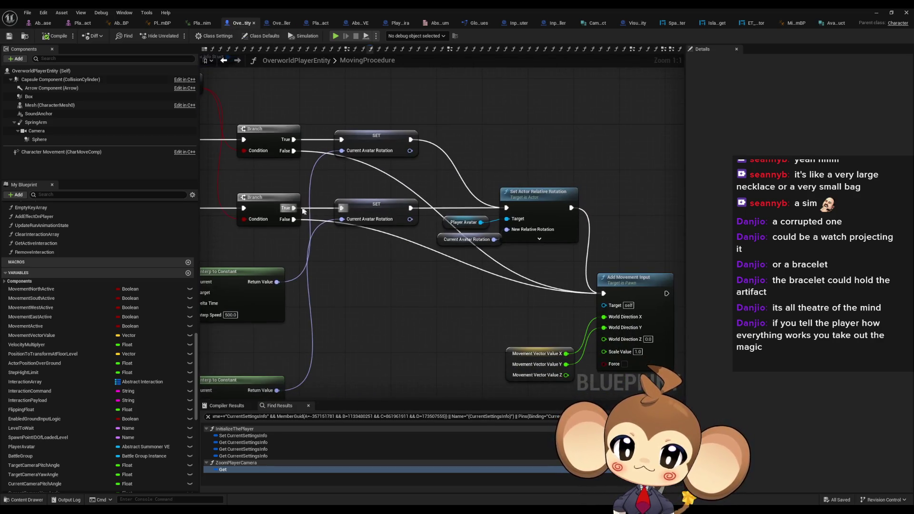
- Reconnect the lower Branch's True output, compile, tidy the Player Avatar nodes, and save
mouse_move(294, 208)
mouse_down()
mouse_move(294, 142)
mouse_move(349, 142)
mouse_up()
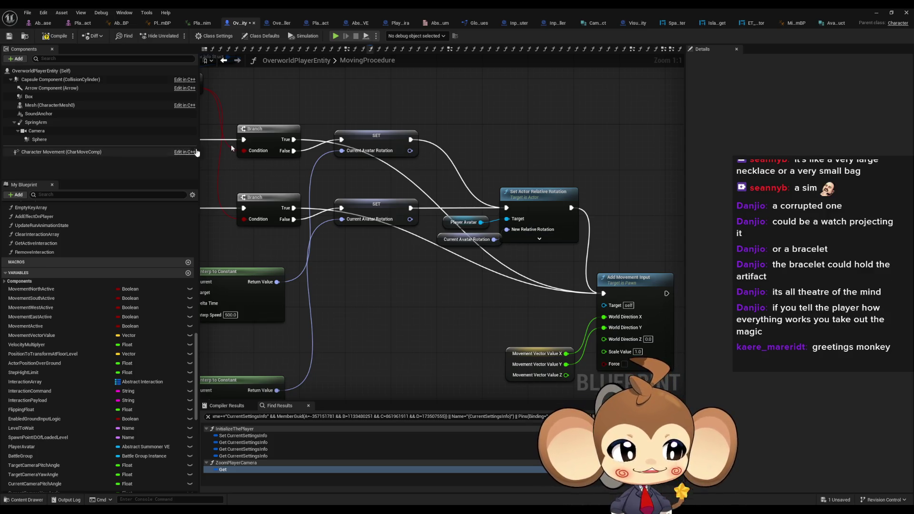
click(56, 36)
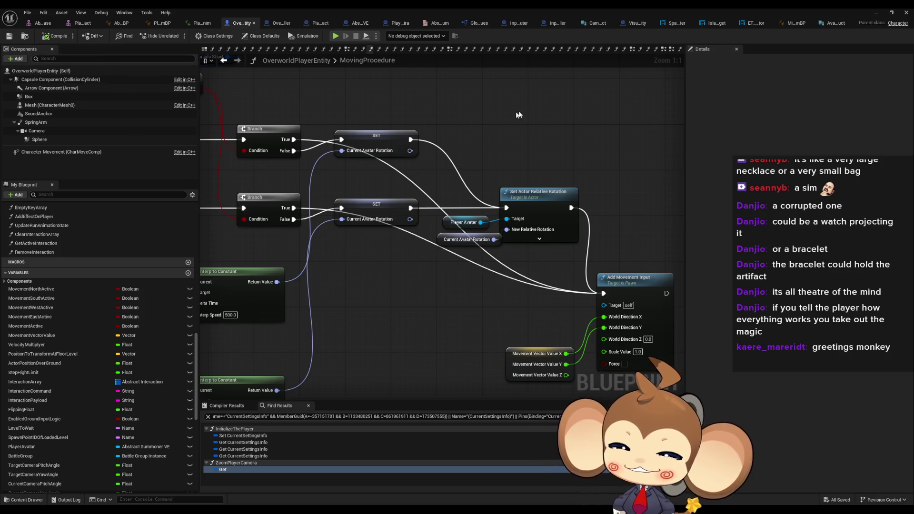
drag(345, 171, 468, 194)
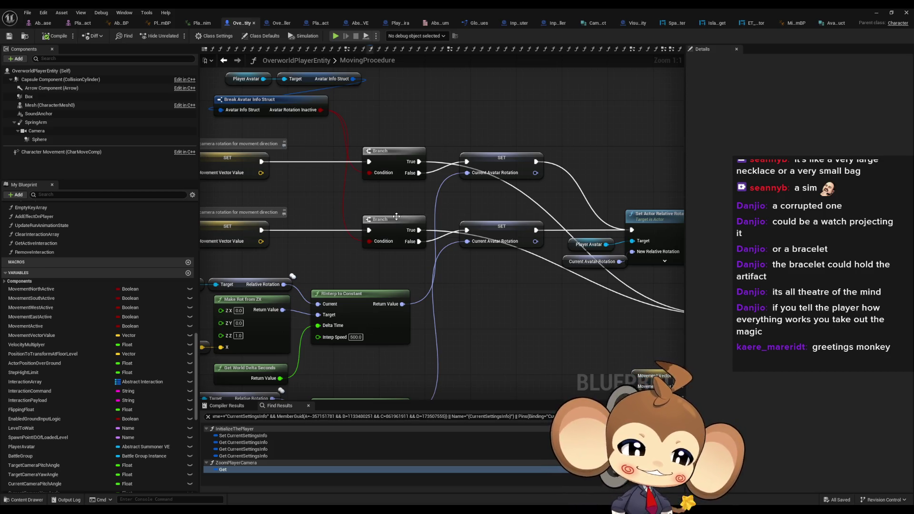
drag(316, 180, 383, 262)
mouse_move(299, 147)
mouse_down()
mouse_move(399, 182)
mouse_move(390, 167)
mouse_up()
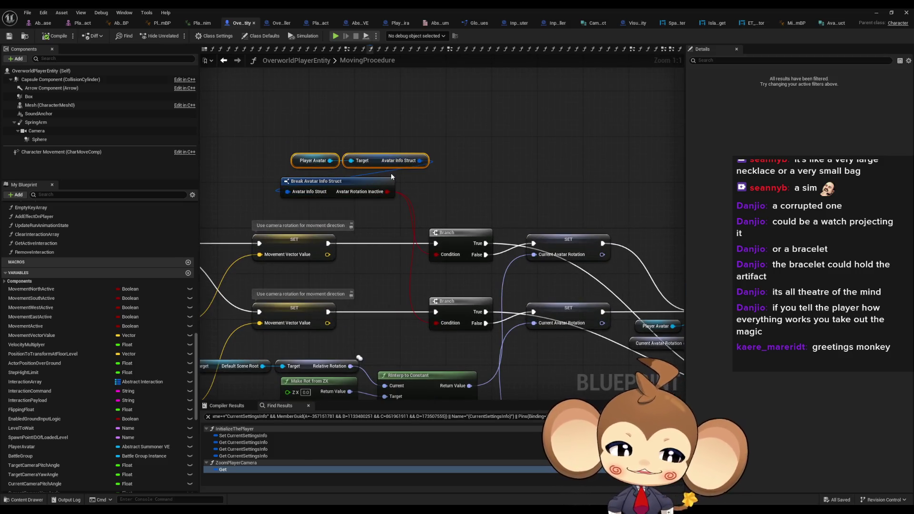
click(381, 173)
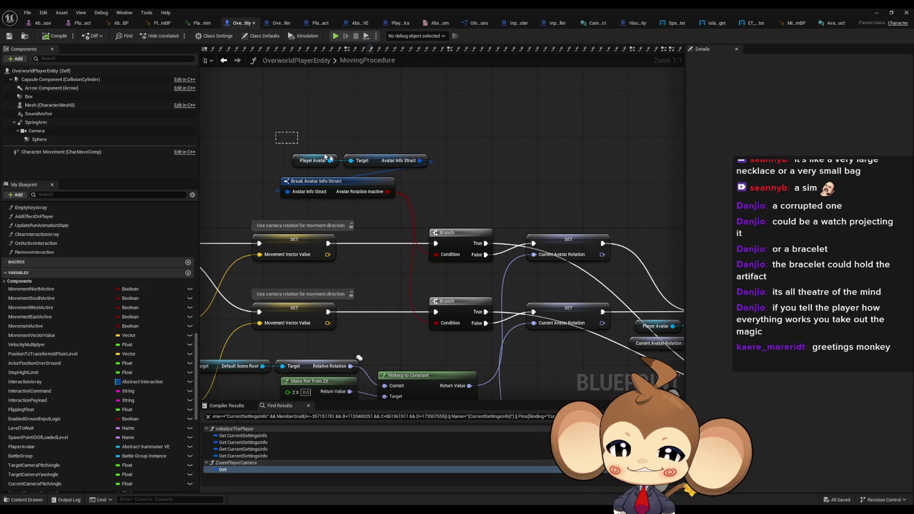
mouse_move(327, 157)
mouse_down()
mouse_move(430, 171)
mouse_move(292, 166)
mouse_up()
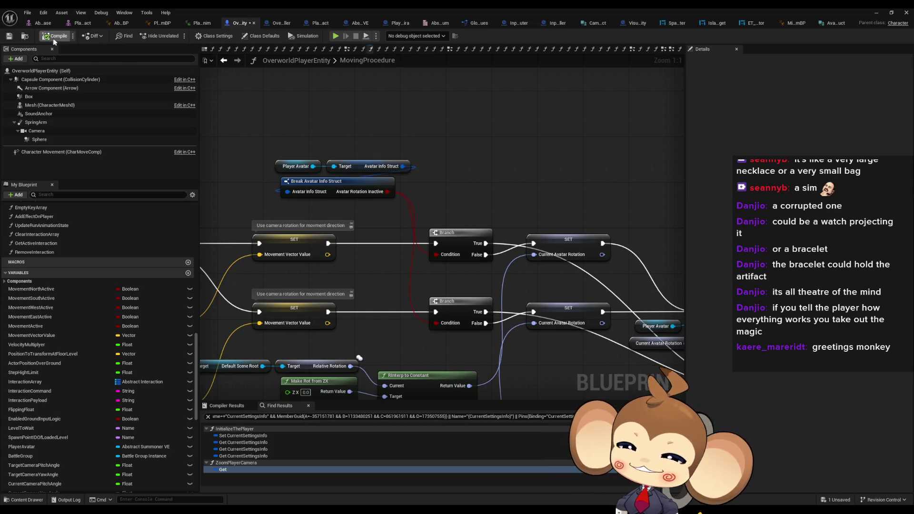
key(ctrl+s)
- Playtest the level with the rewired movement rotation, then return to the blueprint
click(876, 12)
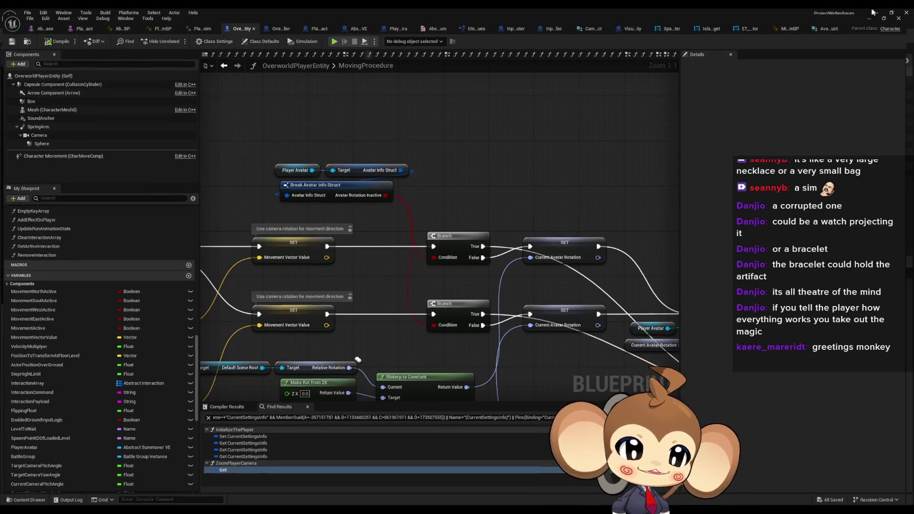
click(183, 34)
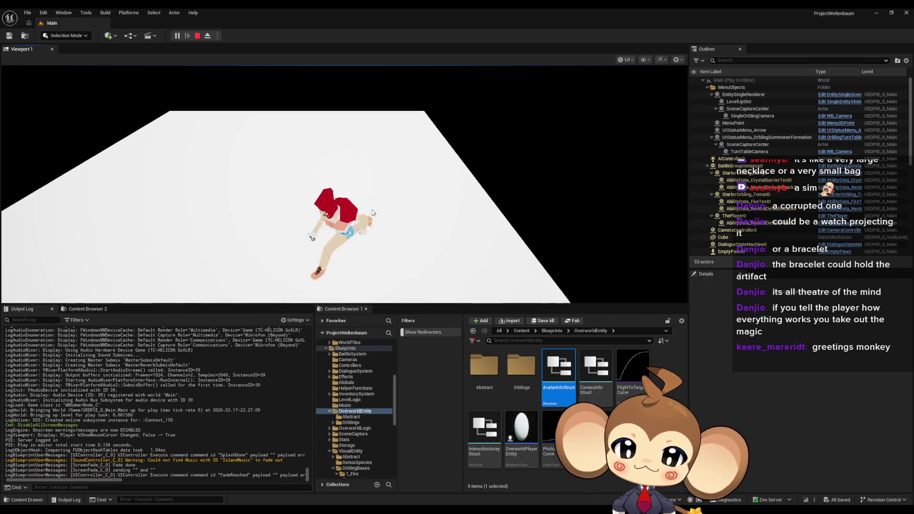
key(Escape)
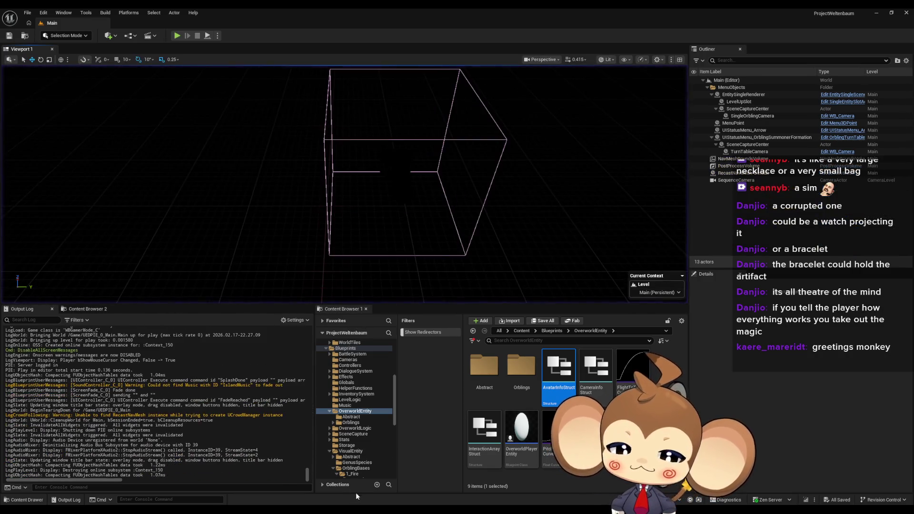
click(410, 479)
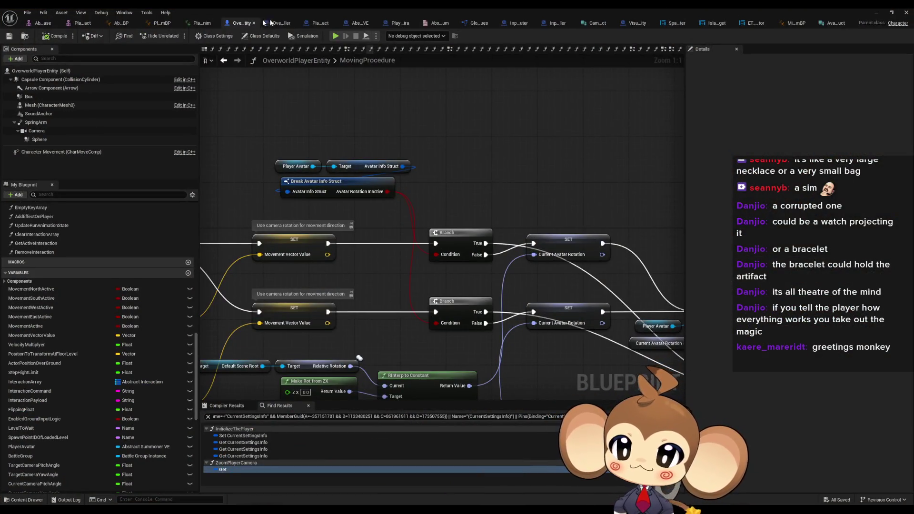
- Set CreatePlayer's Avatar Class to PlayerAvatarArtefact
click(275, 23)
click(431, 246)
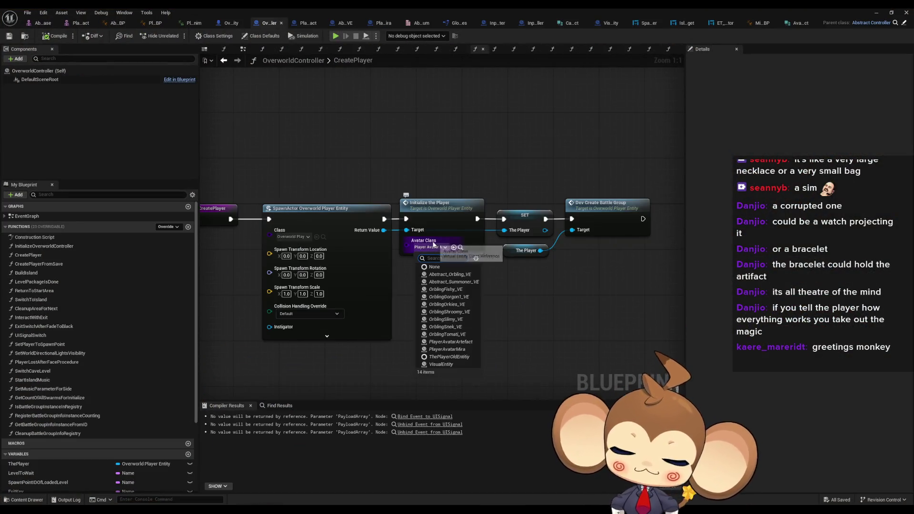
text(arte)
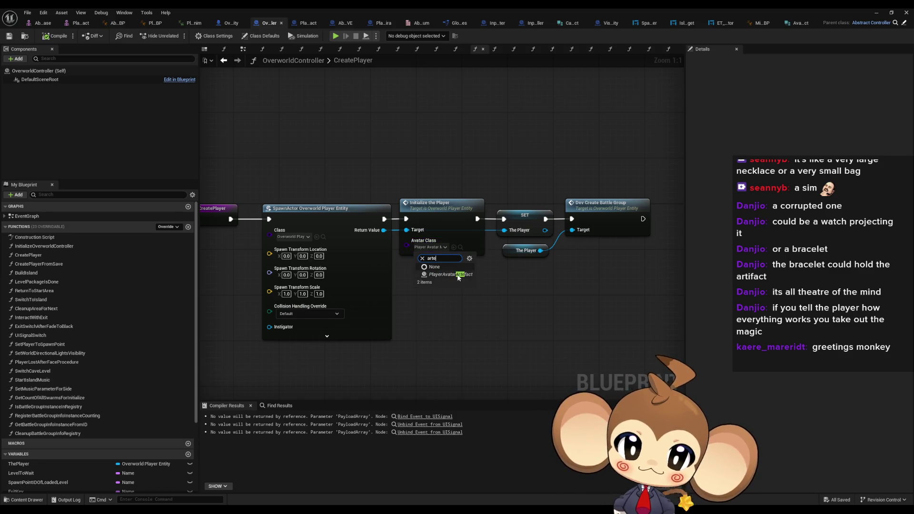
click(448, 274)
- Playtest the level with the Artefact avatar, then bring OverworldController back
click(875, 12)
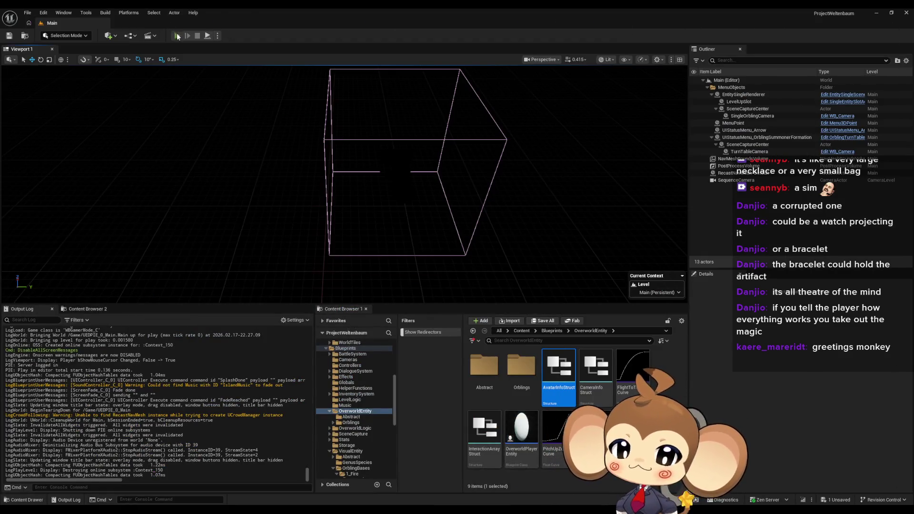
click(177, 36)
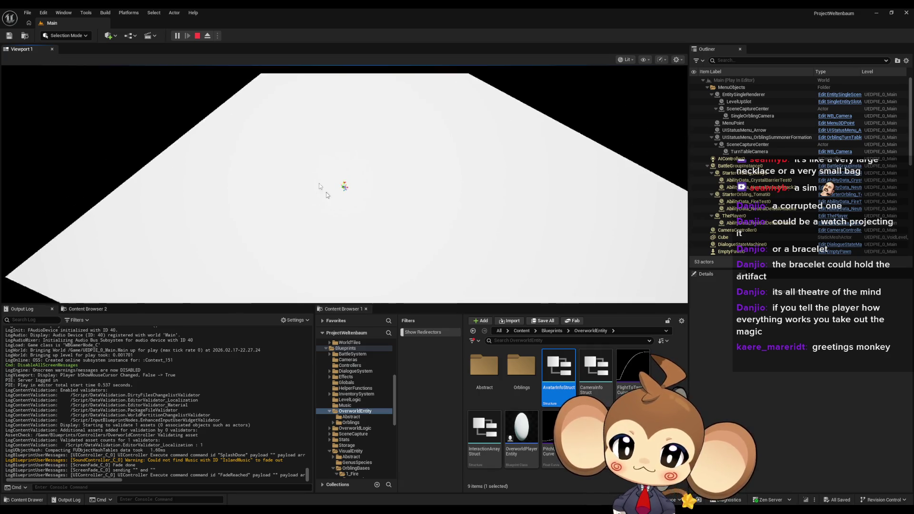
click(194, 37)
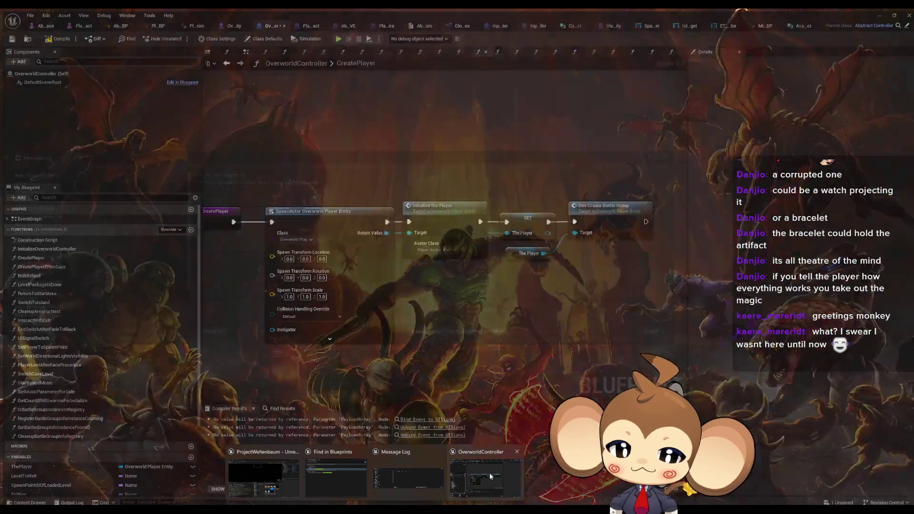
click(489, 473)
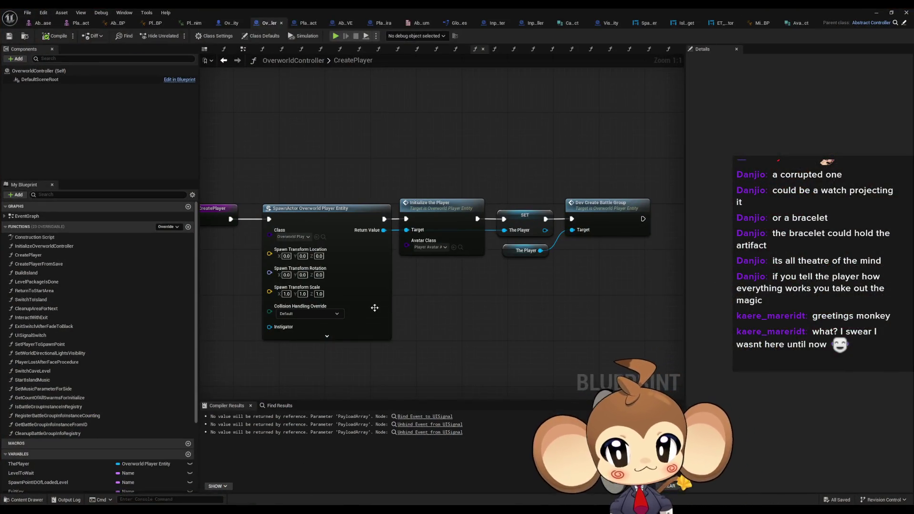
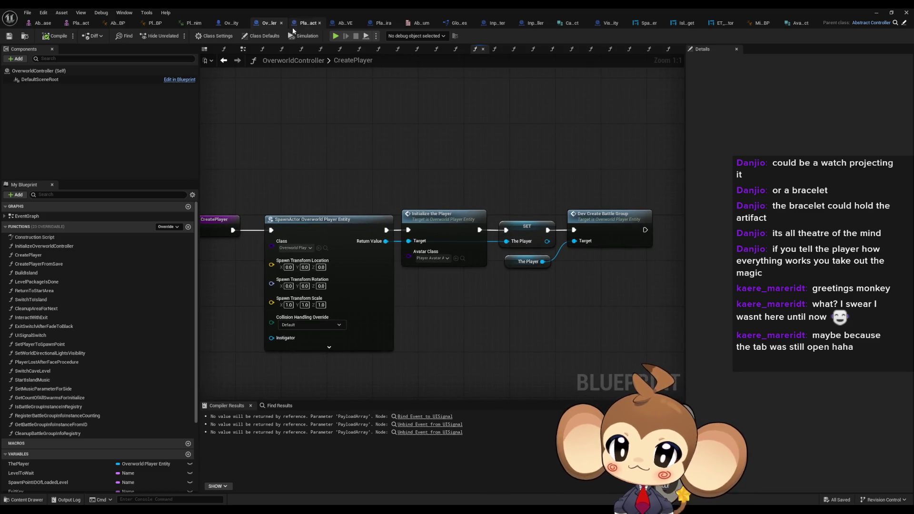
- Switch to OverworldPlayerEntity and frame the camera-rotation Branch nodes in the MovingProcedure graph
click(218, 22)
scroll(469, 176, down, 3)
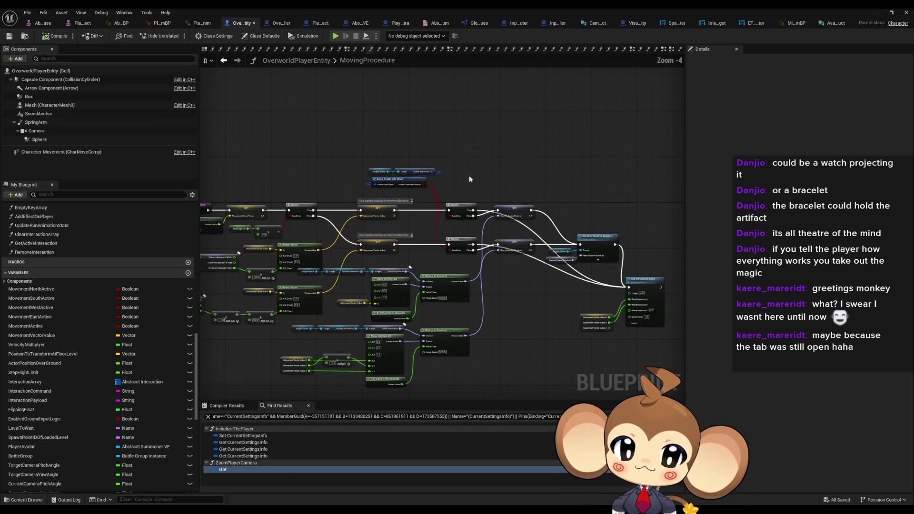
drag(461, 169, 445, 169)
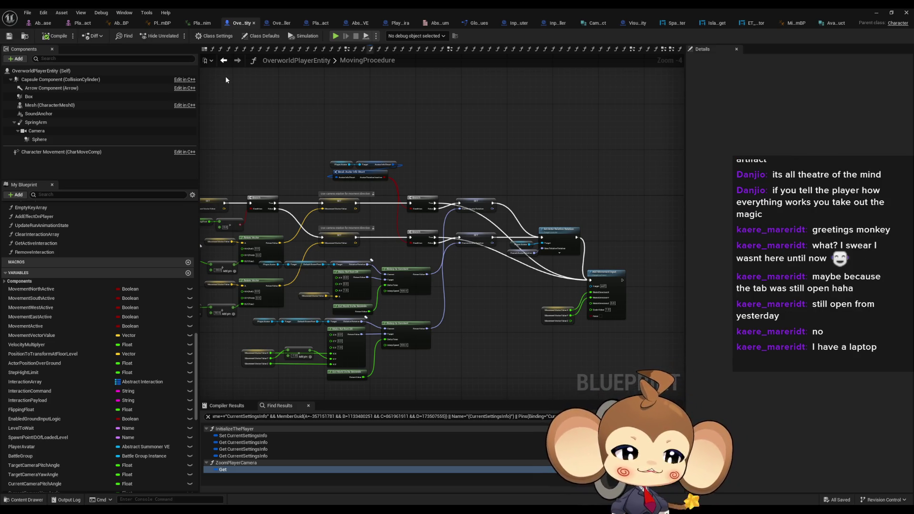
drag(294, 89, 329, 100)
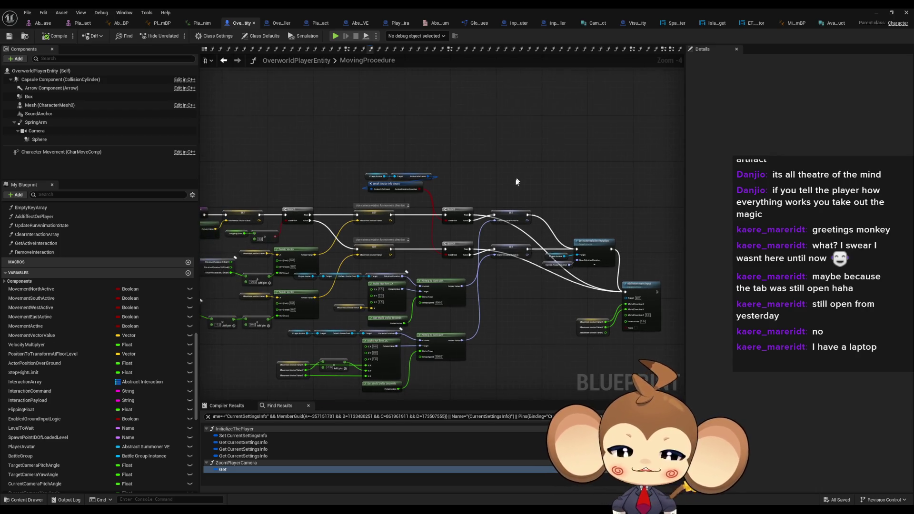
scroll(506, 181, up, 2)
scroll(505, 181, up, 3)
drag(502, 181, 584, 184)
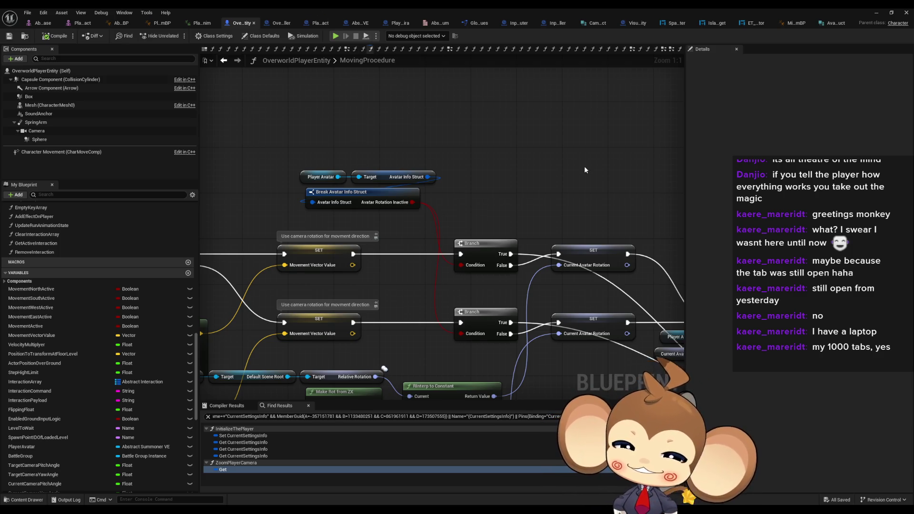
- Zoom out on MovingProcedure to show the lower rotation interpolation nodes and the whole graph
scroll(581, 164, down, 1)
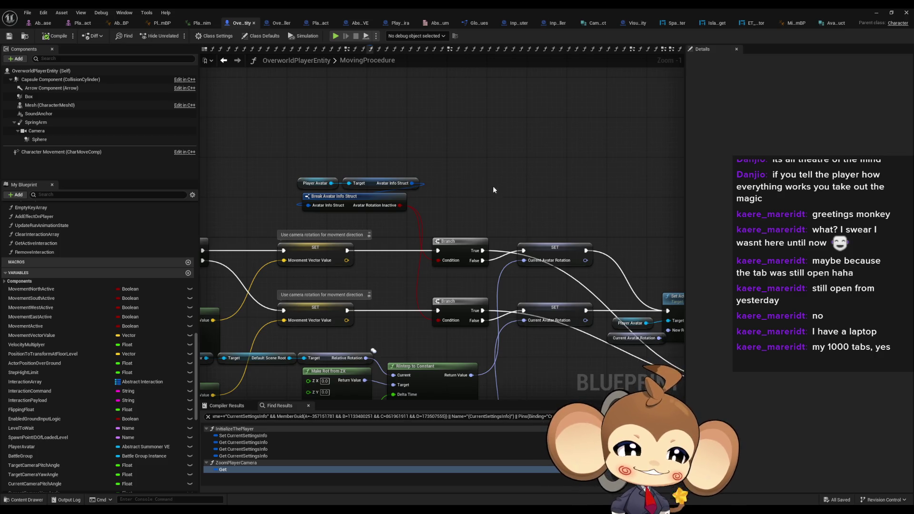
scroll(477, 198, down, 1)
scroll(463, 163, down, 1)
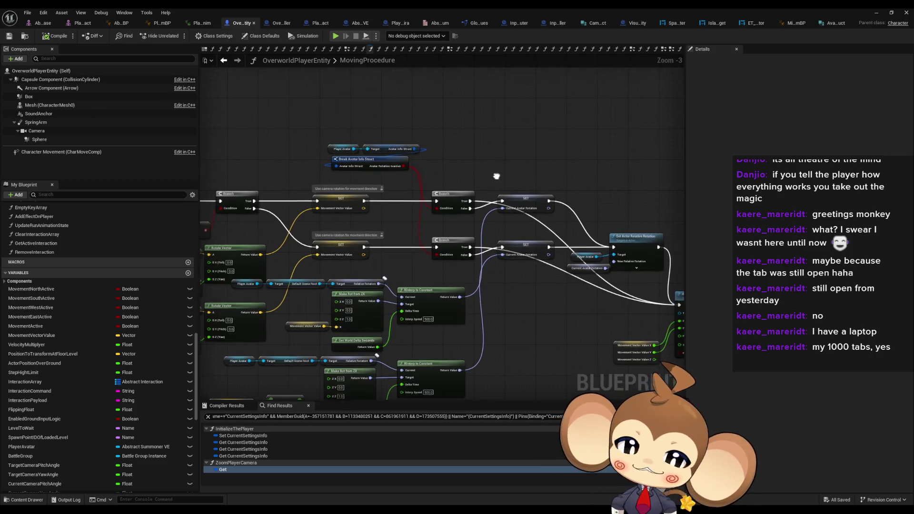
mouse_move(437, 163)
mouse_down()
mouse_move(390, 132)
mouse_move(478, 119)
mouse_up()
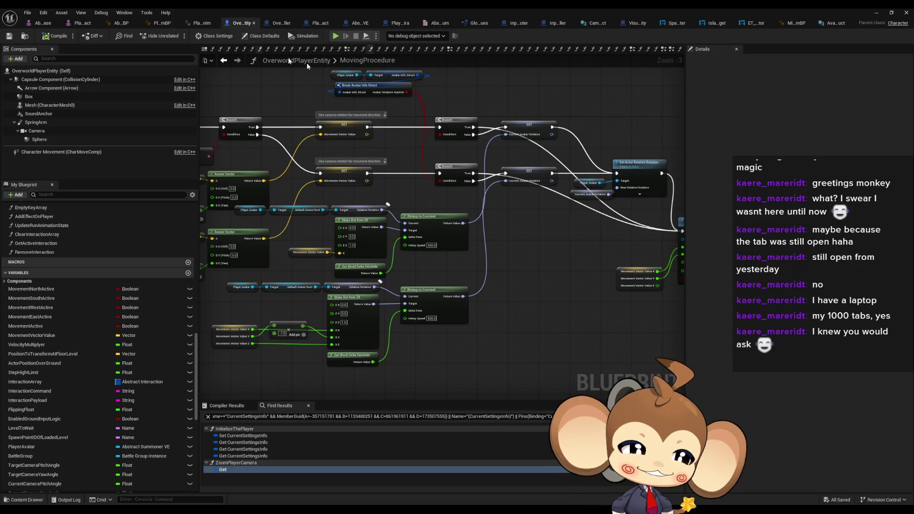
scroll(482, 147, down, 1)
drag(485, 150, 470, 174)
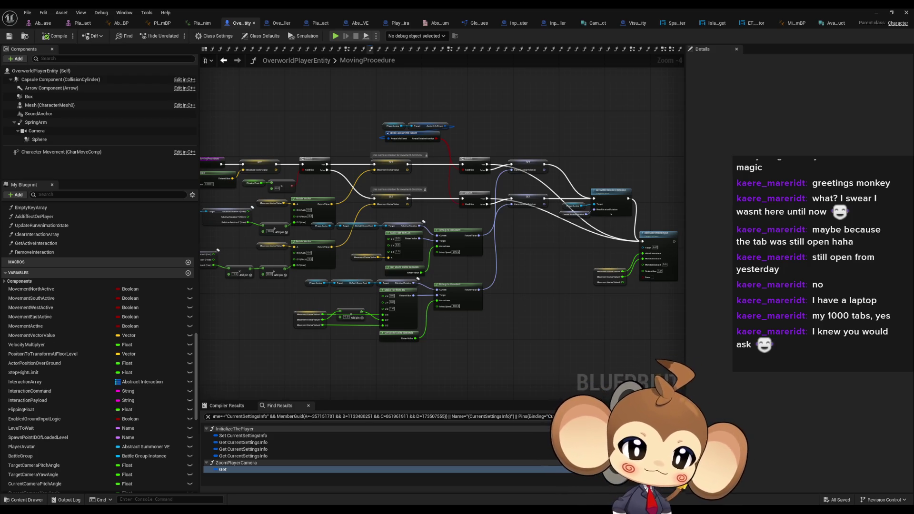
- Zoom back in to frame the Break Avatar Info Struct, Branch and SET nodes
scroll(514, 261, up, 5)
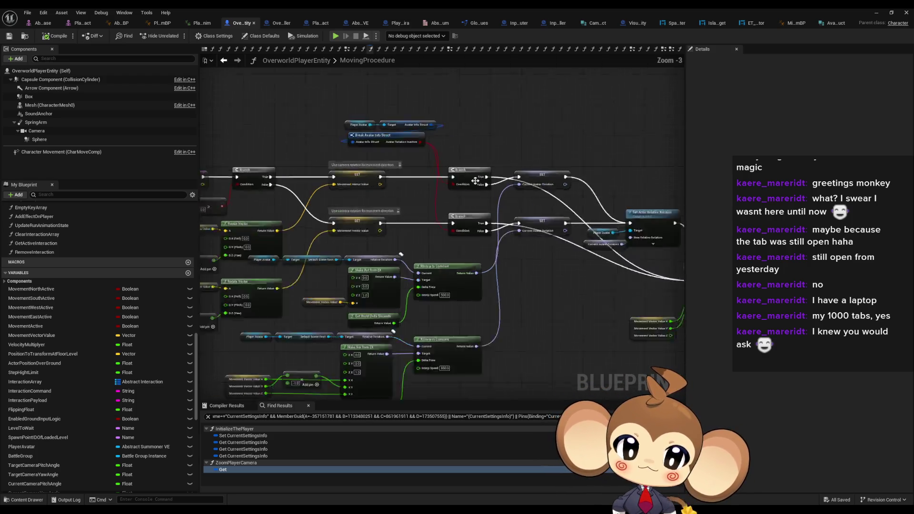
drag(463, 207, 441, 211)
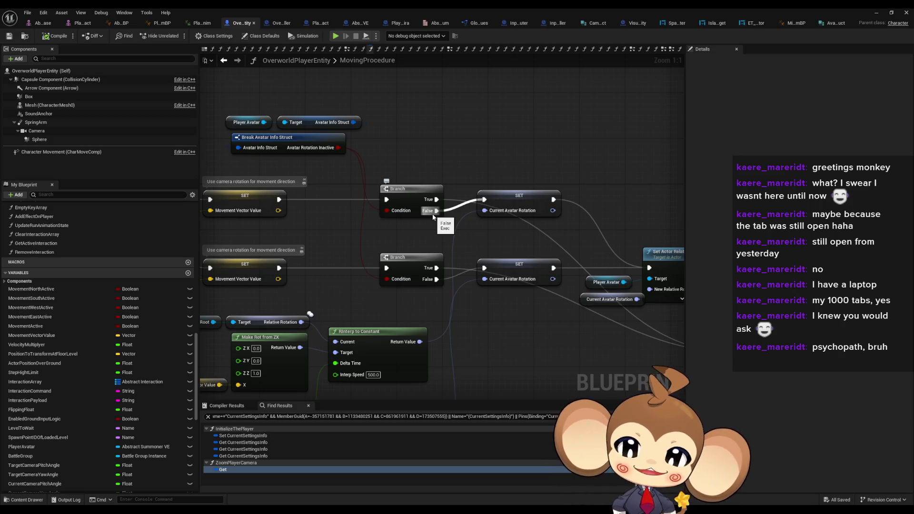
mouse_move(430, 146)
mouse_down()
mouse_move(442, 122)
mouse_move(447, 135)
mouse_up()
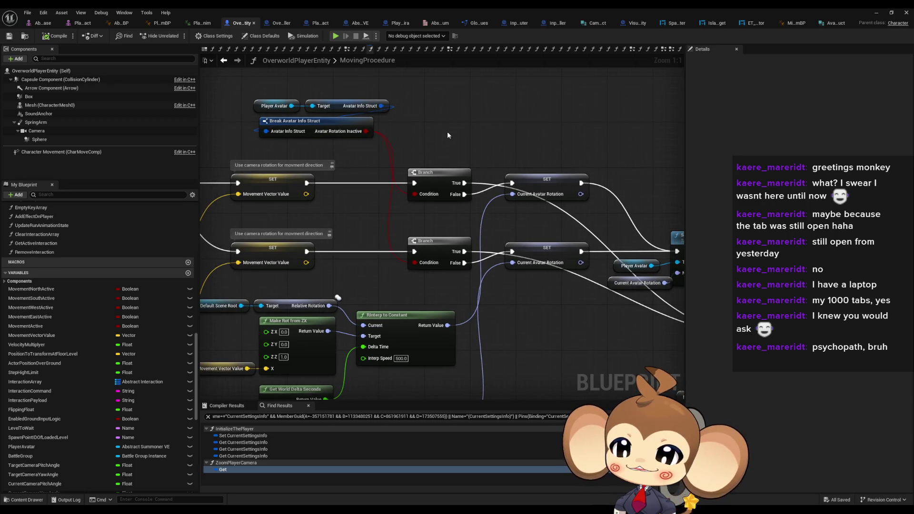
- Glance at PlayerArtefact_AnimBP and the Abstract_Character_AnimBP blend nodes, then return to OverworldPlayerEntity
click(162, 26)
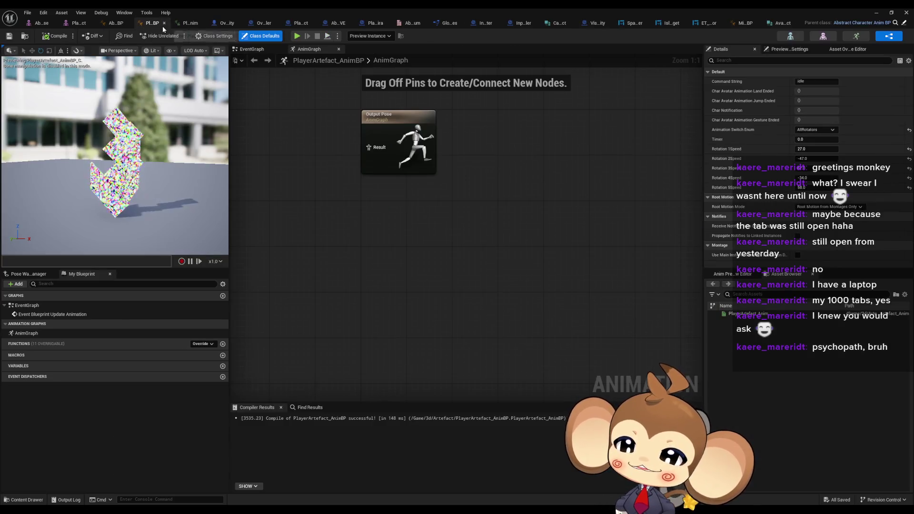
click(115, 25)
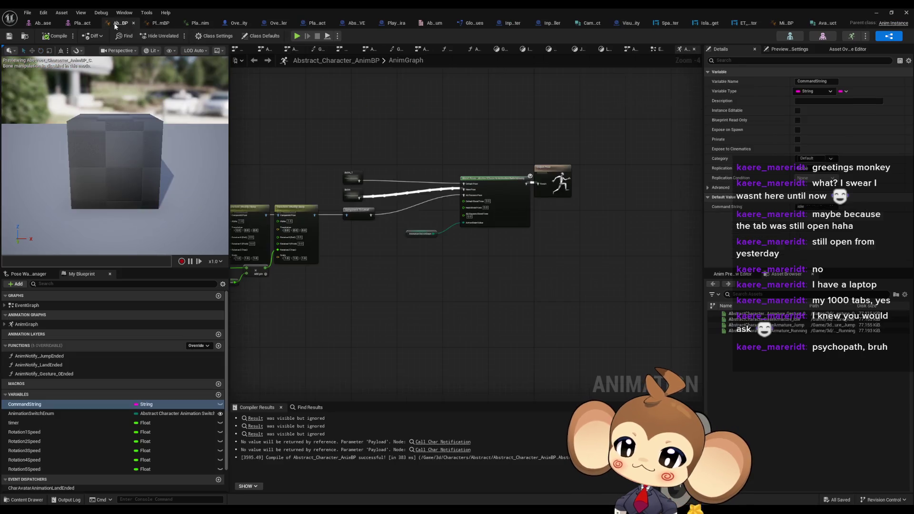
mouse_move(395, 106)
mouse_down()
mouse_move(422, 170)
mouse_move(416, 162)
mouse_move(457, 148)
mouse_up()
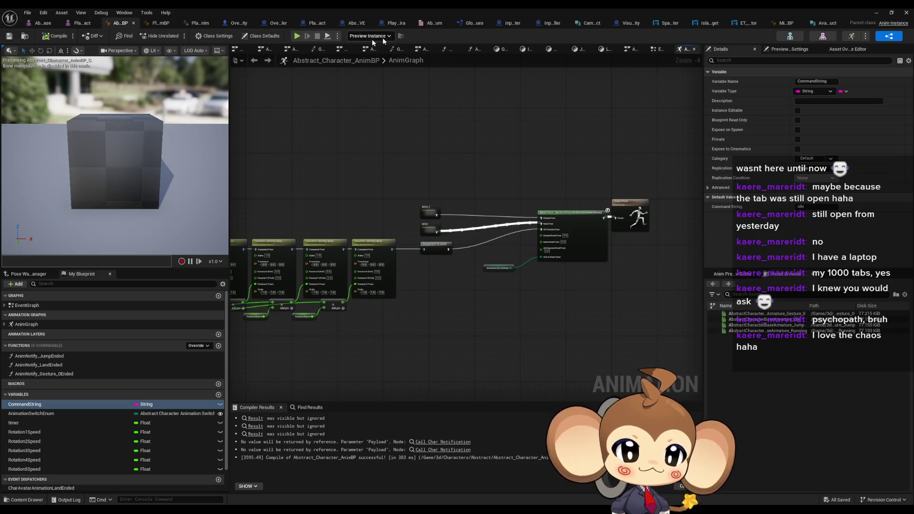
click(238, 23)
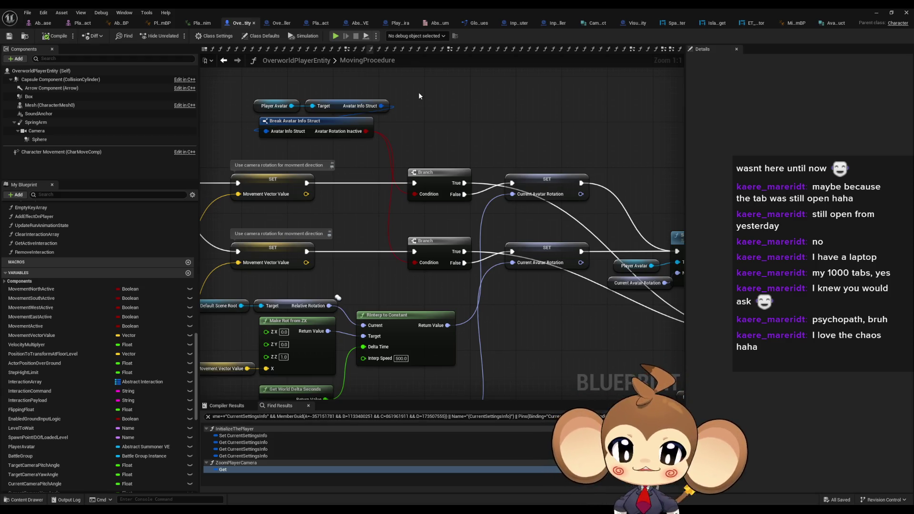
- Flip through the OverworldController CreatePlayer graph, PlayerAvatarArtefact and Abstract_Summoner_VE blueprints
click(282, 23)
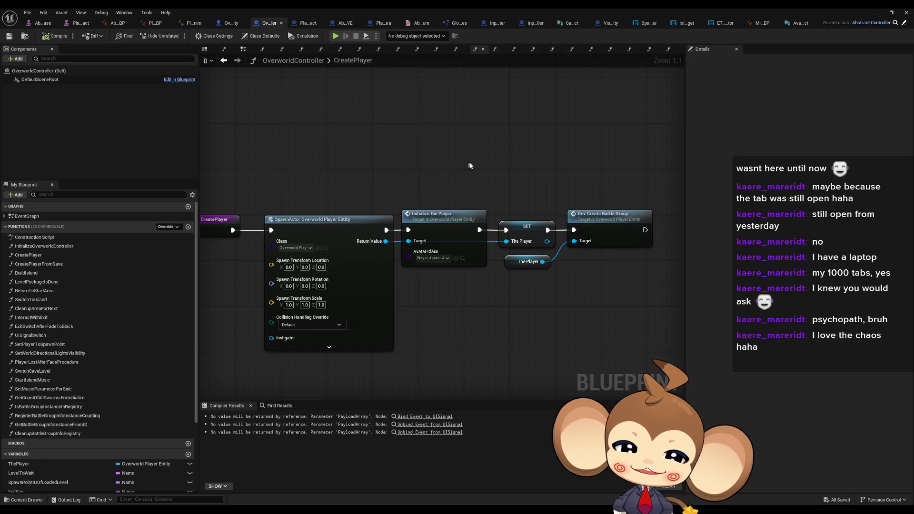
scroll(472, 169, down, 2)
scroll(442, 174, up, 1)
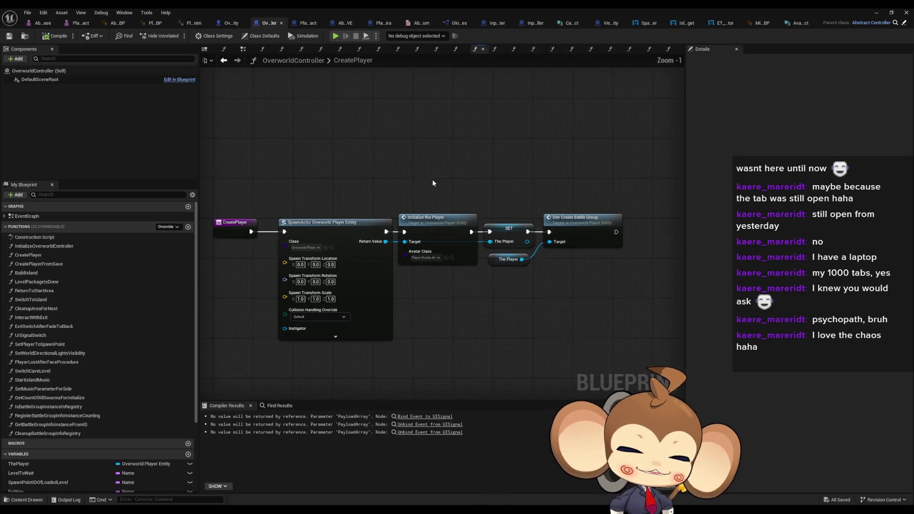
click(305, 23)
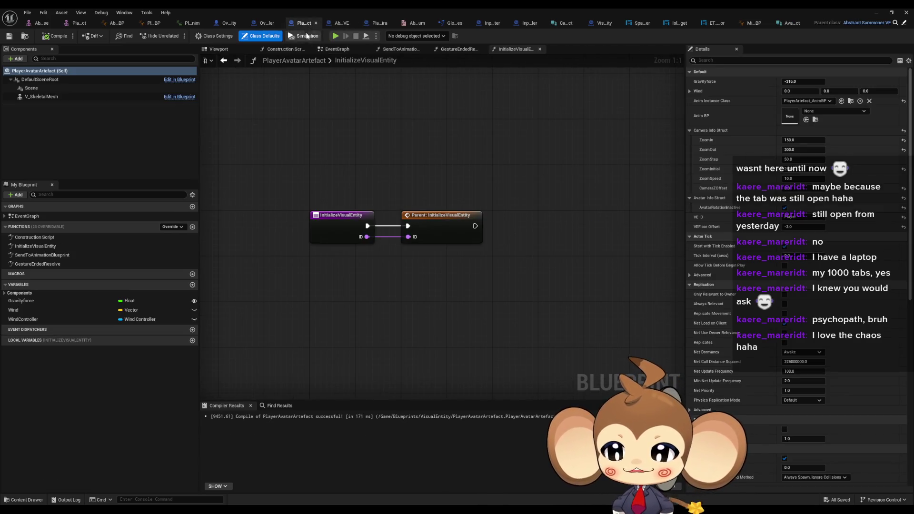
click(352, 23)
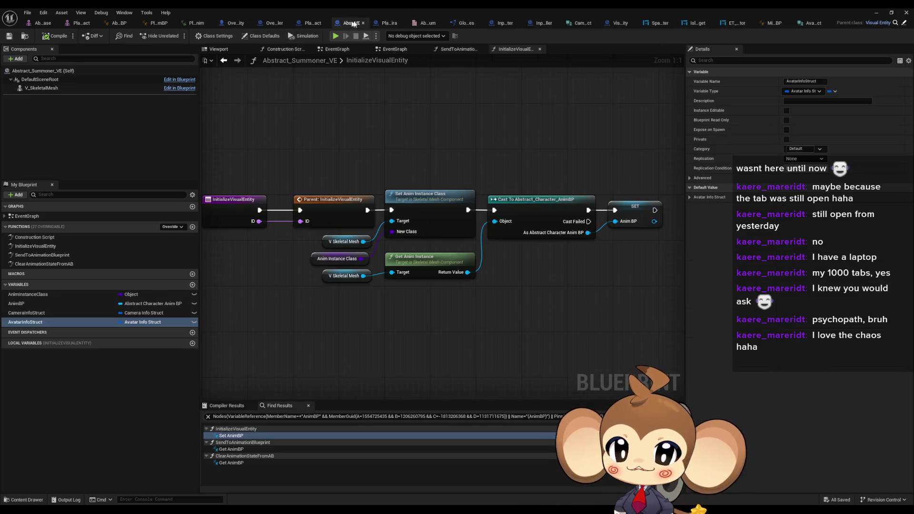
- View the start of PlayerAvatarMira's InitializeVisualEntity graph with its editor window in front
click(385, 23)
scroll(445, 101, up, 2)
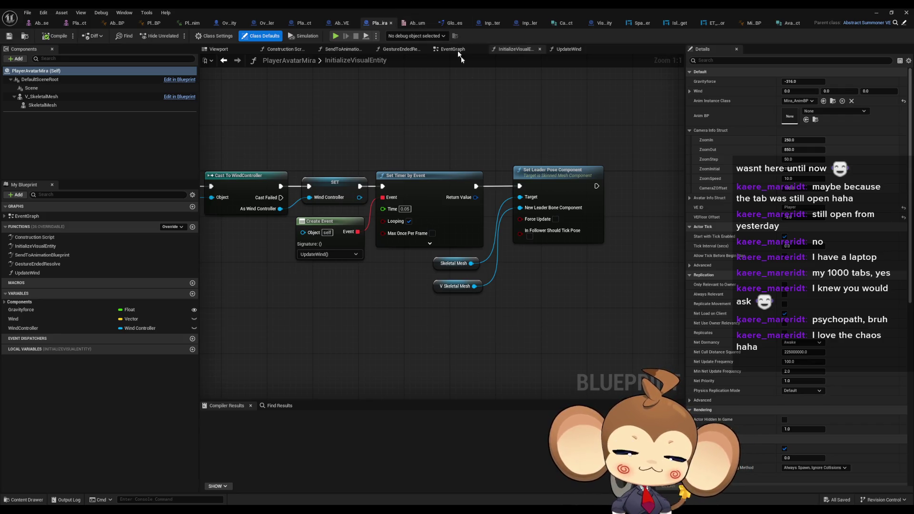
drag(459, 113, 501, 154)
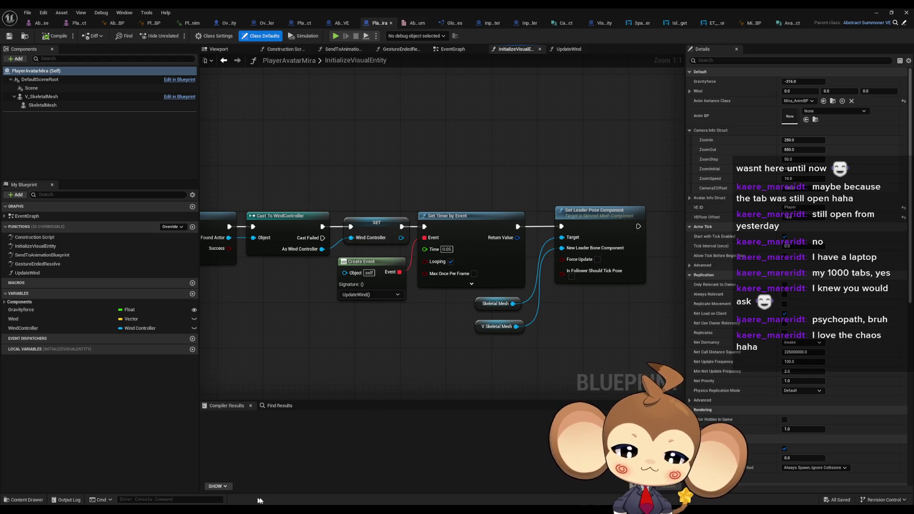
mouse_move(397, 504)
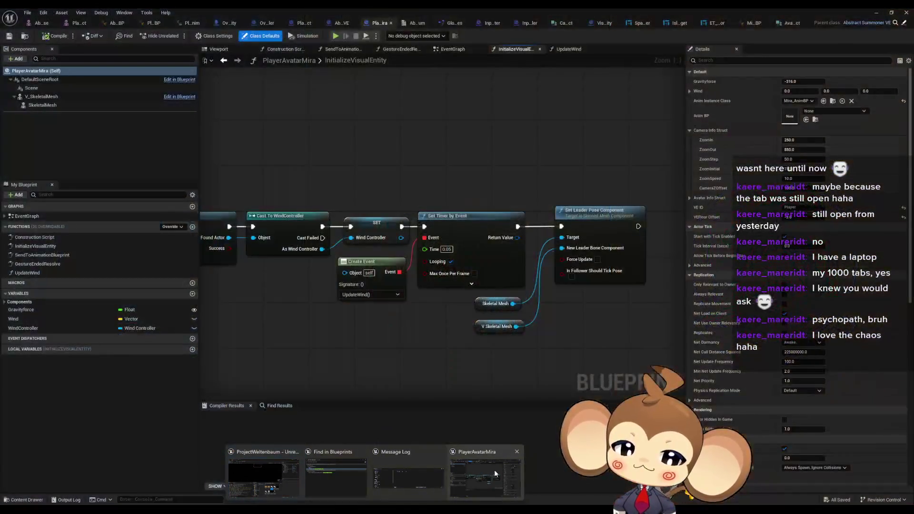
click(495, 470)
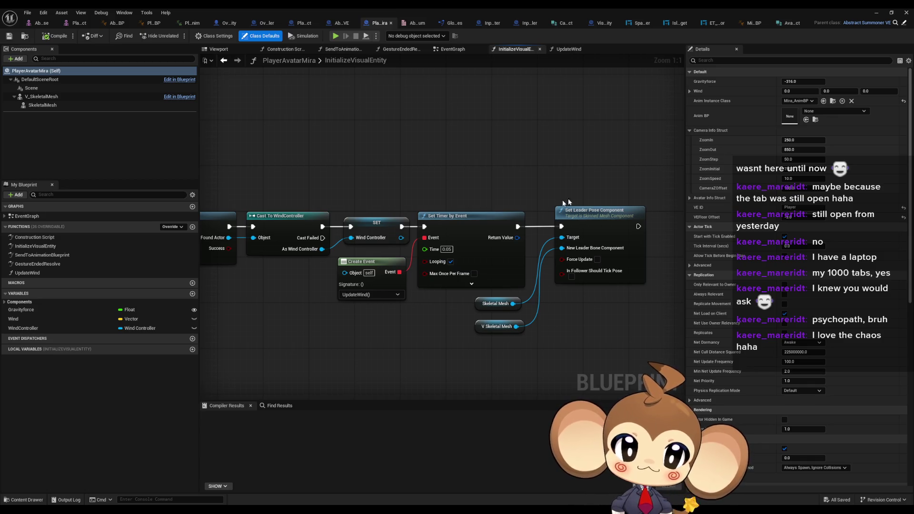
- Restore the blueprint editor window and move it aside to reveal the main editor
double_click(465, 7)
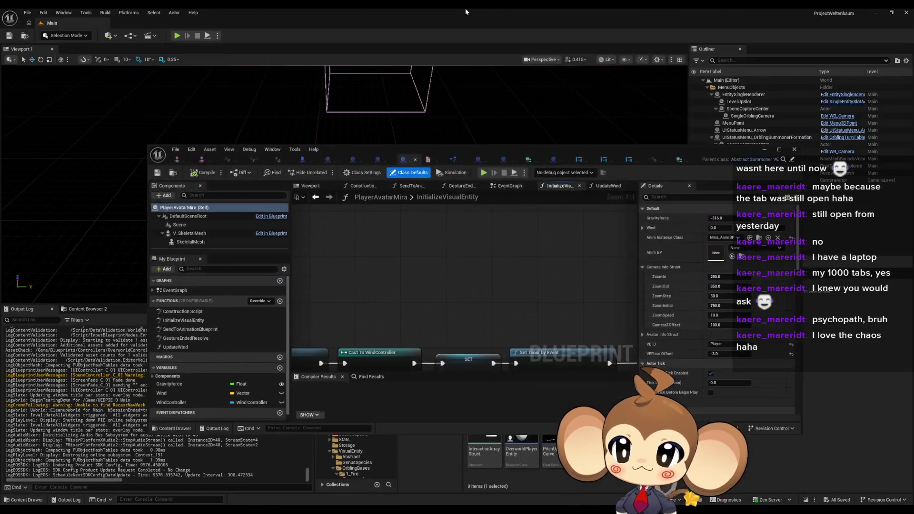
mouse_move(440, 150)
mouse_down()
mouse_move(280, 32)
mouse_move(305, 18)
mouse_up()
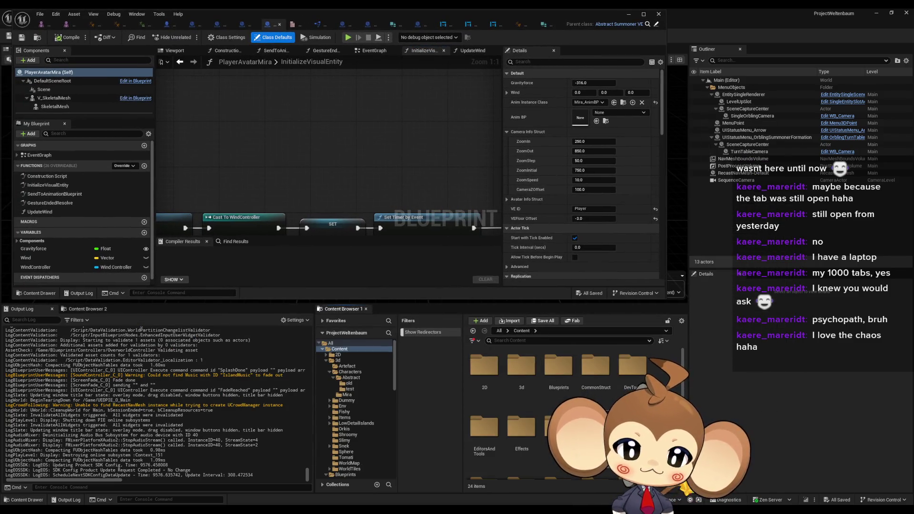
scroll(632, 393, down, 2)
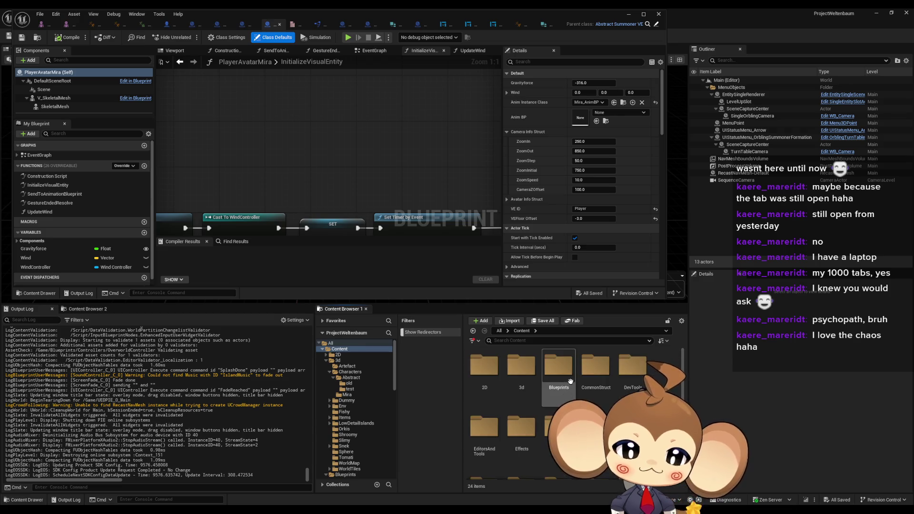
- Browse into Blueprints > Globals and select the GlobalFloat Variable Datatable asset
double_click(559, 356)
double_click(500, 431)
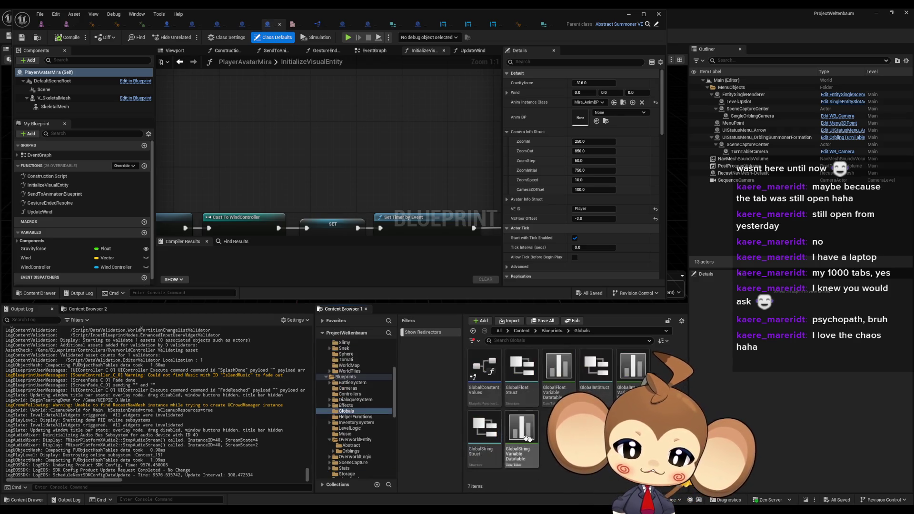
click(559, 367)
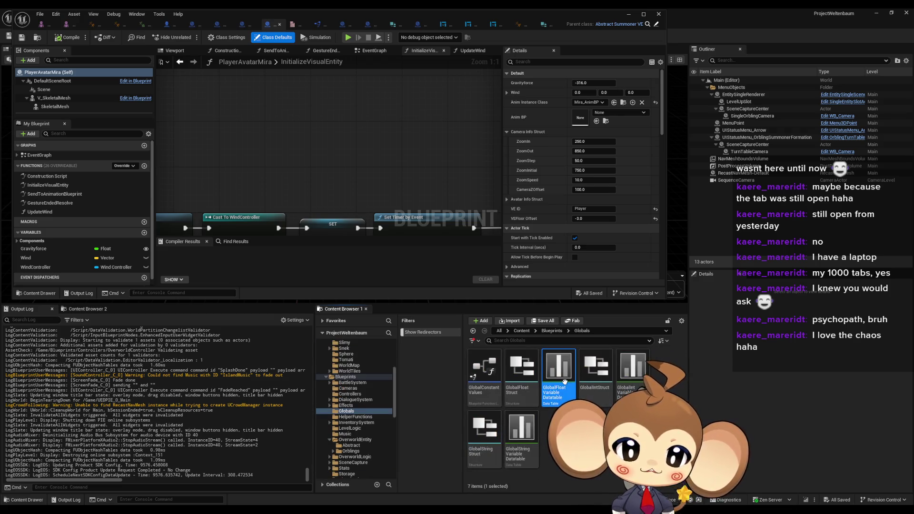
click(632, 367)
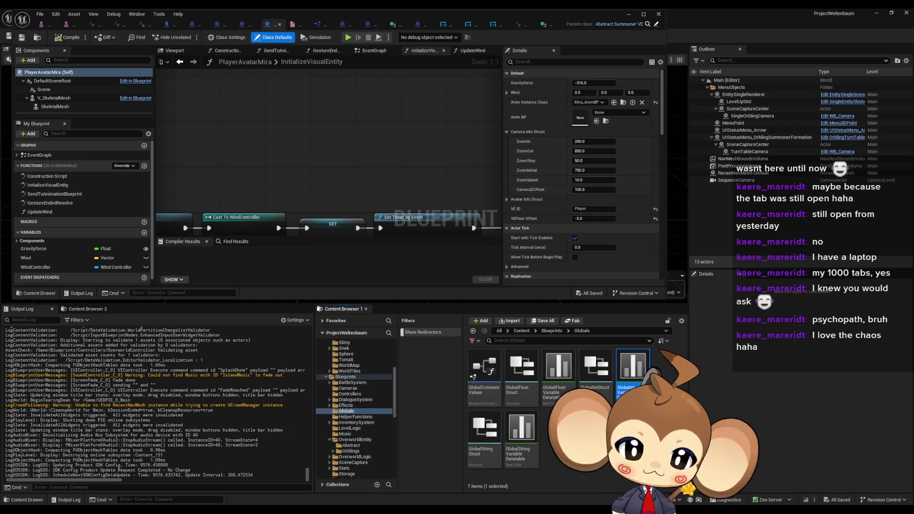
click(558, 367)
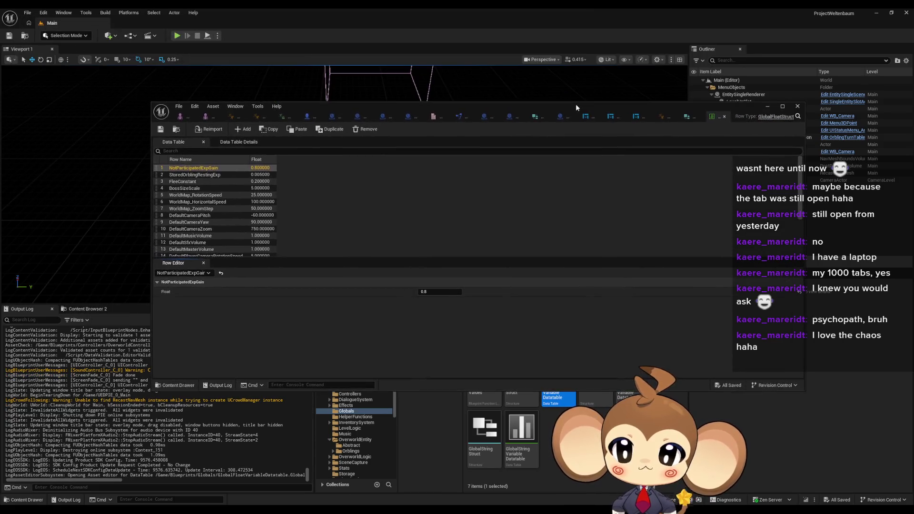
- Open the GlobalFloat data table and remove the DefaultPlayerZoomOutLimit row
double_click(576, 104)
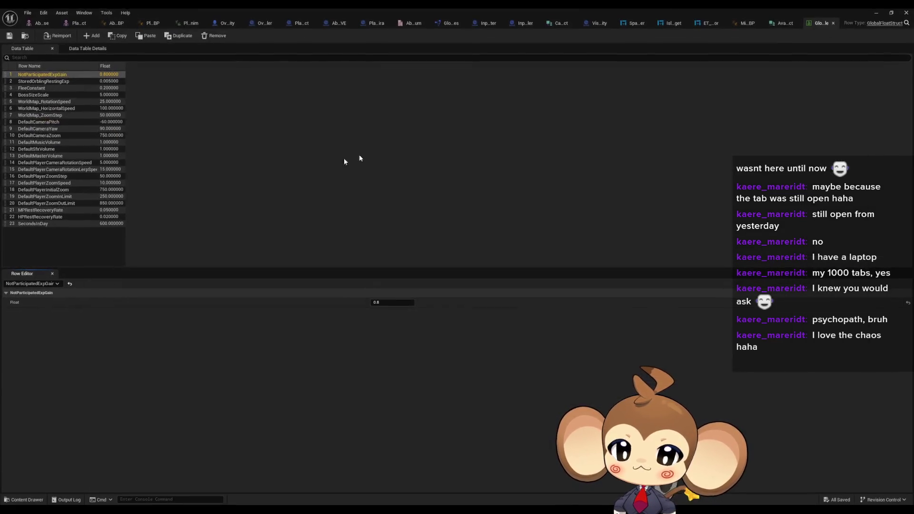
click(67, 205)
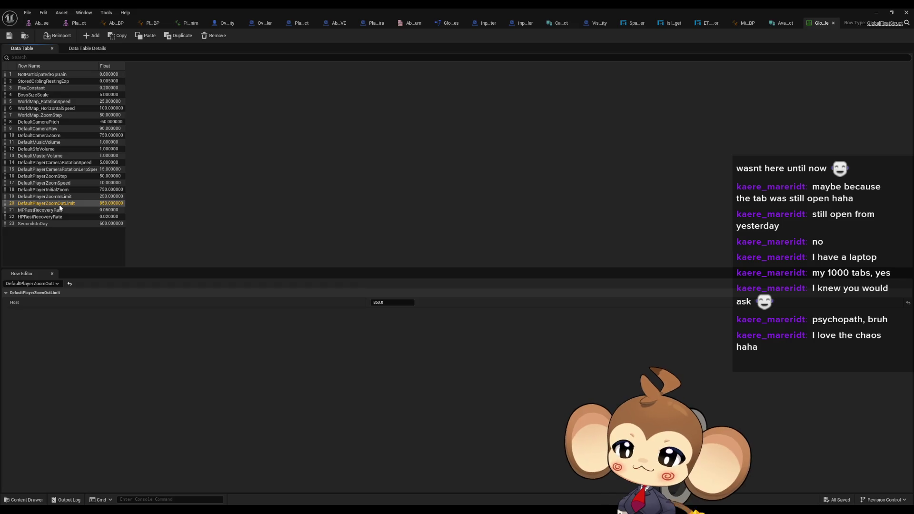
click(59, 204)
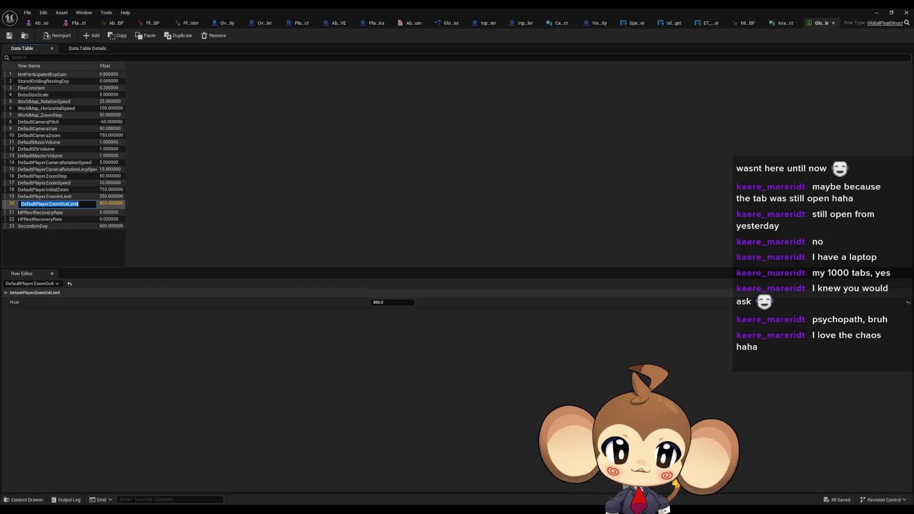
key(Escape)
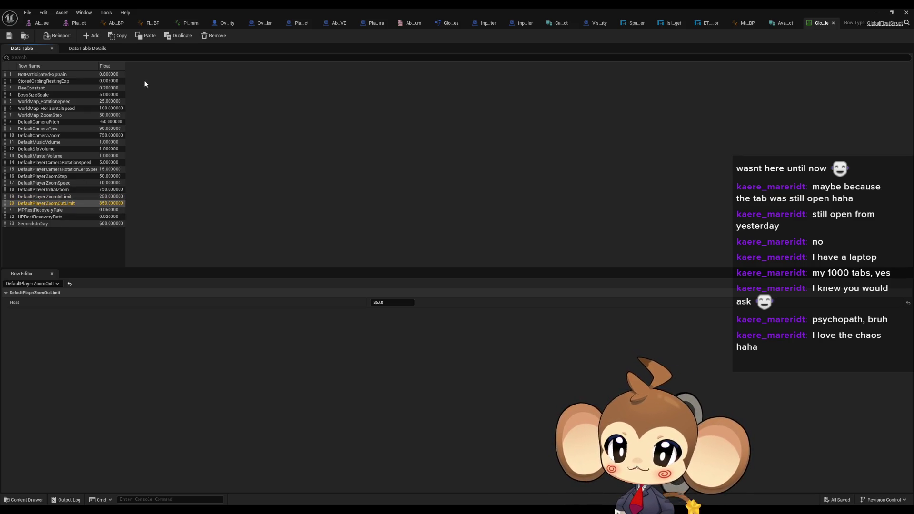
click(213, 36)
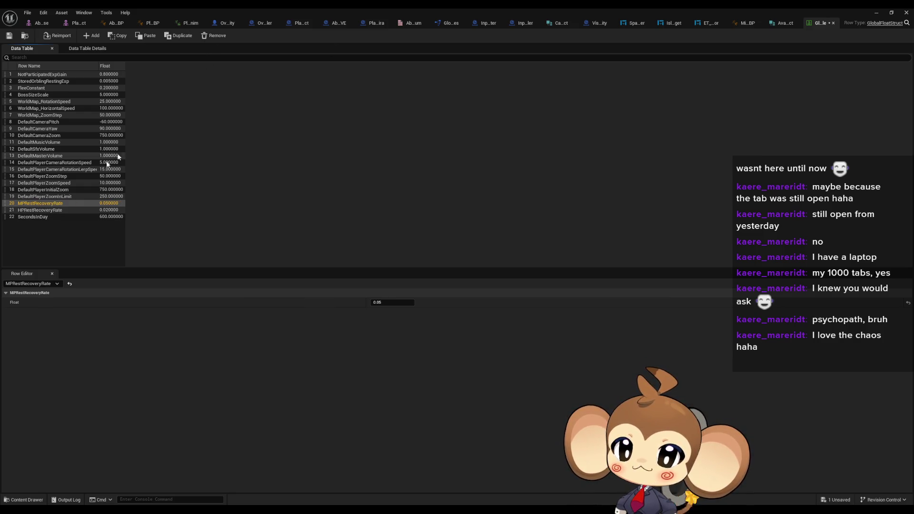
- Remove the DefaultPlayerZoomInLimit and DefaultPlayerInitialZoom rows, then return to OverworldPlayerEntity
double_click(72, 197)
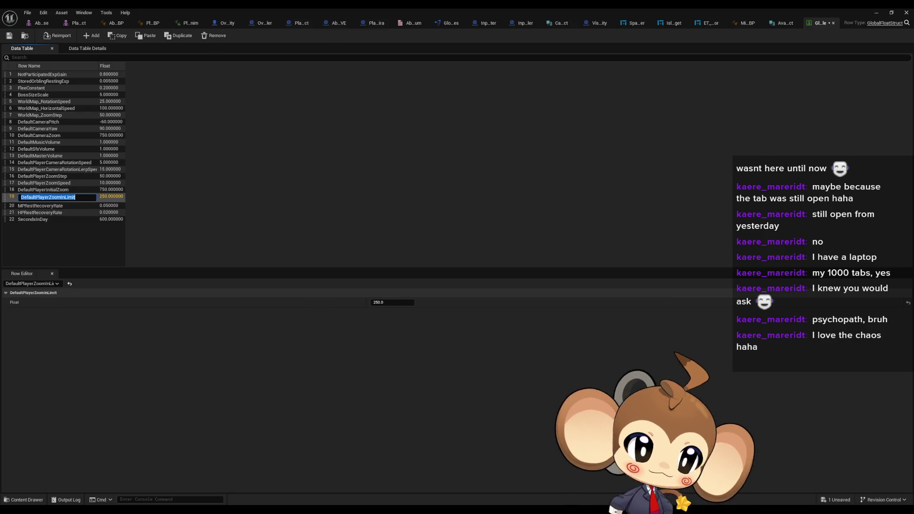
key(Escape)
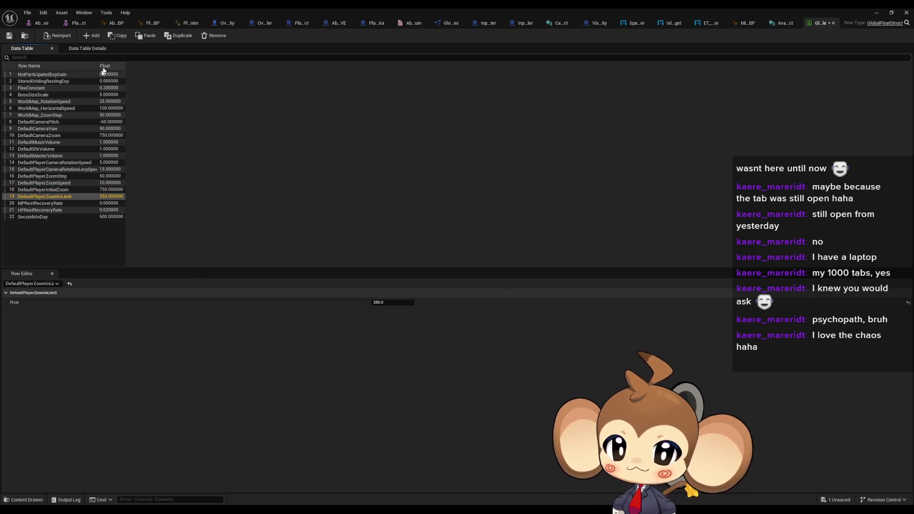
click(215, 35)
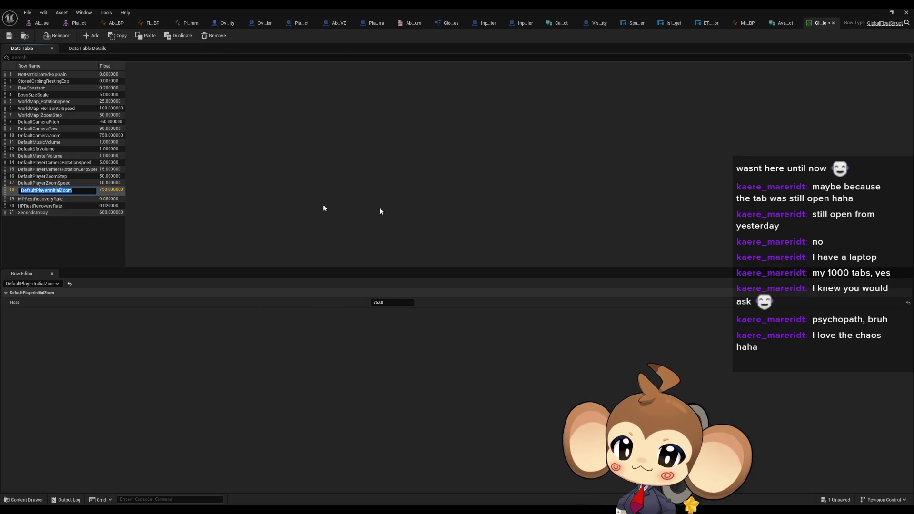
key(Escape)
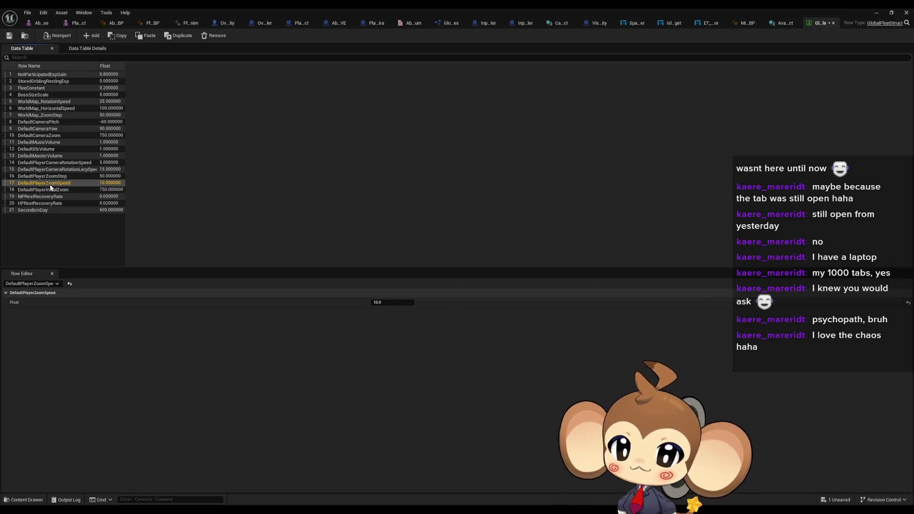
click(216, 37)
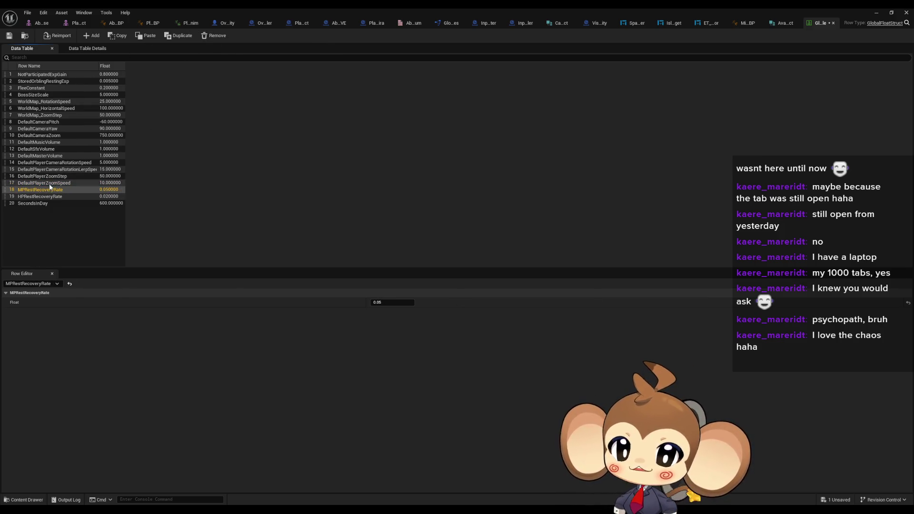
key(Escape)
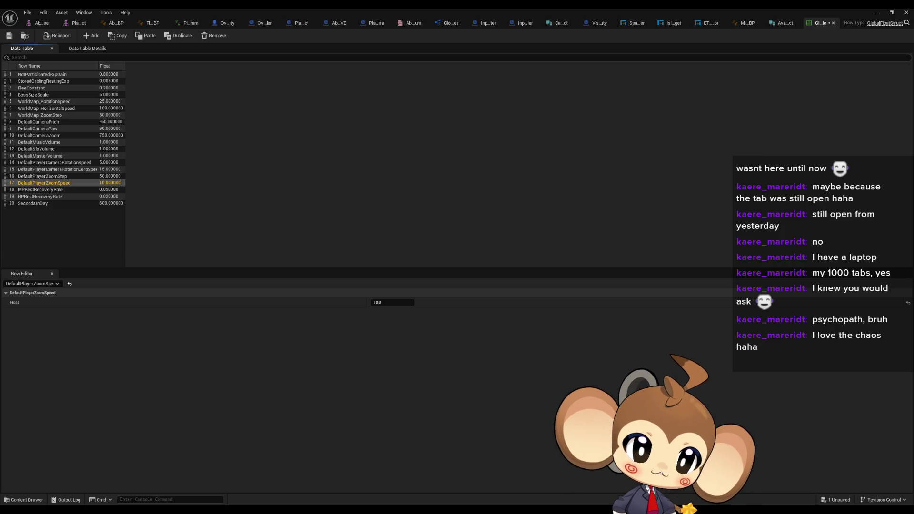
click(225, 23)
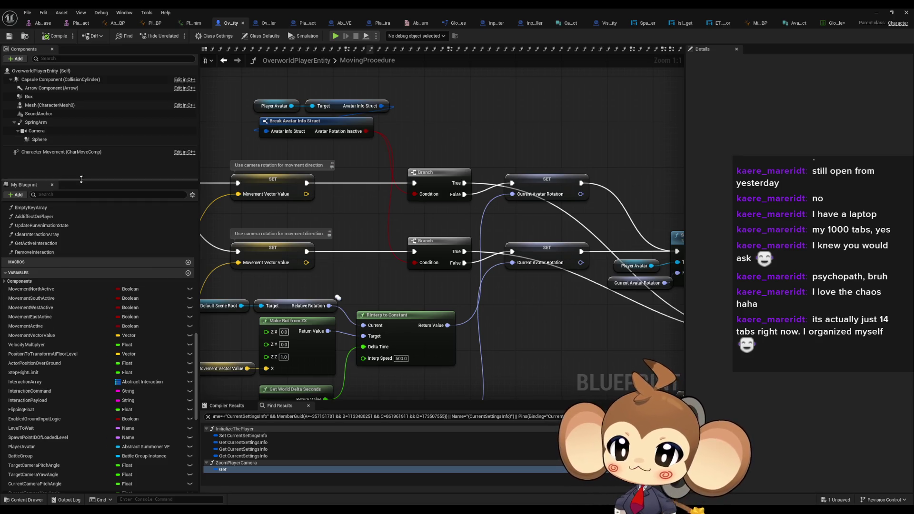
scroll(64, 312, up, 3)
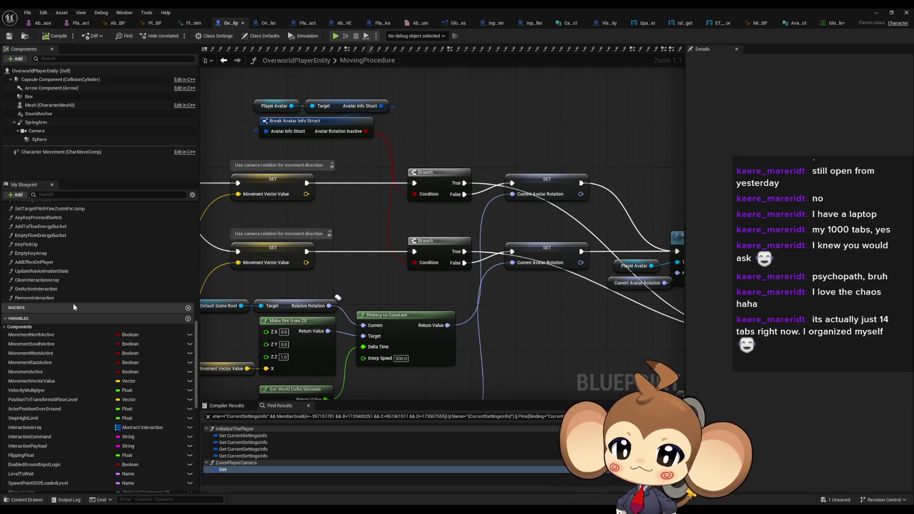
scroll(64, 312, up, 5)
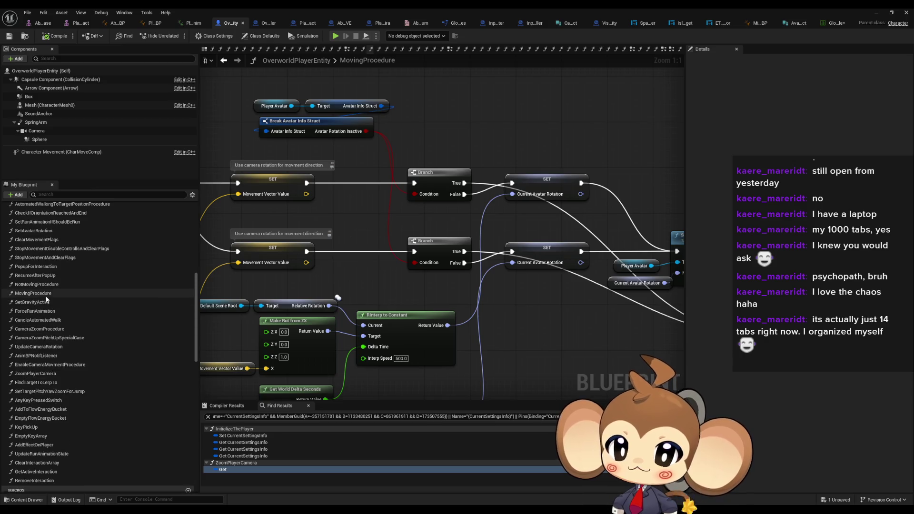
click(48, 285)
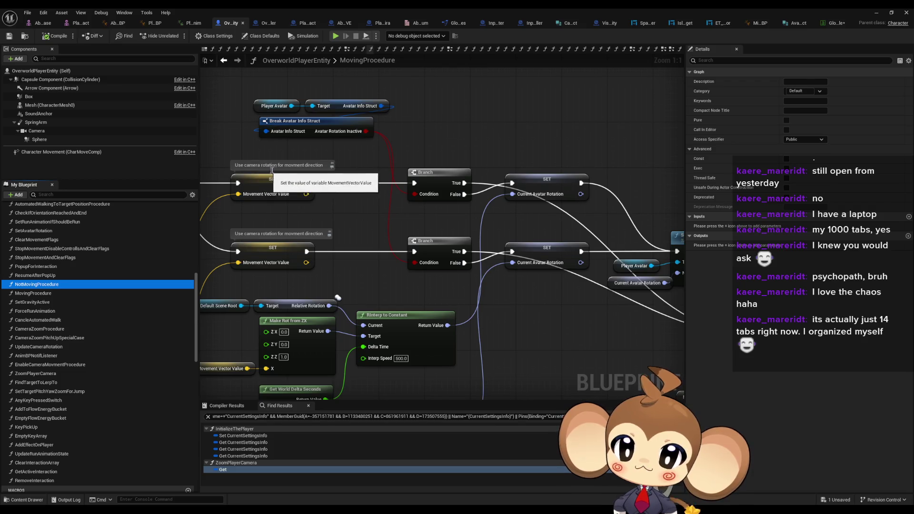
drag(310, 247, 1, 238)
mouse_move(381, 238)
mouse_down()
mouse_move(423, 121)
mouse_move(555, 160)
mouse_move(672, 233)
mouse_move(445, 244)
mouse_up()
drag(429, 238, 345, 226)
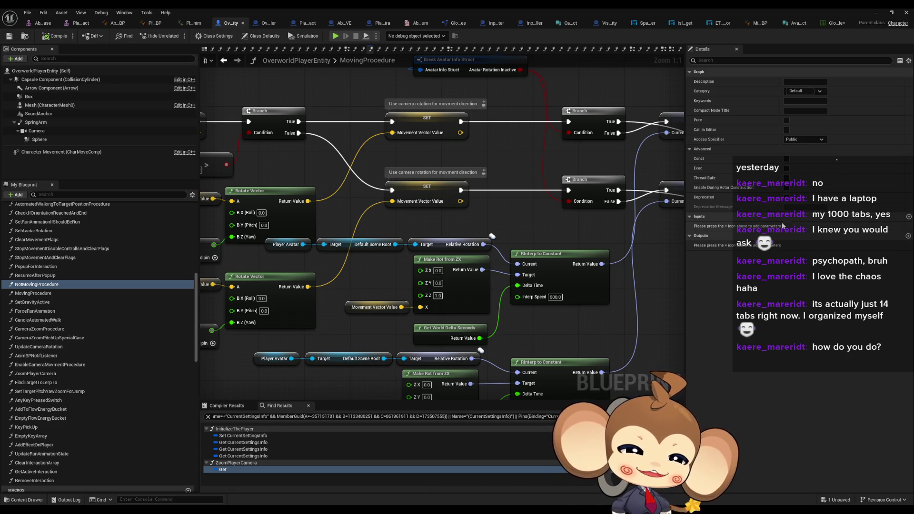
mouse_move(686, 223)
mouse_down()
mouse_move(378, 220)
mouse_move(201, 178)
mouse_up()
scroll(353, 217, down, 1)
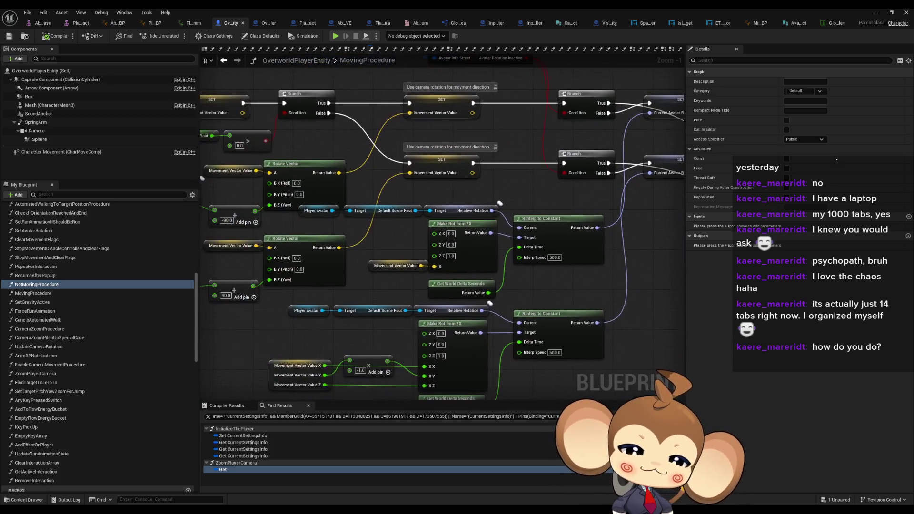
mouse_move(519, 243)
mouse_down()
mouse_move(628, 227)
mouse_move(614, 220)
mouse_move(424, 233)
mouse_move(214, 267)
mouse_move(626, 309)
mouse_move(358, 278)
mouse_up()
click(499, 189)
click(505, 135)
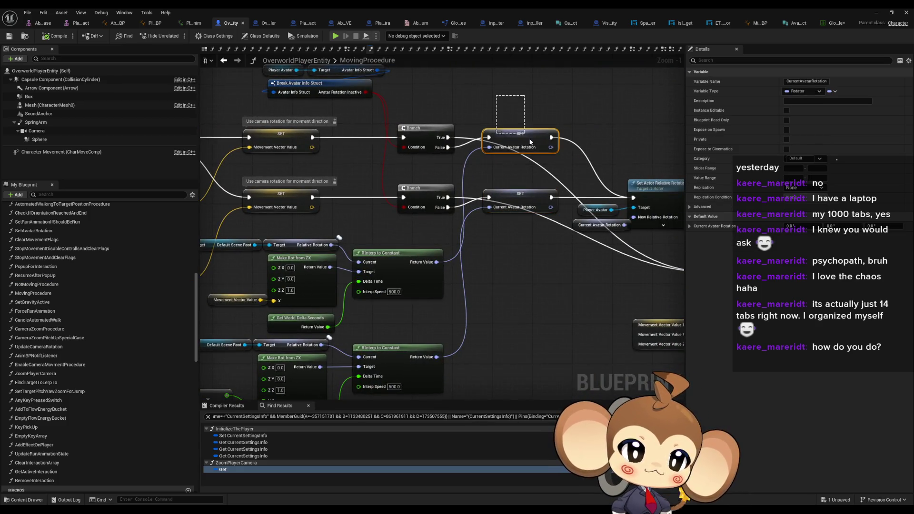
click(435, 104)
drag(666, 176, 587, 179)
click(440, 198)
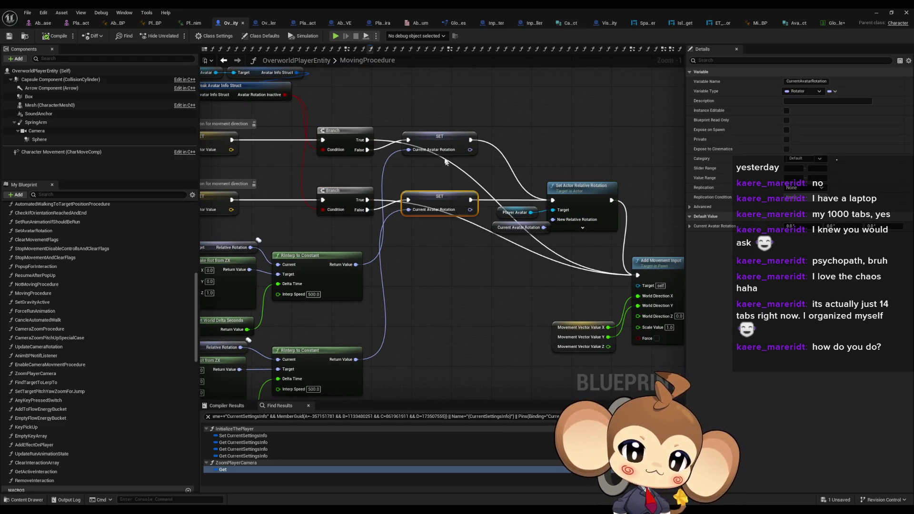
click(440, 138)
drag(241, 180, 423, 187)
click(402, 212)
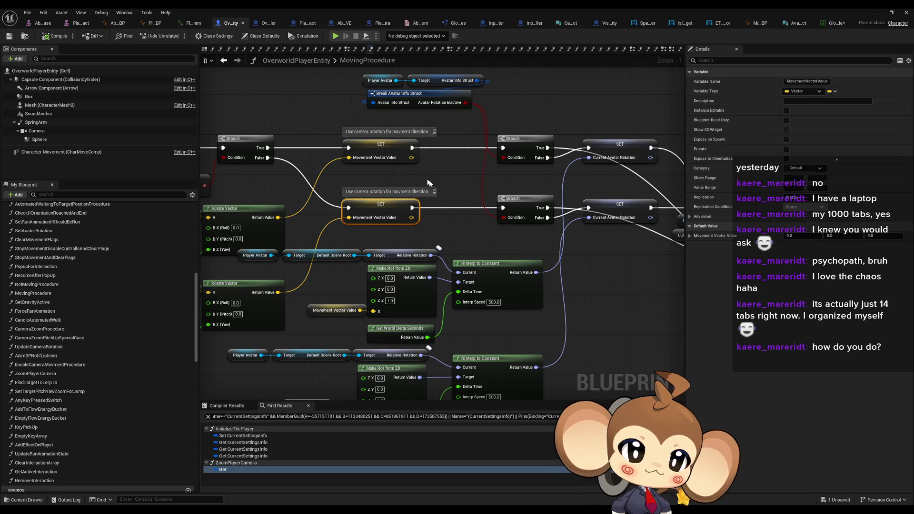
click(358, 143)
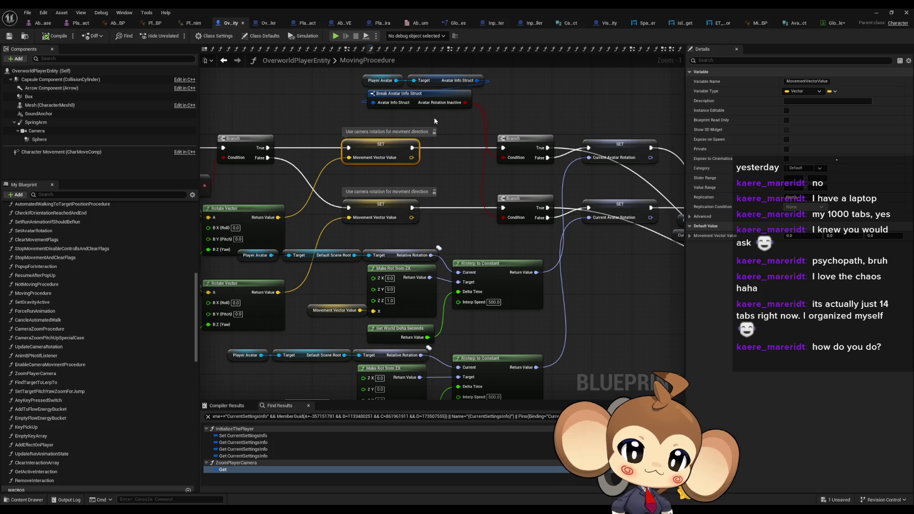
drag(434, 117, 666, 114)
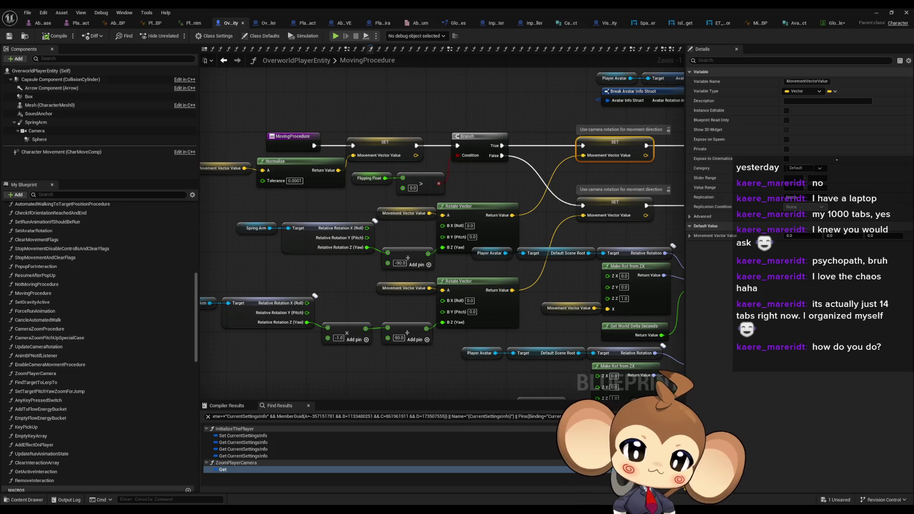
click(666, 114)
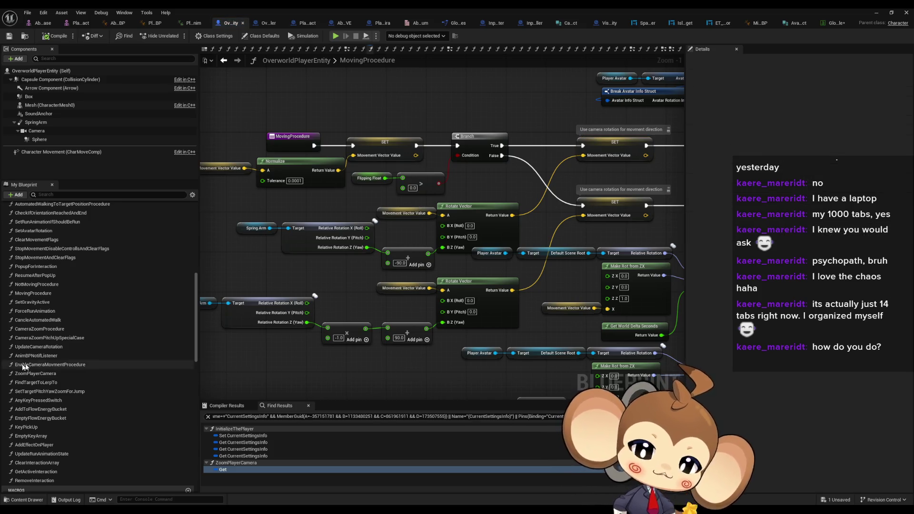
scroll(59, 346, down, 10)
scroll(59, 346, down, 3)
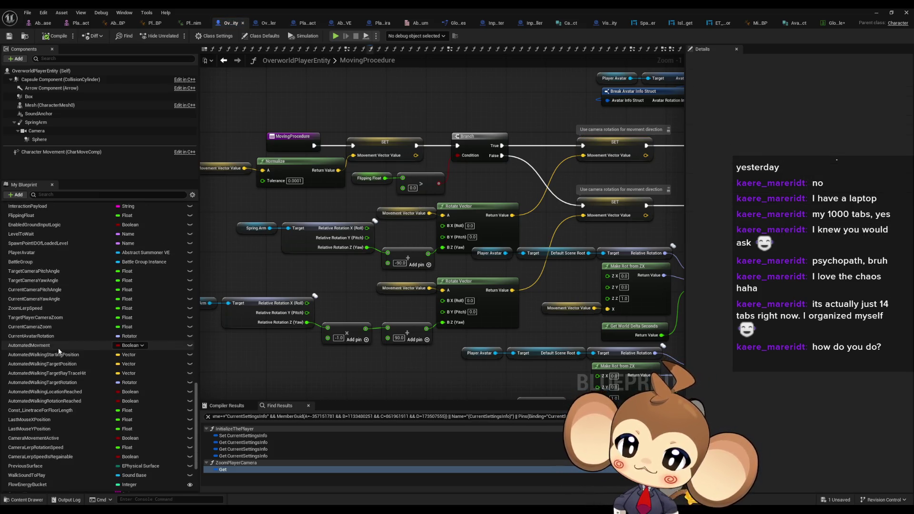
- Search Find Results for 'zoom lerp speed' and jump to its SET node in InitializeThePlayer
click(258, 418)
text(zoom speed)
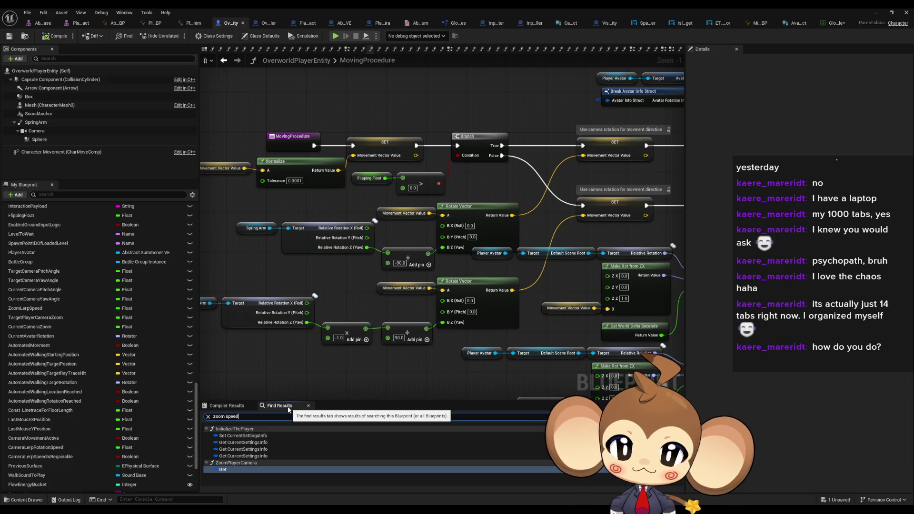
key(Return)
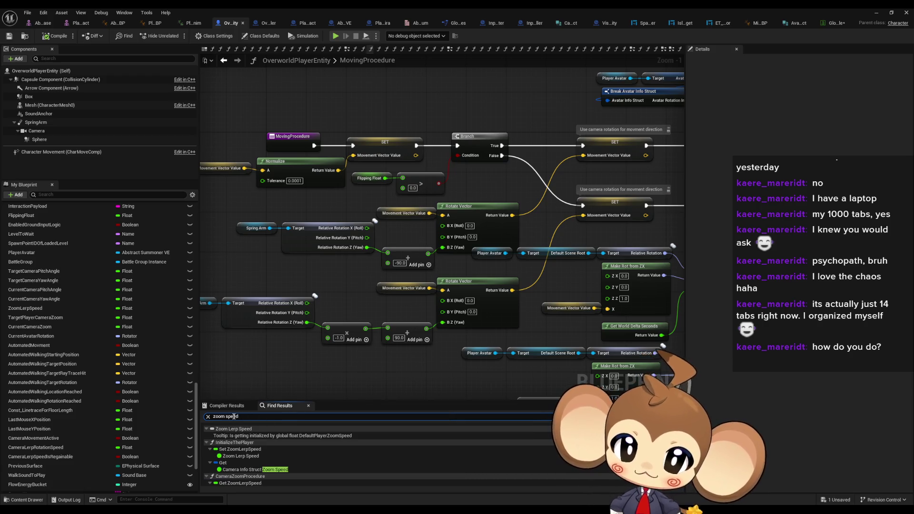
key(ctrl+Left)
text(lerp)
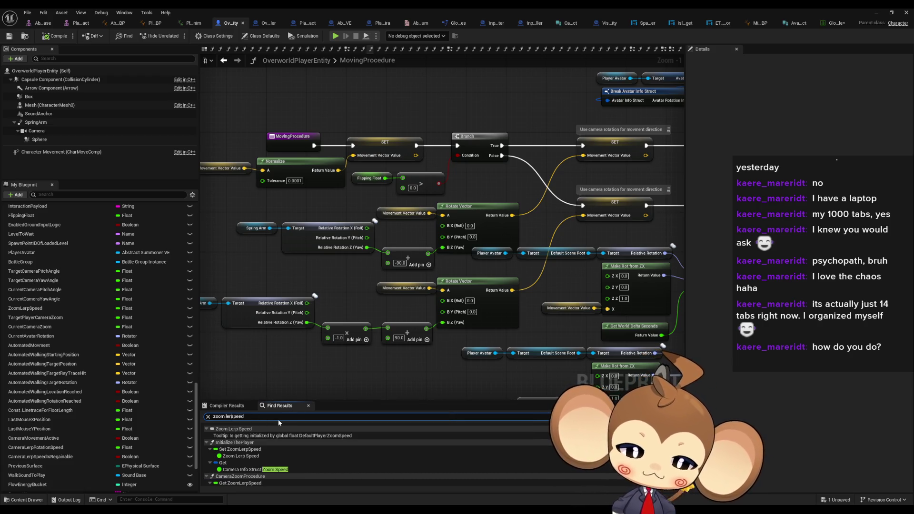
key(Return)
click(228, 430)
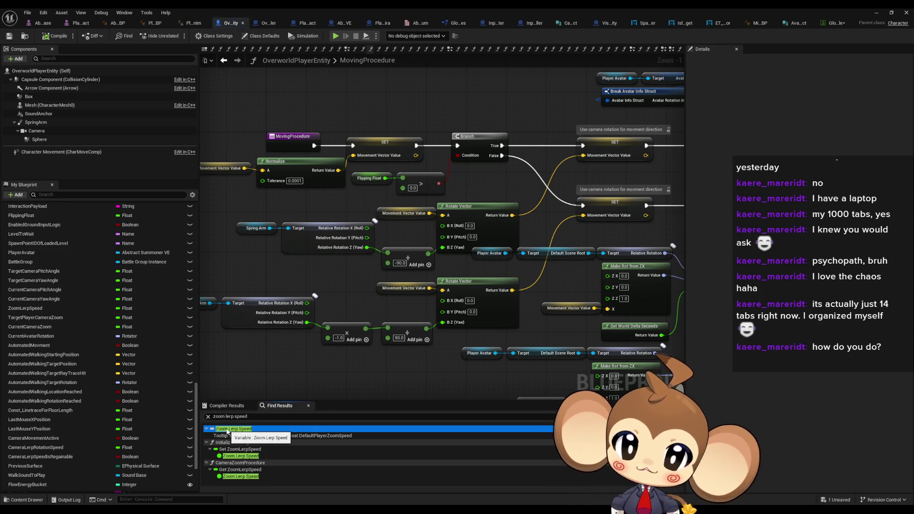
double_click(233, 457)
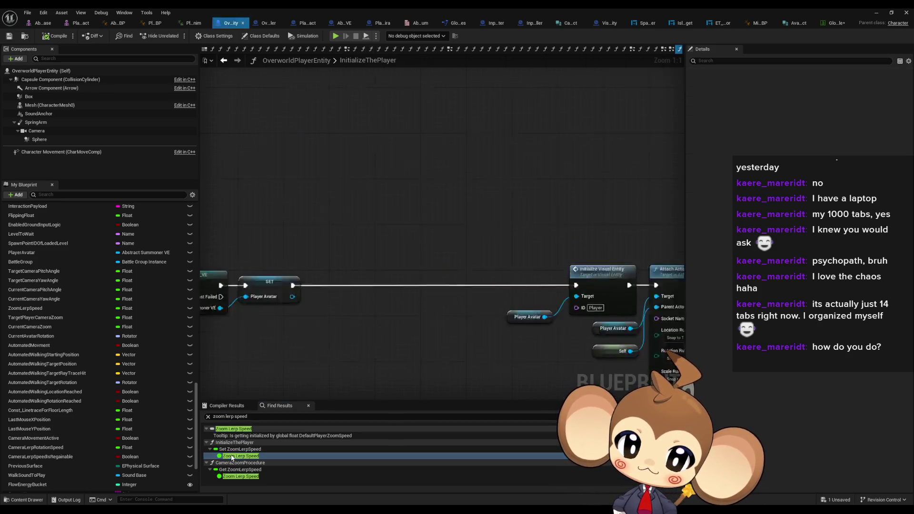
- Find references to the ZoomLerpSpeed variable and bring its SET node into view
scroll(81, 401, down, 5)
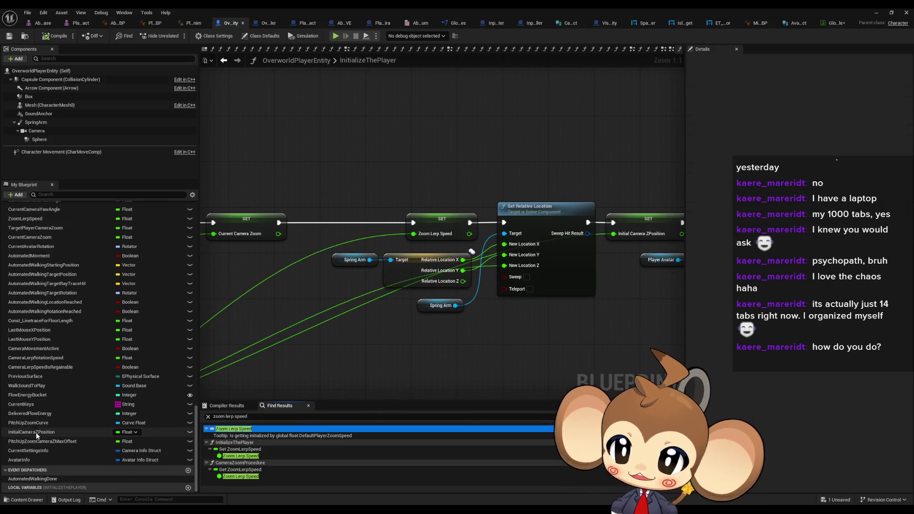
scroll(23, 379, up, 5)
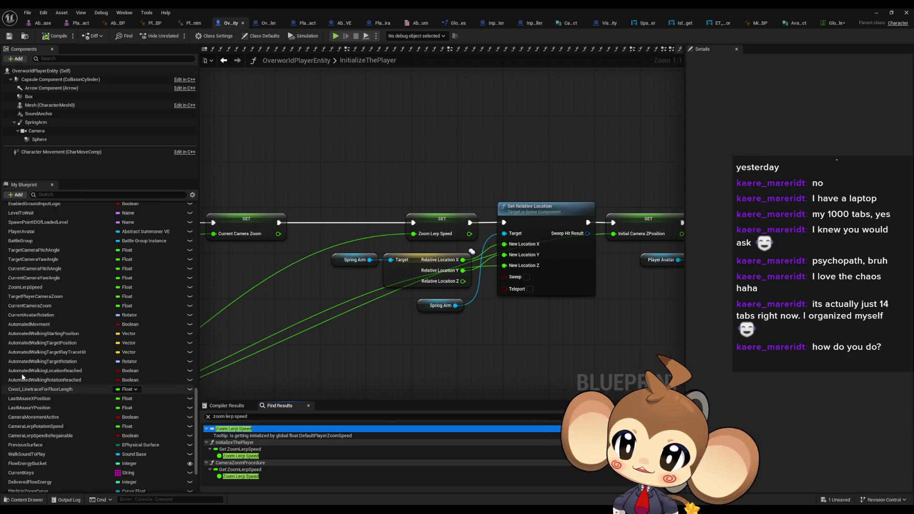
click(24, 344)
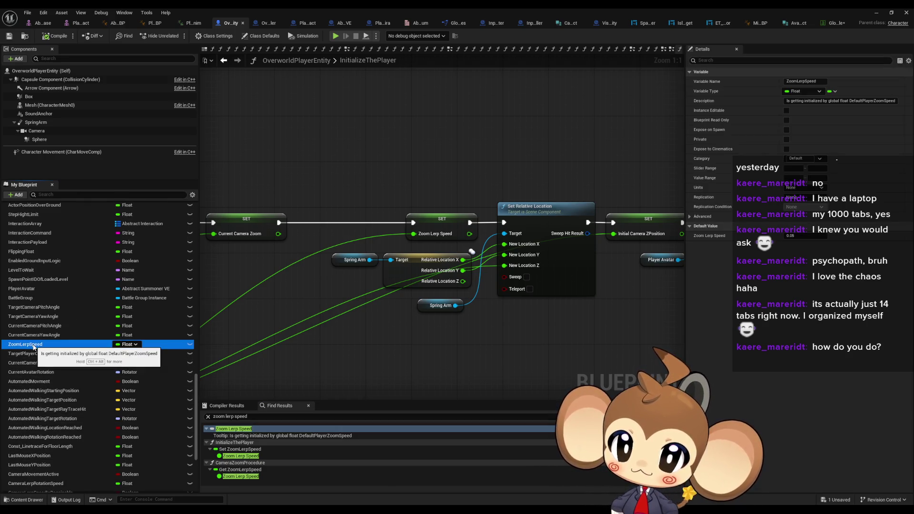
right_click(34, 346)
mouse_move(76, 370)
click(131, 388)
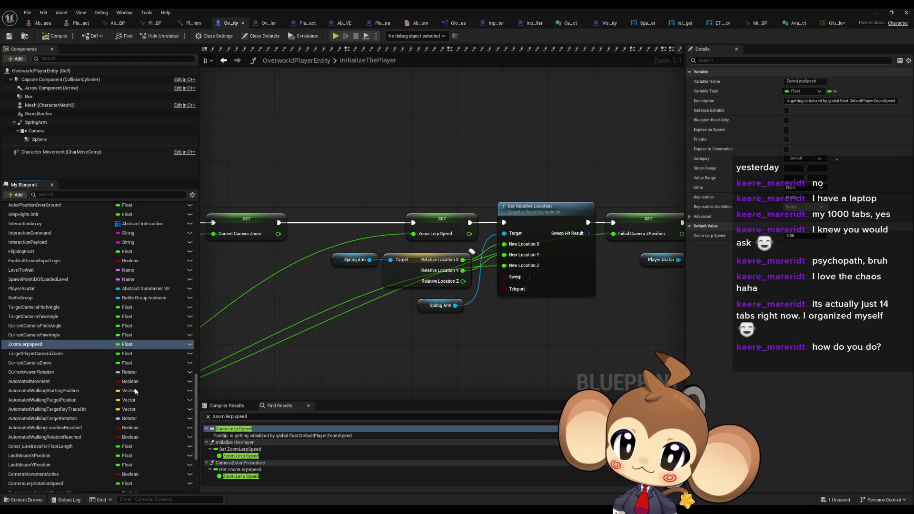
click(240, 436)
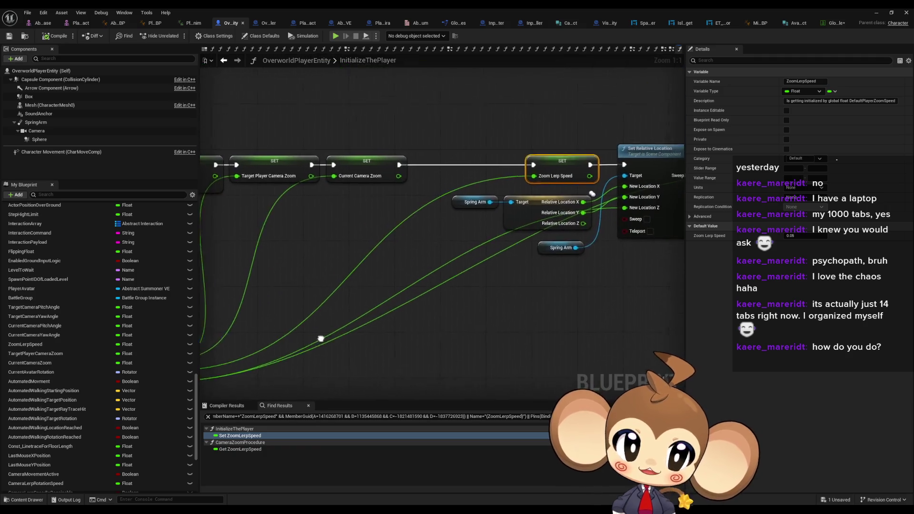
drag(457, 274, 633, 190)
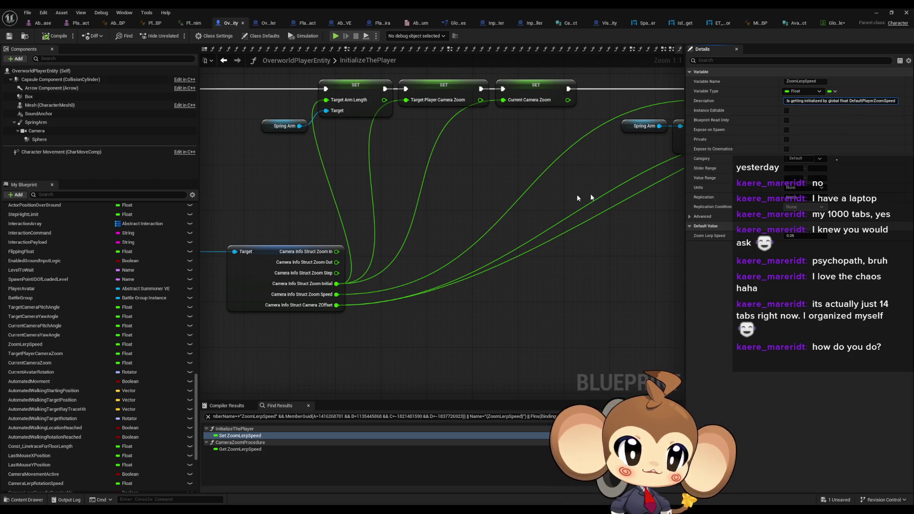
mouse_move(591, 194)
mouse_down()
mouse_move(418, 241)
mouse_move(599, 199)
mouse_up()
- Clear the ZoomLerpSpeed description text and save the blueprint
click(813, 101)
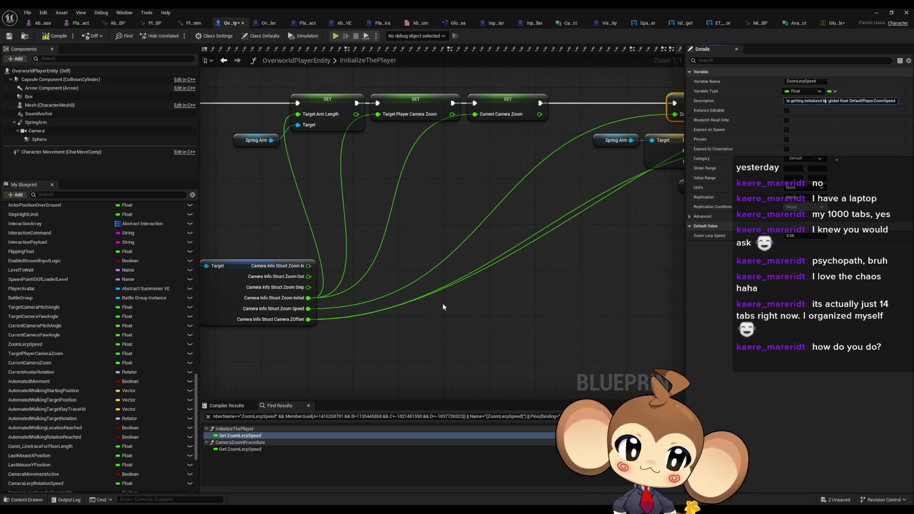
key(ctrl+a)
key(BackSpace)
key(Return)
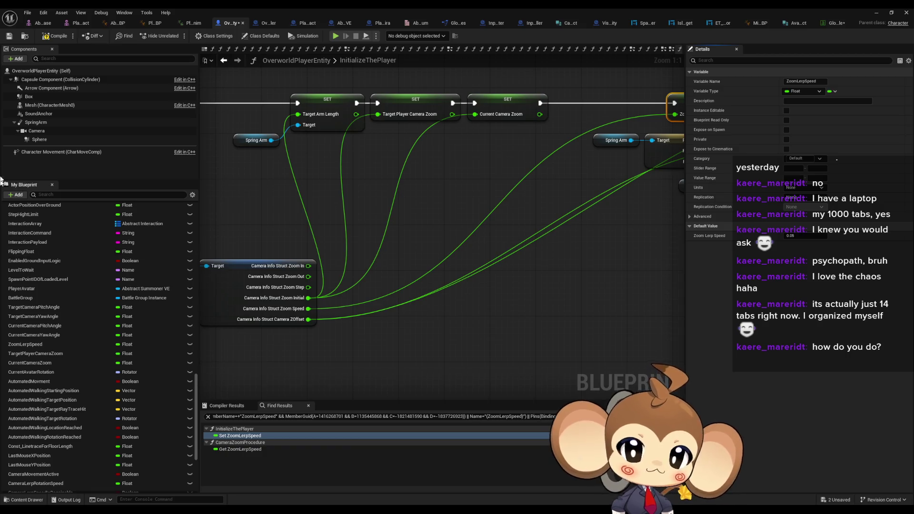
click(58, 36)
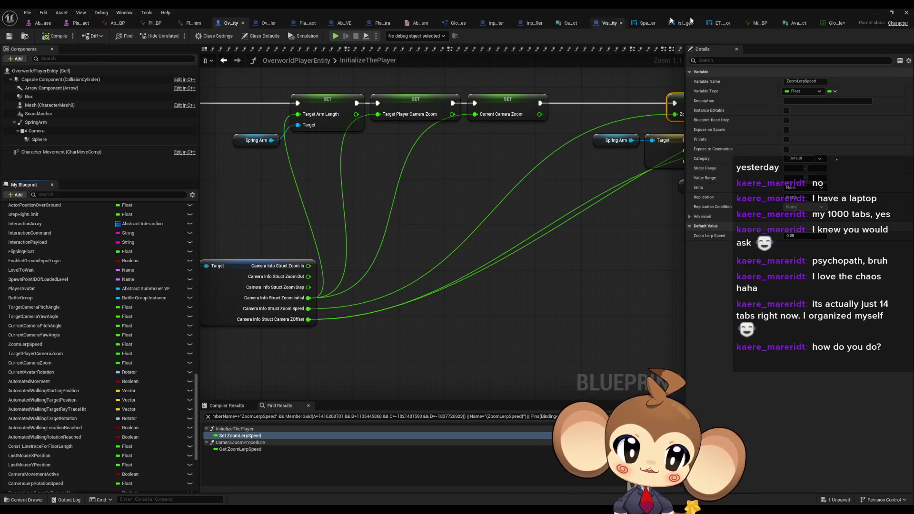
- Remove the DefaultPlayerZoomSpeed row from the GlobalFloat data table
click(833, 24)
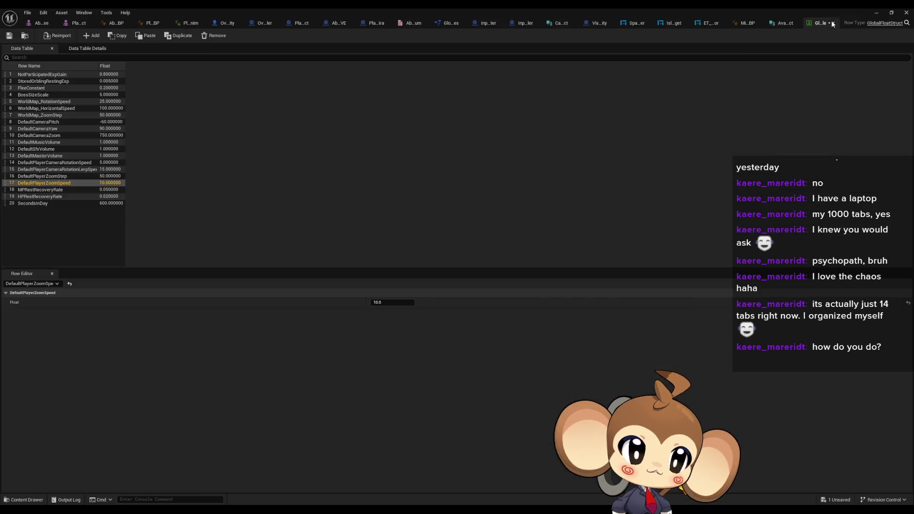
double_click(39, 184)
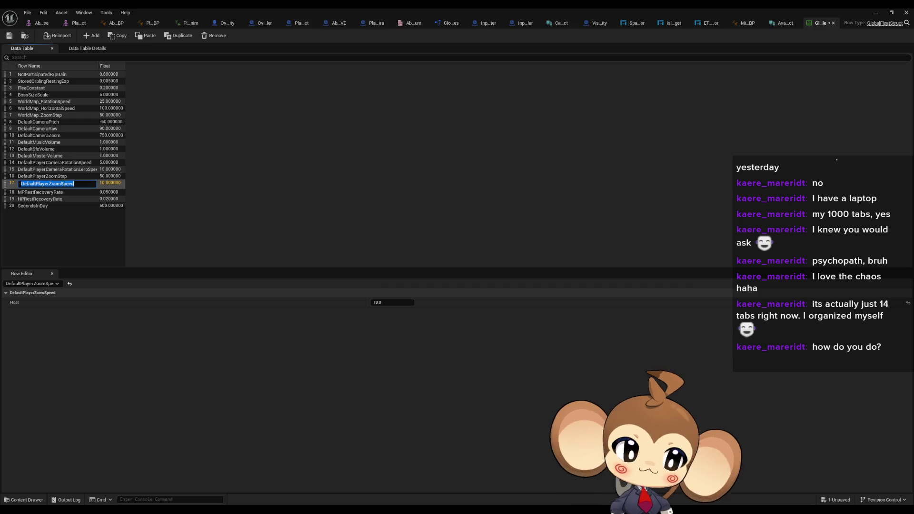
key(Escape)
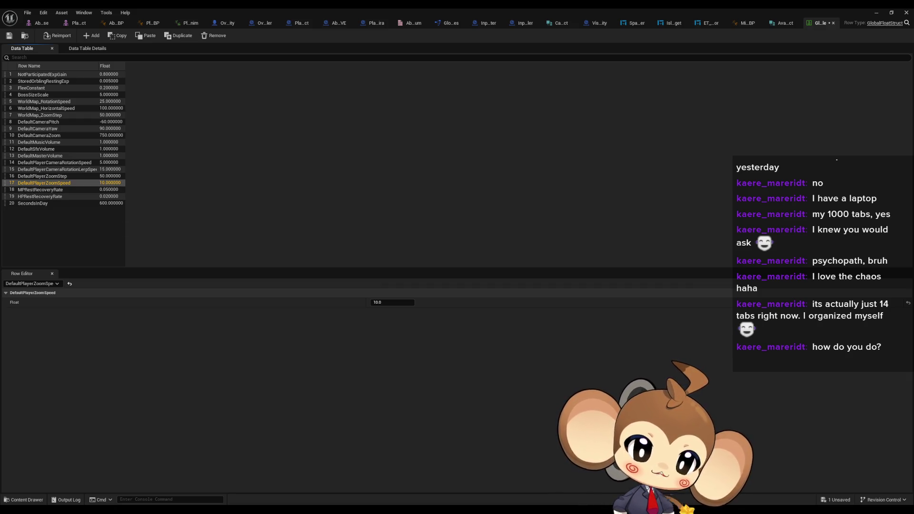
click(215, 36)
- Remove the DefaultPlayerZoomStep row and save the table, leaving 18 rows
double_click(52, 176)
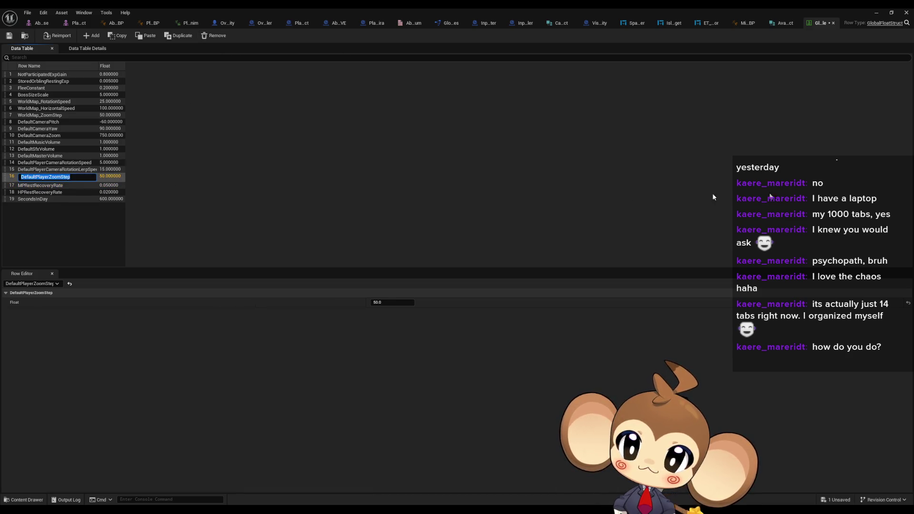
key(Escape)
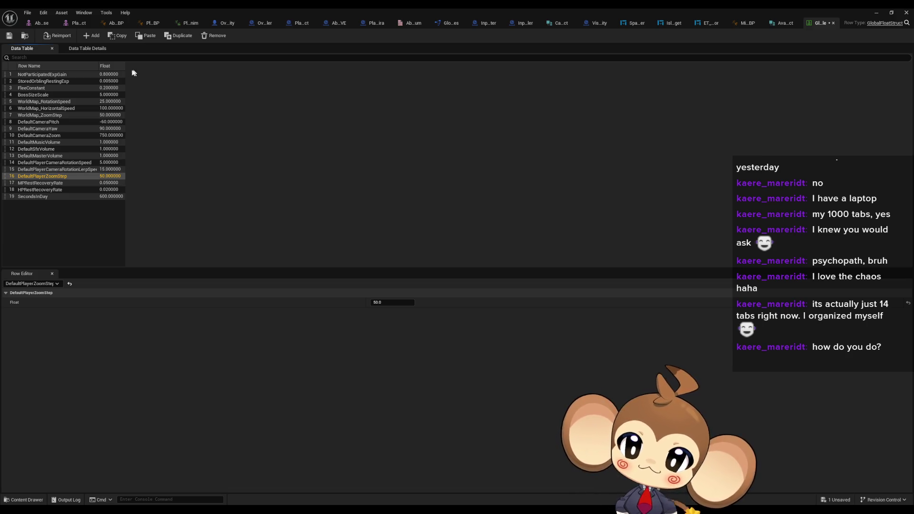
click(213, 35)
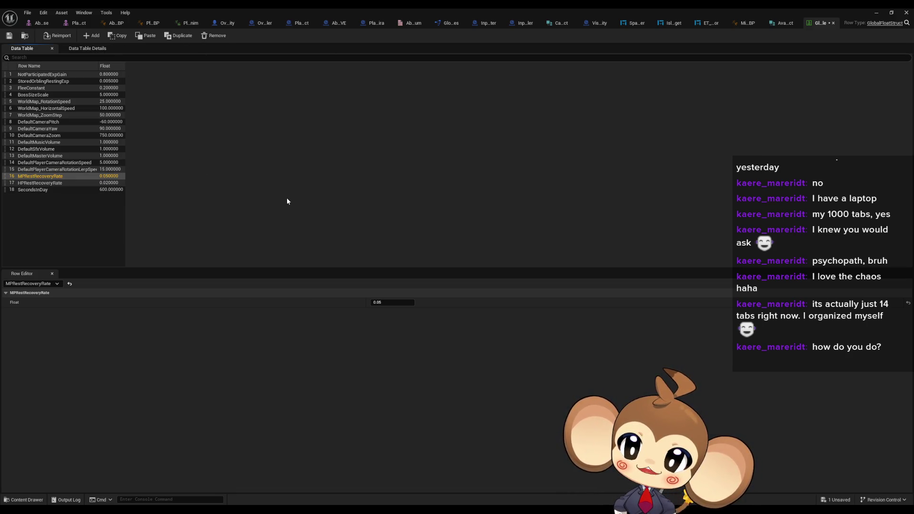
click(9, 35)
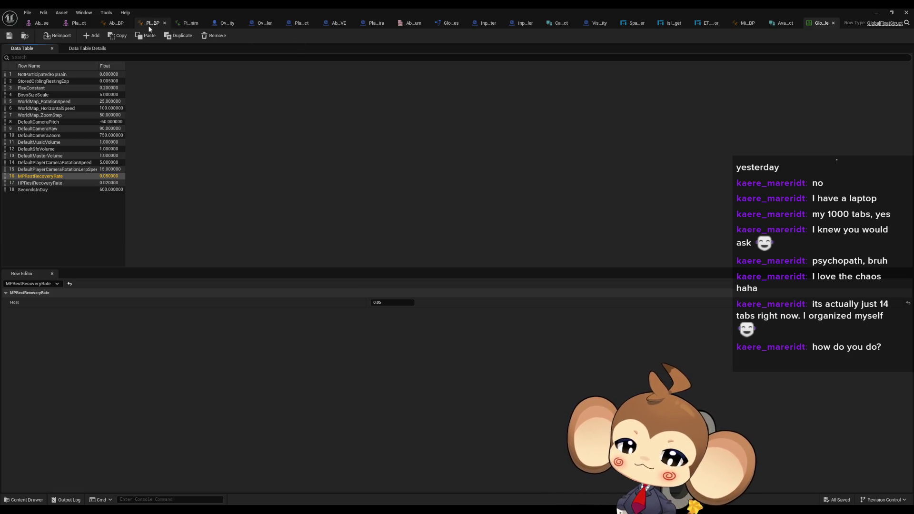
- Check Abstract_Character_AnimBP and Mira_AnimBP, then return to OverworldPlayerEntity's InitializeThePlayer graph
click(114, 22)
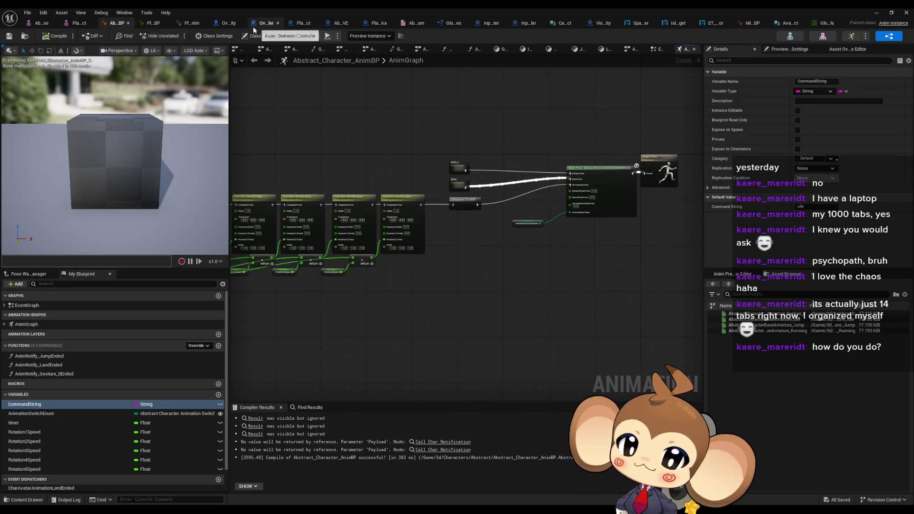
click(746, 23)
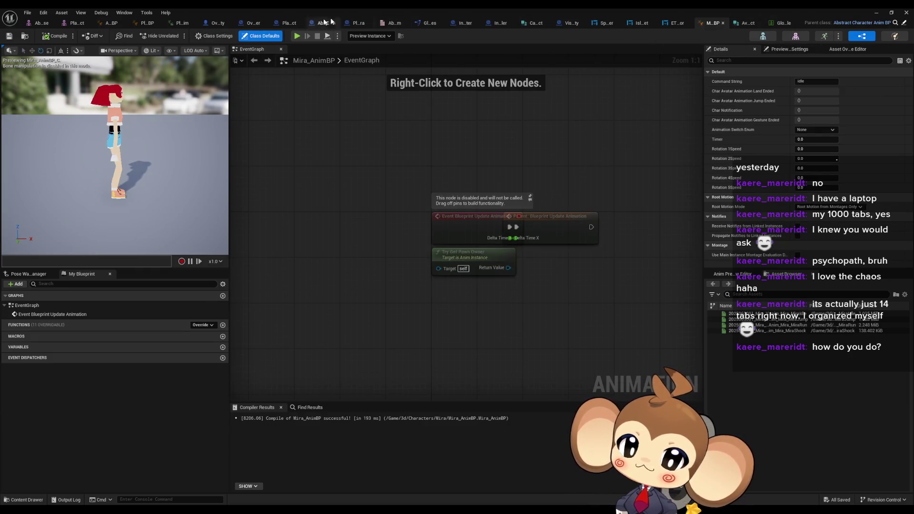
click(213, 25)
- Move the Player Avatar and struct Break nodes up-left, and the SET and Spring Arm nodes left
scroll(444, 179, down, 3)
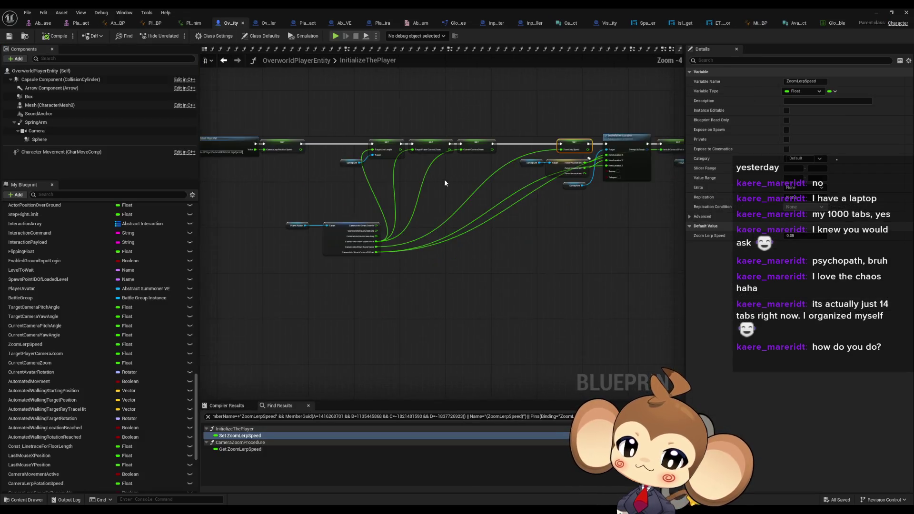
scroll(489, 218, up, 3)
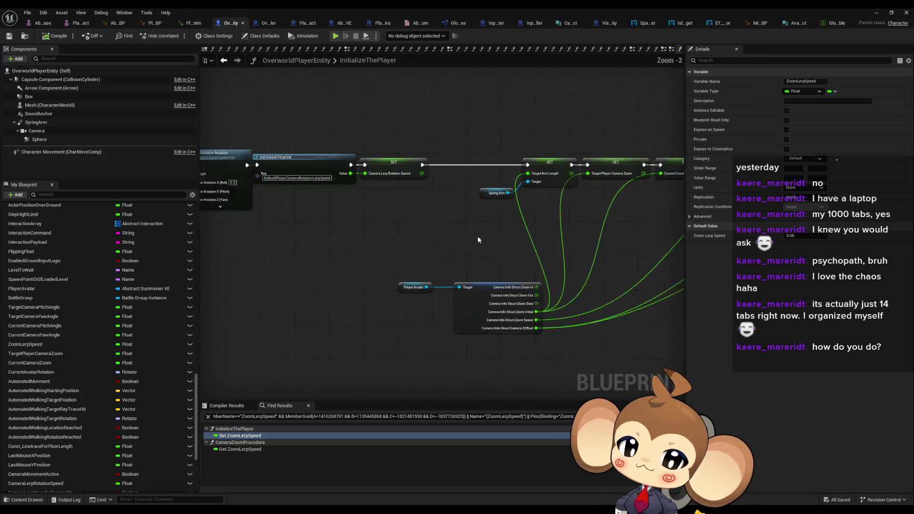
click(476, 319)
drag(476, 319, 333, 259)
scroll(333, 258, down, 3)
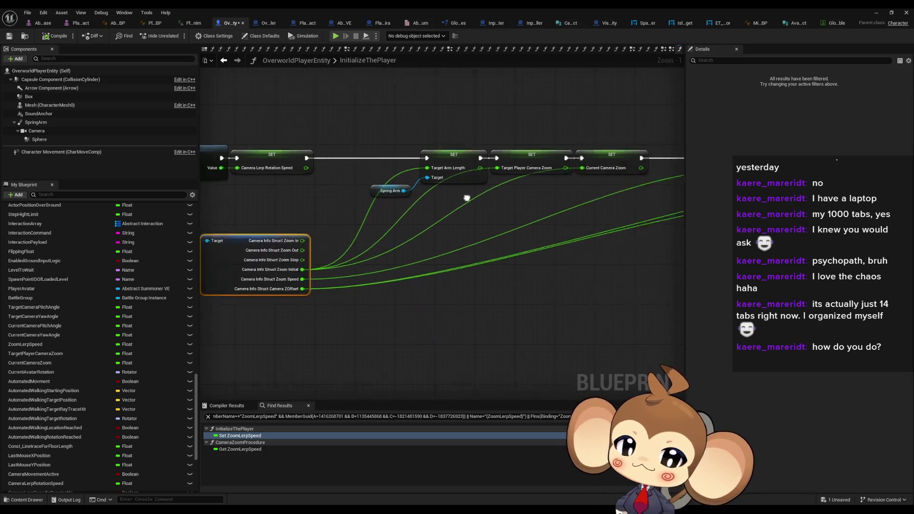
drag(271, 144, 403, 210)
scroll(404, 210, up, 4)
drag(356, 145, 261, 145)
- Line up the SET, Spring Arm and Set Relative Location nodes further left, then deselect them
scroll(477, 129, down, 4)
mouse_move(381, 105)
mouse_down()
mouse_move(373, 108)
mouse_move(402, 110)
mouse_move(350, 148)
mouse_move(550, 234)
mouse_up()
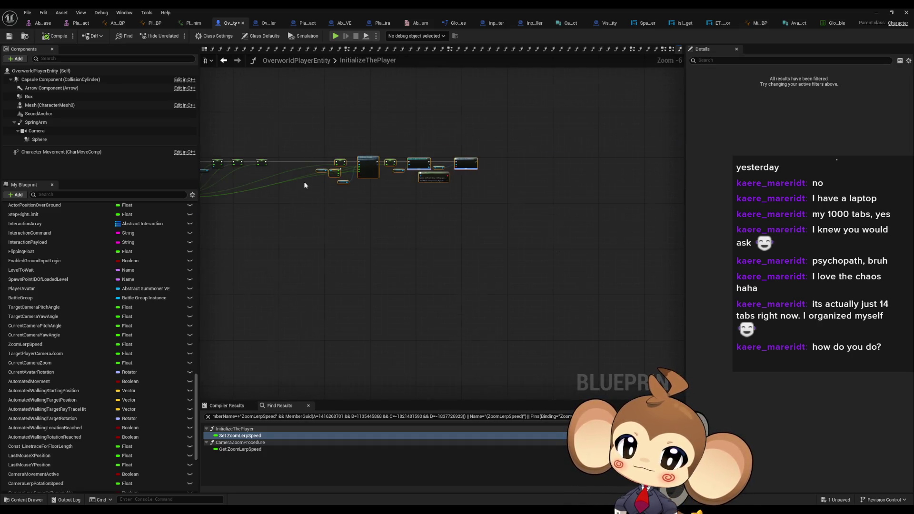
scroll(563, 131, up, 2)
drag(563, 132, 388, 135)
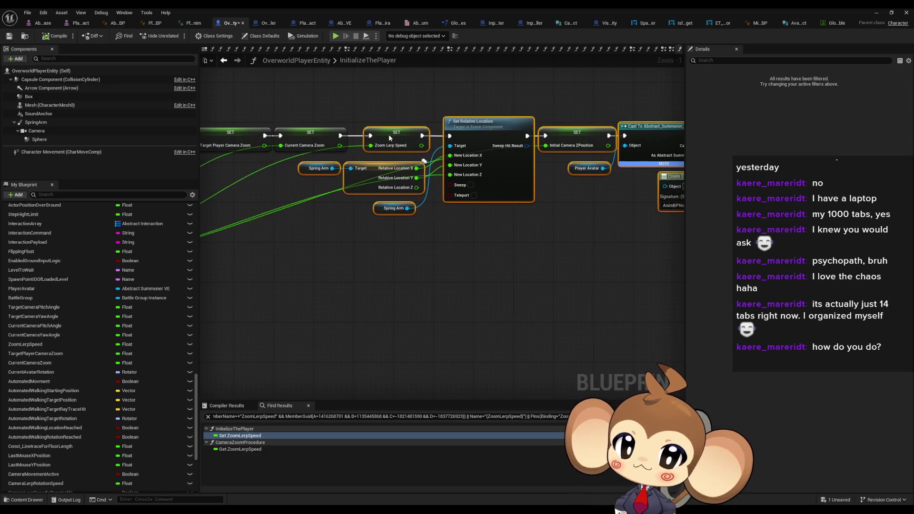
click(371, 103)
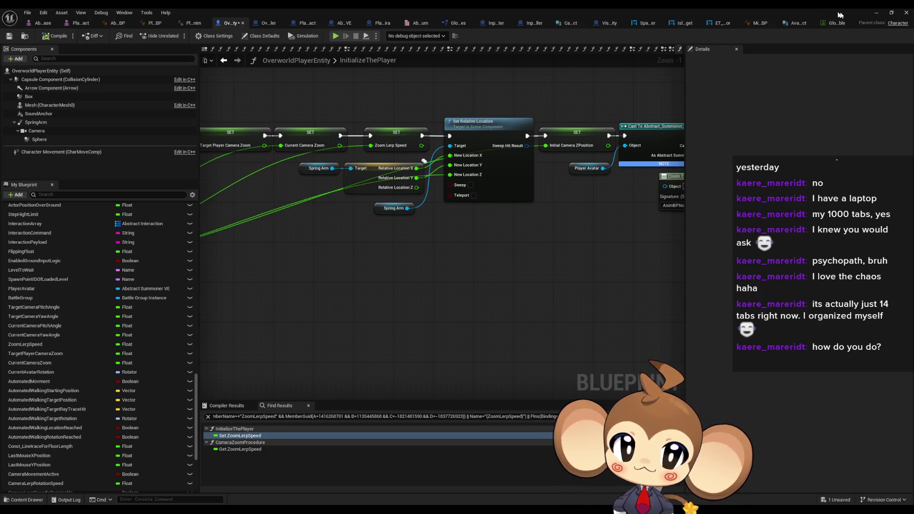
- Minimize the blueprint editor to bring the level editor back
scroll(462, 90, down, 2)
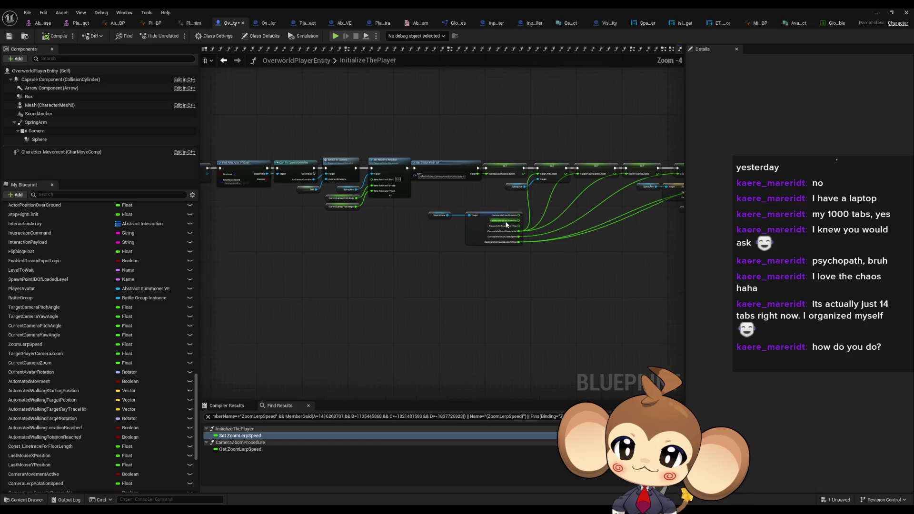
scroll(608, 202, down, 1)
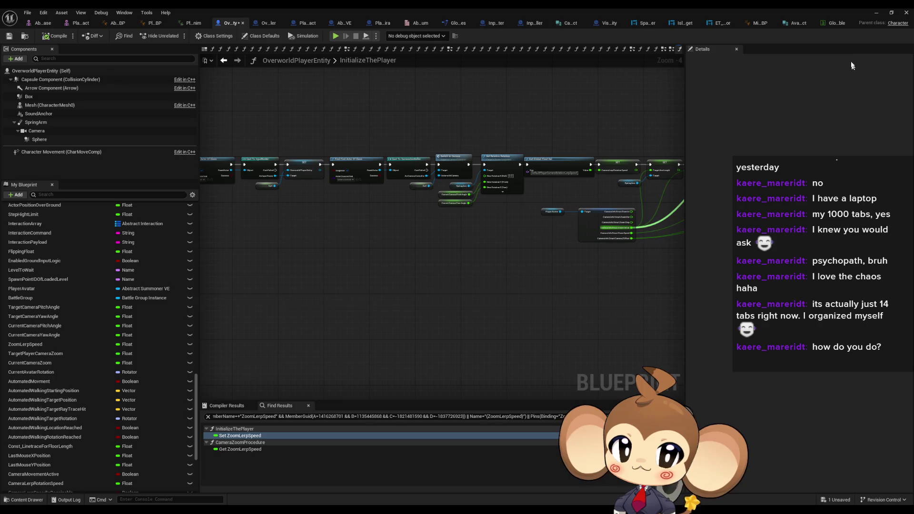
click(877, 13)
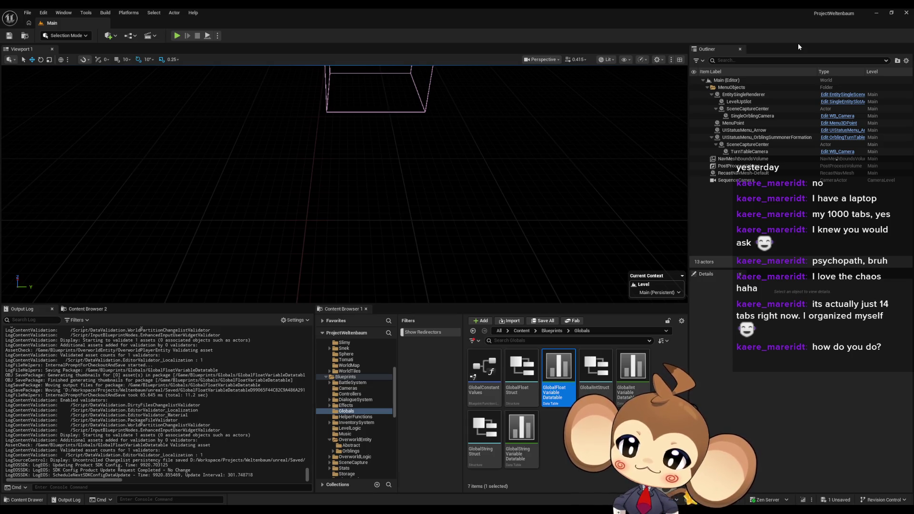
- Restore the OverworldPlayerEntity editor and switch to its PlayerAvatarMira blueprint
mouse_move(375, 513)
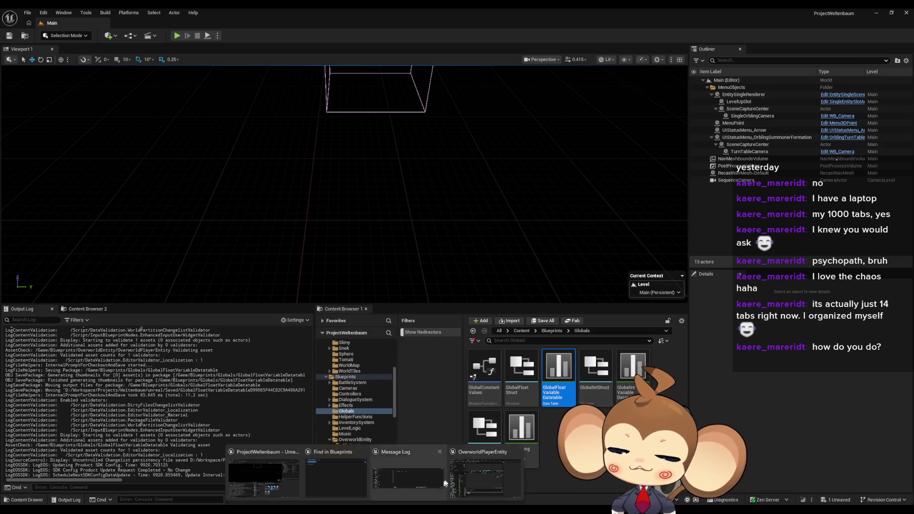
click(484, 474)
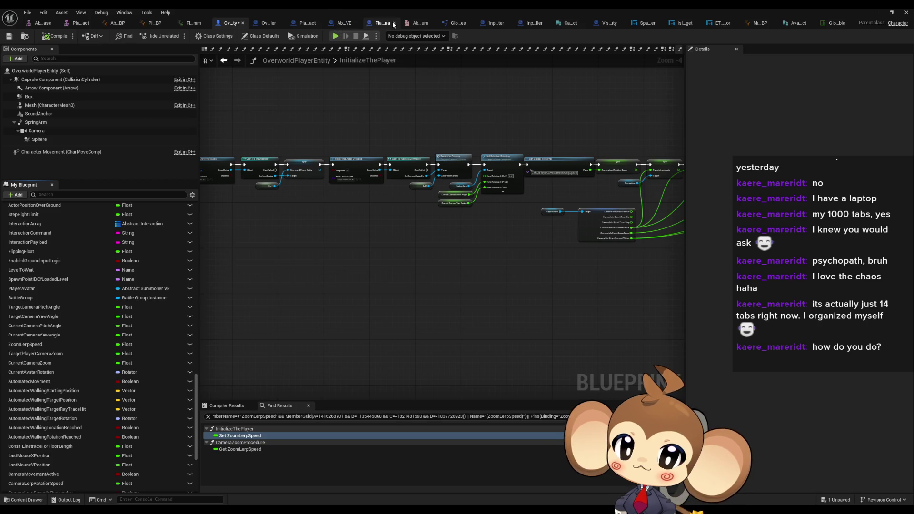
click(378, 25)
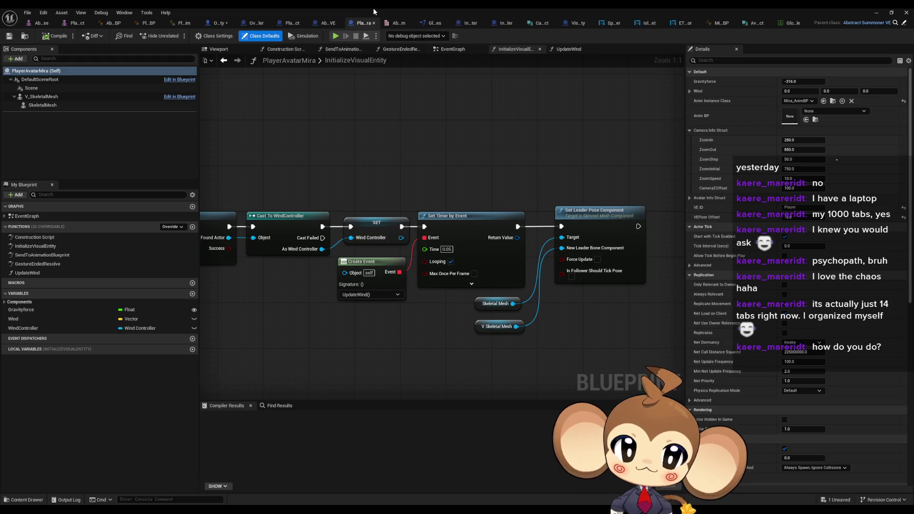
- Float the blueprint editor up-left and locate the Mira_AnimBP asset in the Content Browser
double_click(374, 8)
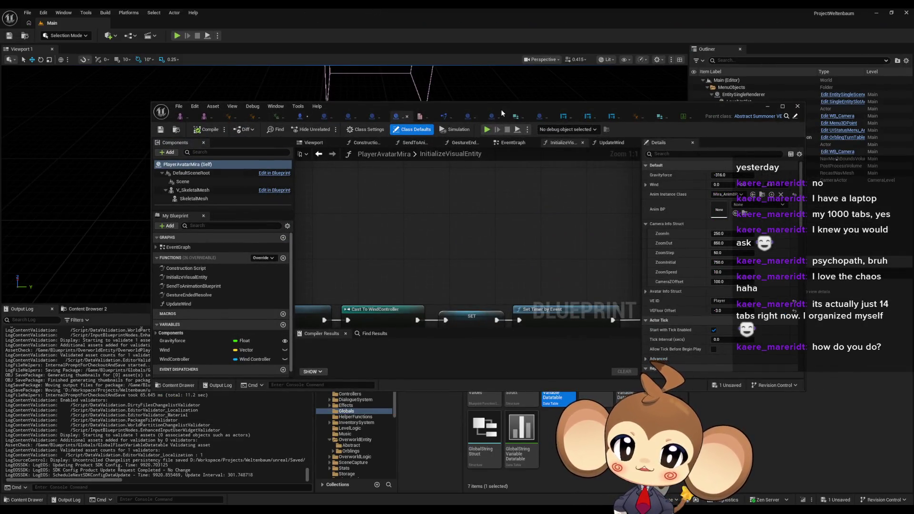
drag(501, 110, 451, 69)
click(711, 154)
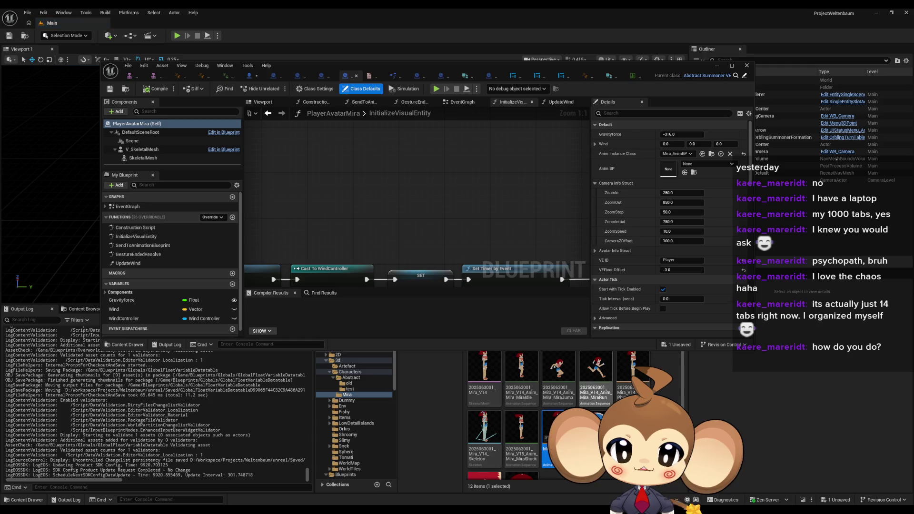
- Open Mira_AnimBP in a maximized editor and zoom out over its EventGraph
double_click(552, 434)
double_click(365, 70)
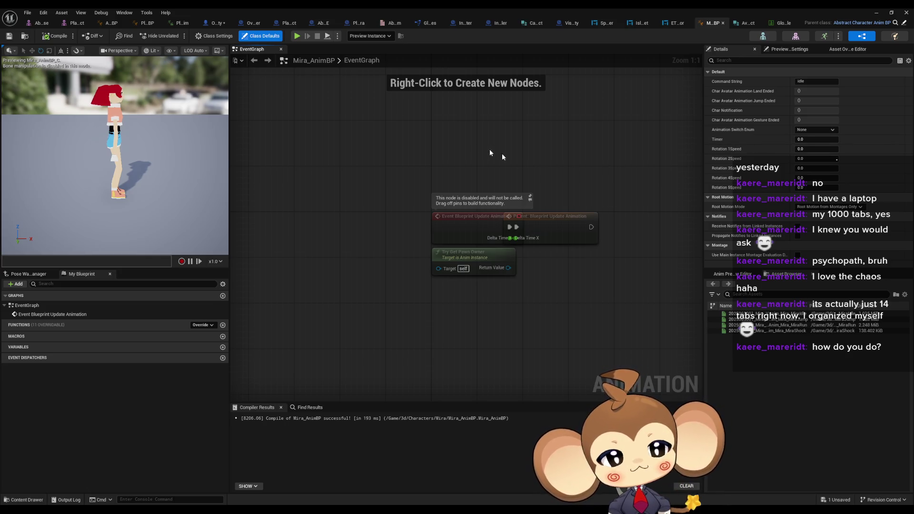
scroll(428, 145, down, 1)
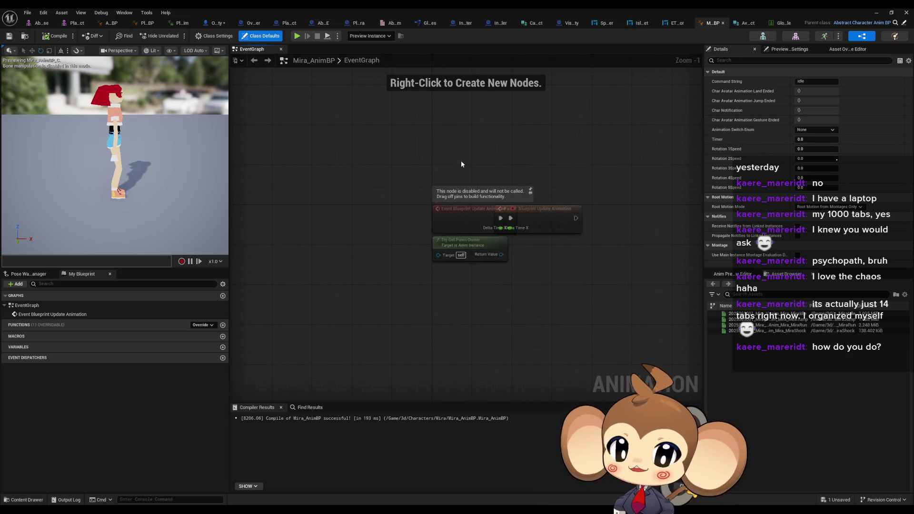
- Return to OverworldPlayerEntity as a floating window moved down to reveal the viewport
click(217, 22)
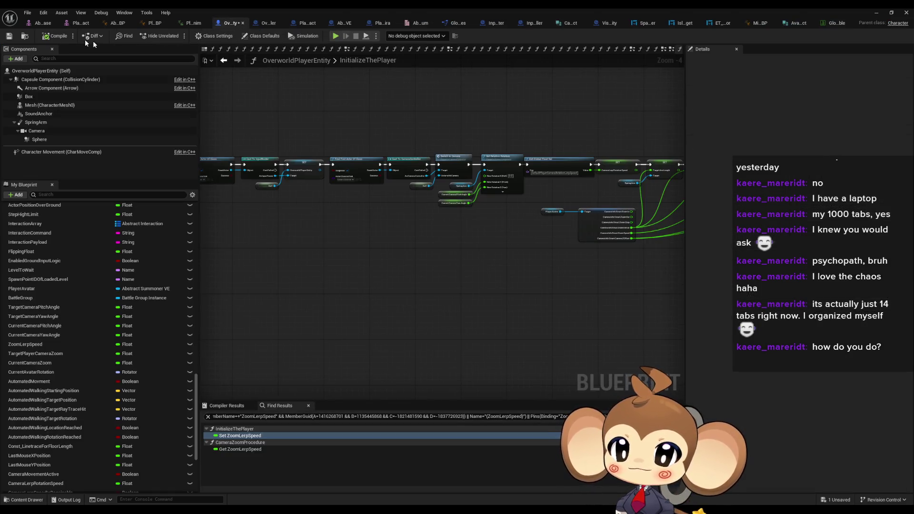
double_click(308, 8)
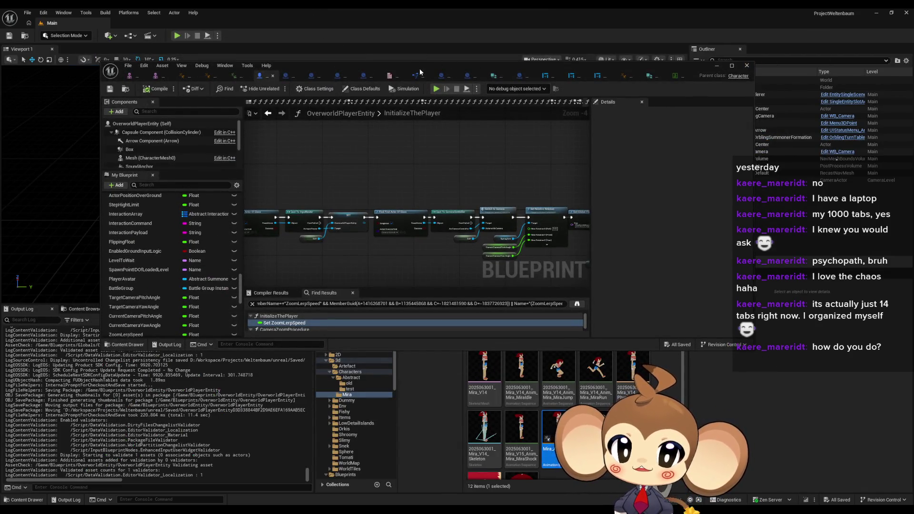
mouse_move(419, 66)
mouse_down()
mouse_move(419, 252)
mouse_move(408, 174)
mouse_up()
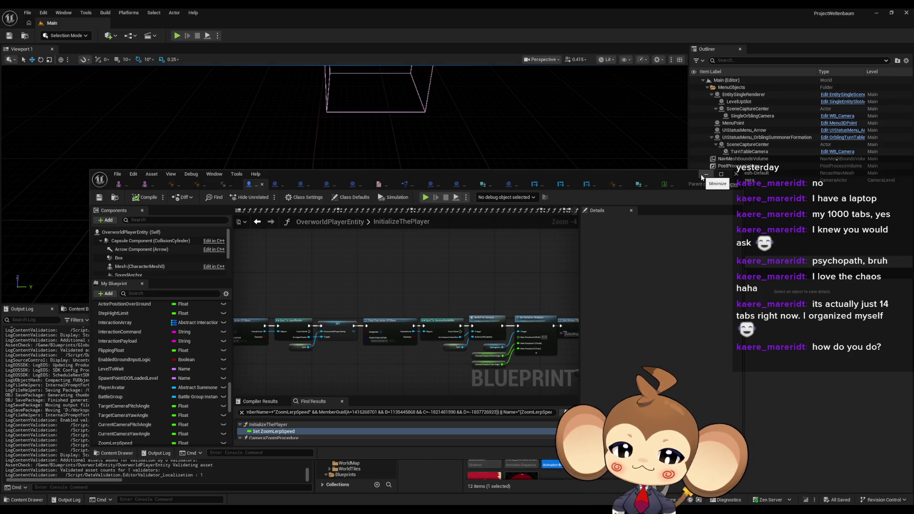
- Minimize the Blueprint editor and browse the Content Browser to Content > Maps > Intro
click(702, 177)
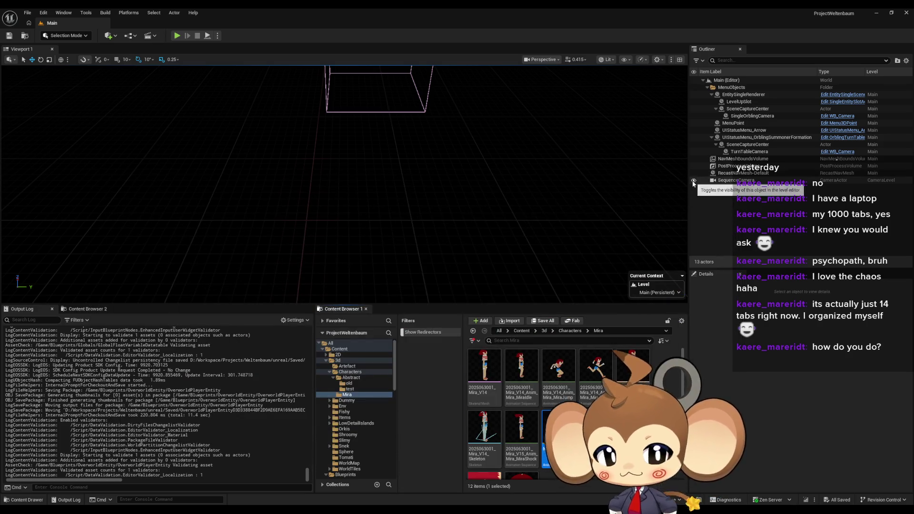
mouse_move(575, 367)
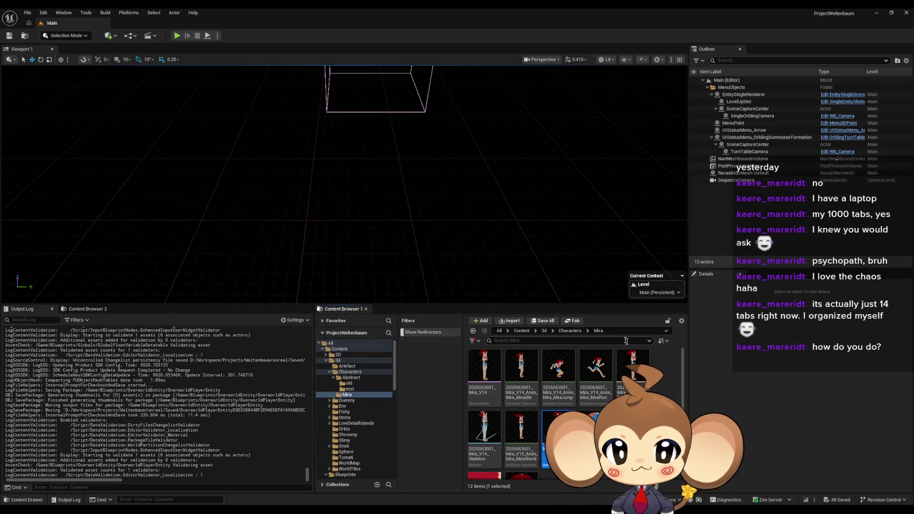
click(521, 330)
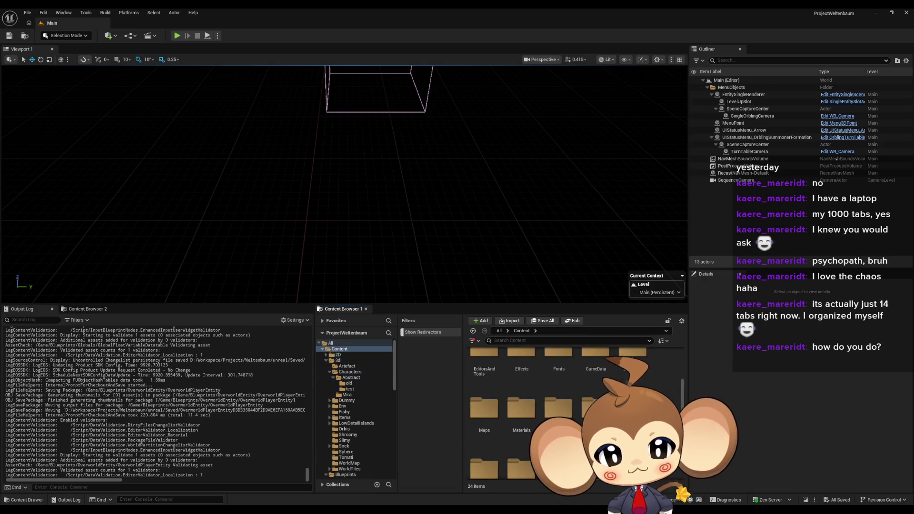
double_click(485, 455)
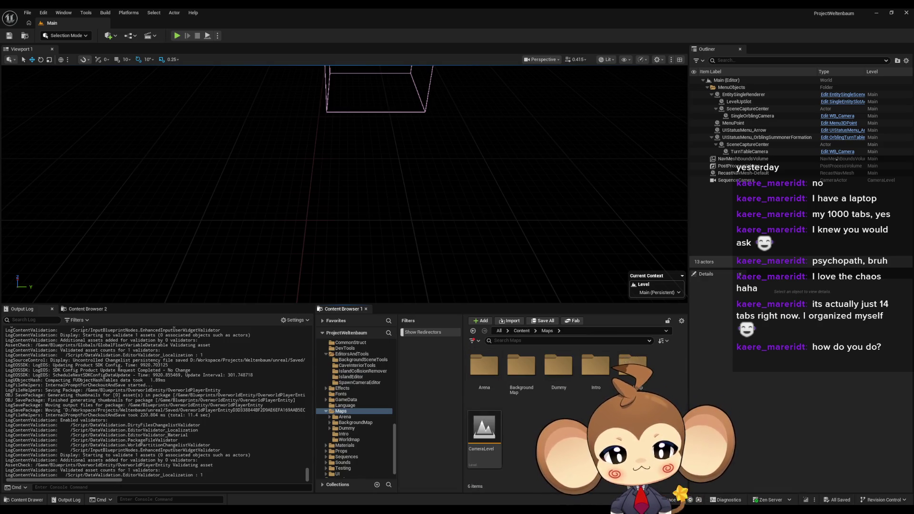
click(527, 378)
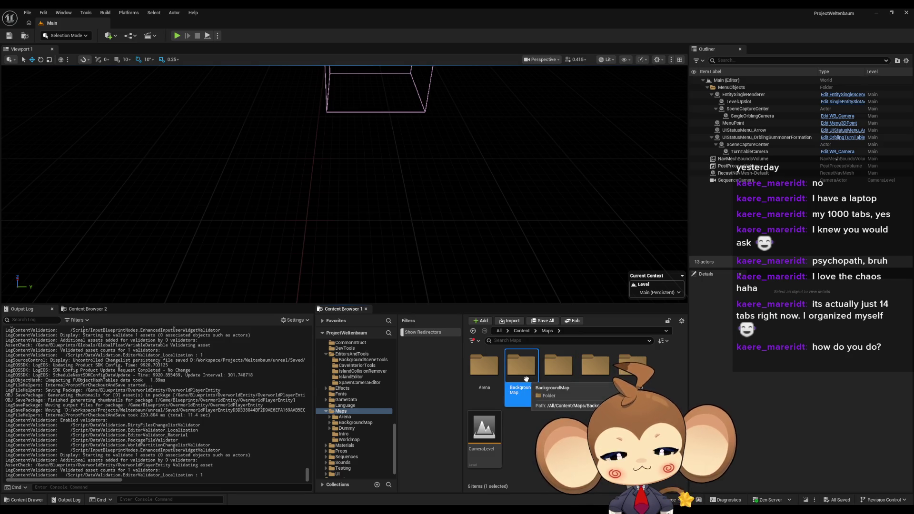
key(Left)
double_click(602, 381)
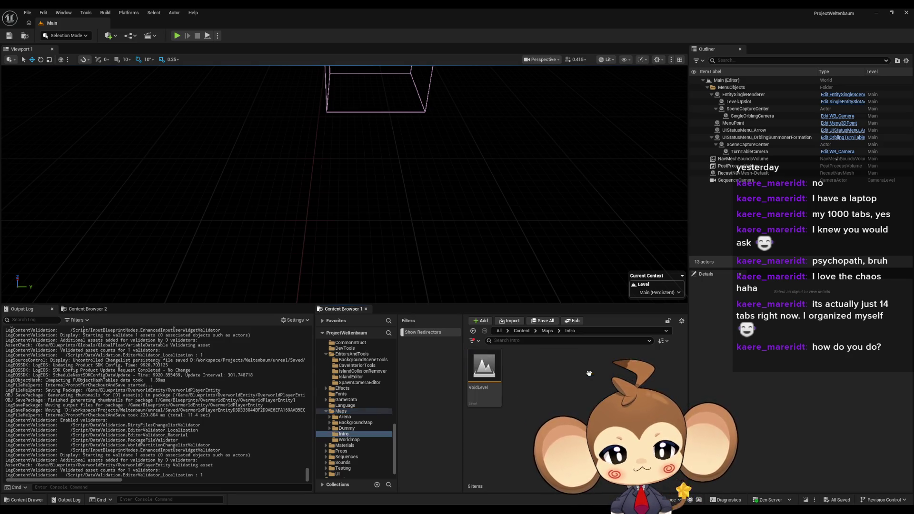
- Load VoidLevel and orbit and zoom the viewport camera around its floor
double_click(497, 371)
drag(476, 265, 523, 271)
scroll(408, 190, down, 5)
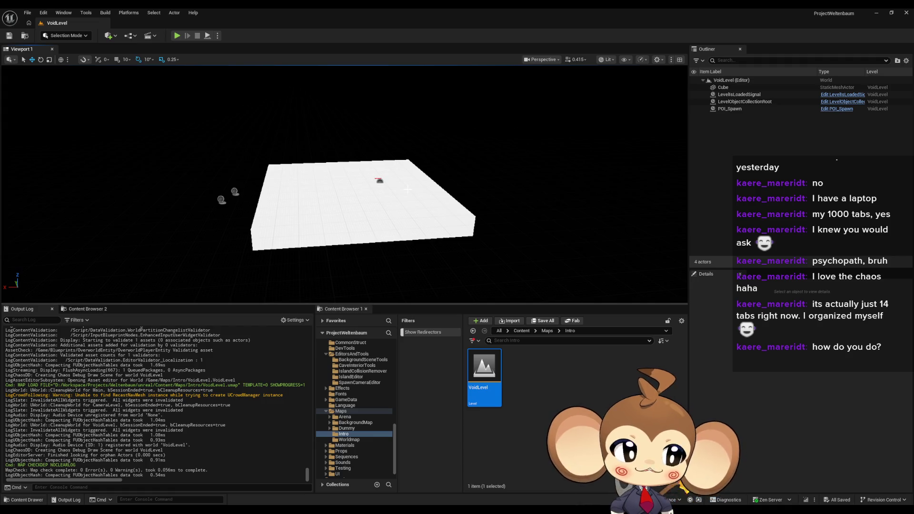
mouse_move(408, 189)
mouse_down()
mouse_move(443, 185)
mouse_move(436, 205)
mouse_up()
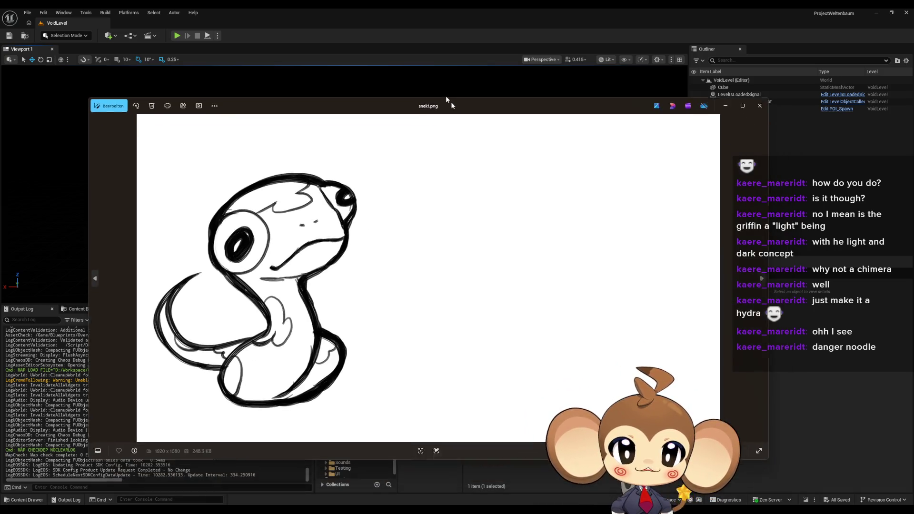
- Close the duplicate snek3.png and reposition the snek1, snek4, snek2 and snek3 windows
drag(451, 104, 398, 70)
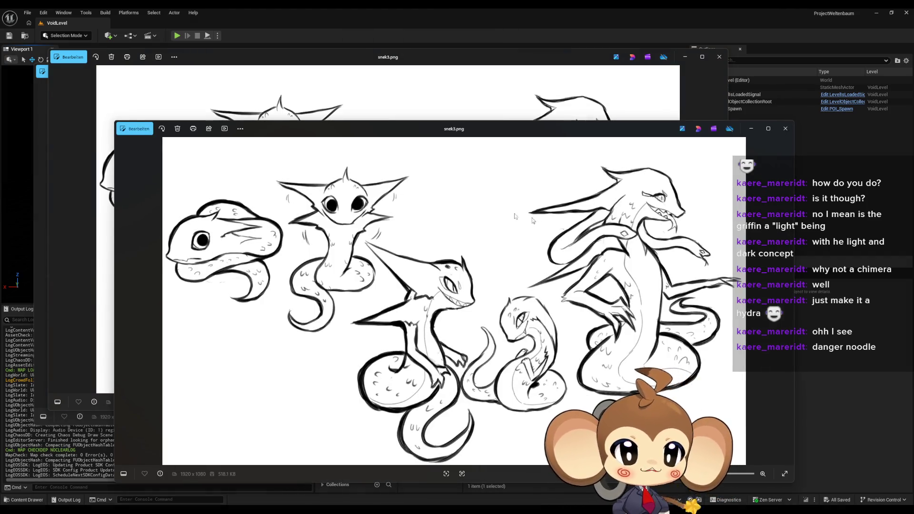
click(785, 128)
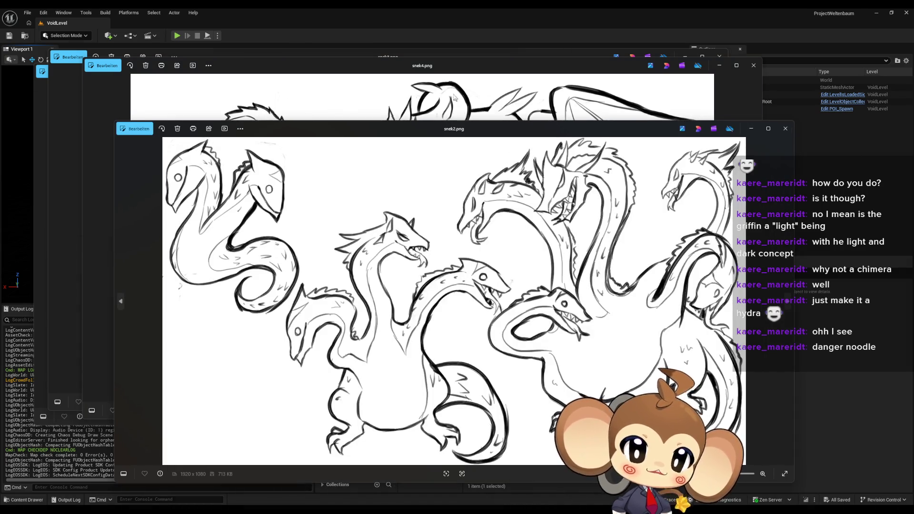
mouse_move(424, 66)
mouse_down()
mouse_move(498, 72)
mouse_move(415, 73)
mouse_up()
click(519, 435)
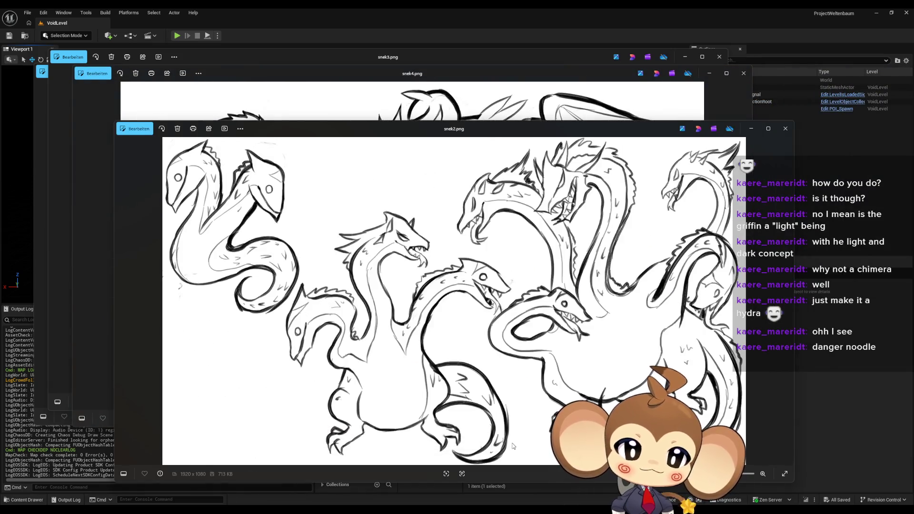
mouse_move(431, 138)
mouse_down()
mouse_move(457, 208)
mouse_move(434, 224)
mouse_up()
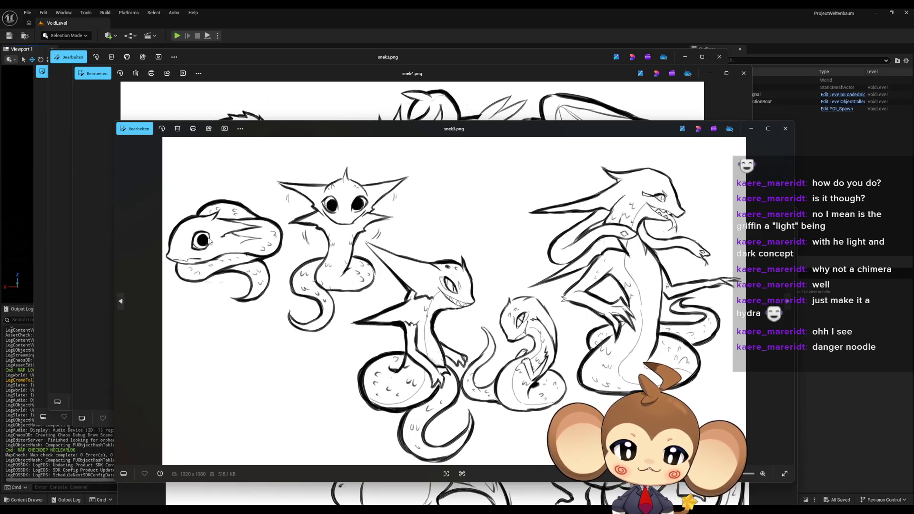
drag(303, 132, 407, 87)
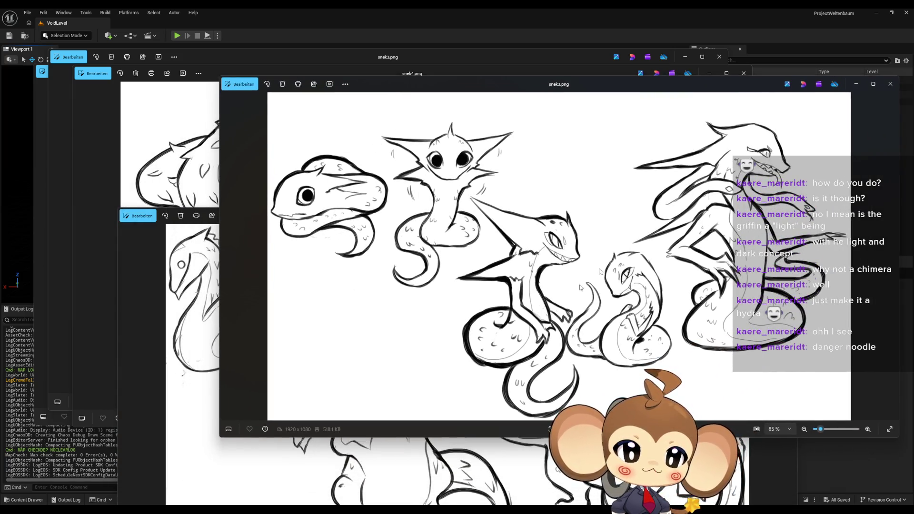
- Minimize snek3.png, move the hydra sketch back up, and bring snek4.png forward
click(856, 87)
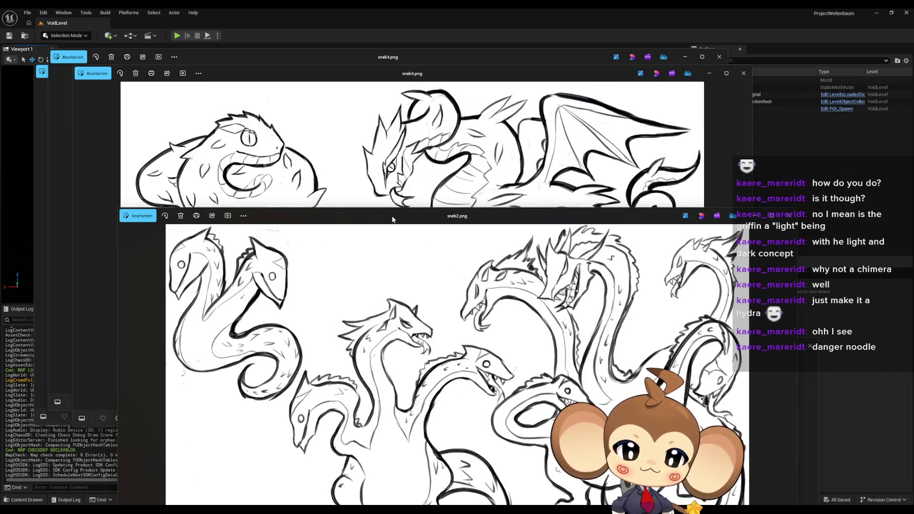
drag(392, 219, 366, 139)
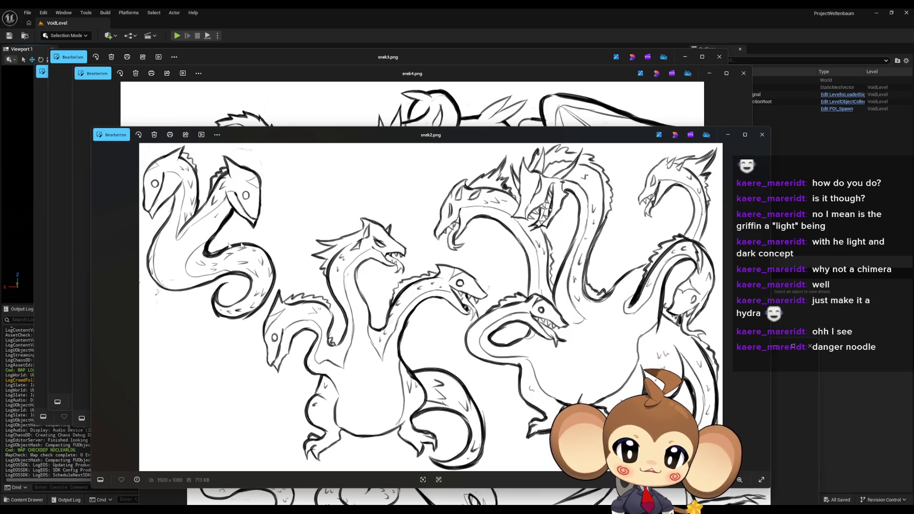
click(412, 102)
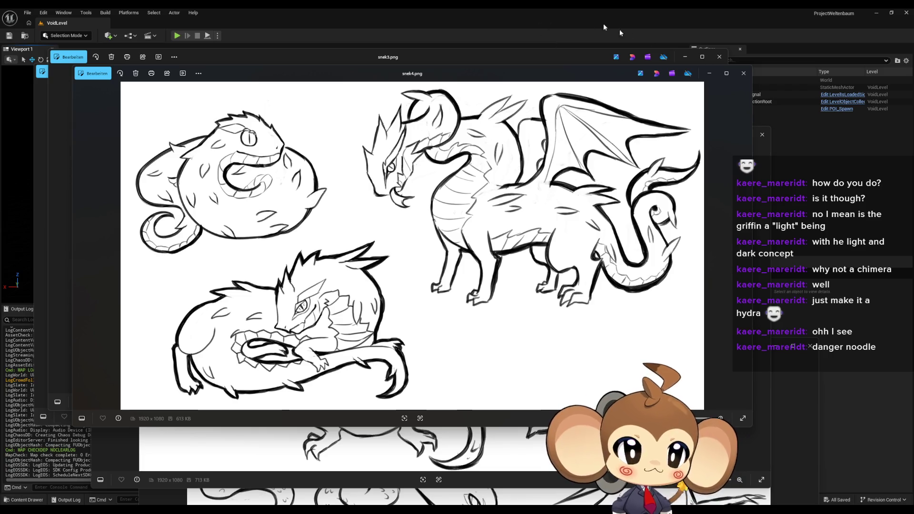
- Close the snek4.png, snek2.png and other sketch viewer windows in turn
click(744, 72)
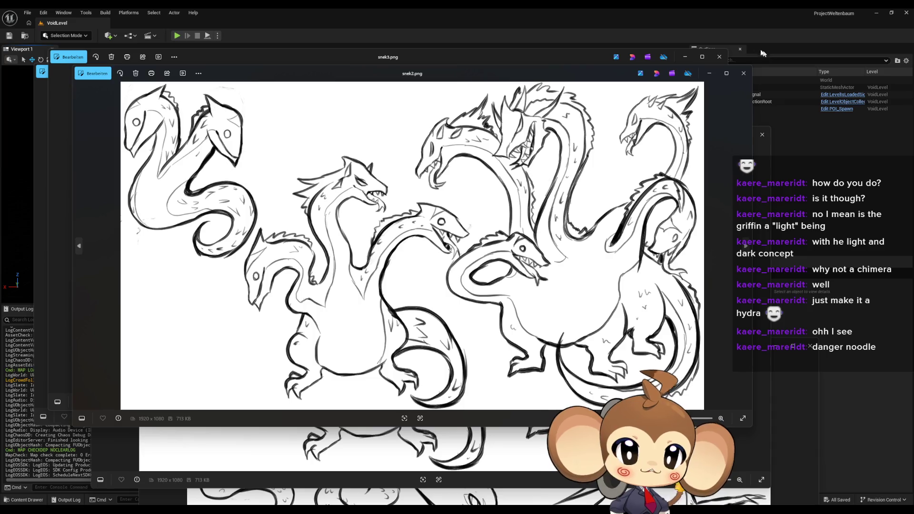
click(740, 80)
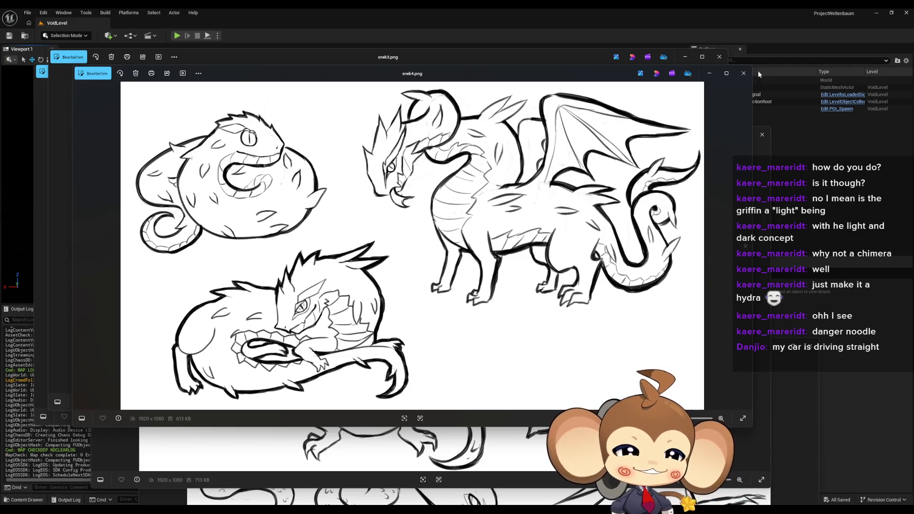
click(745, 76)
click(763, 134)
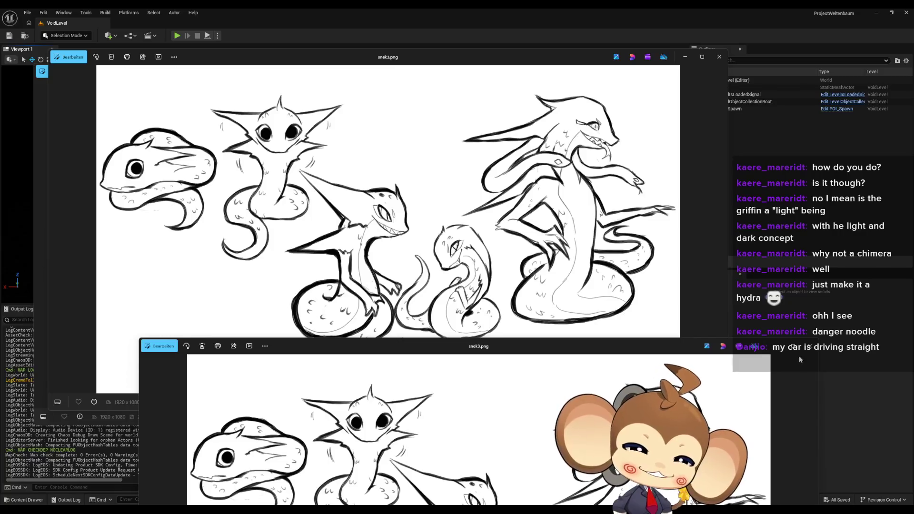
click(798, 355)
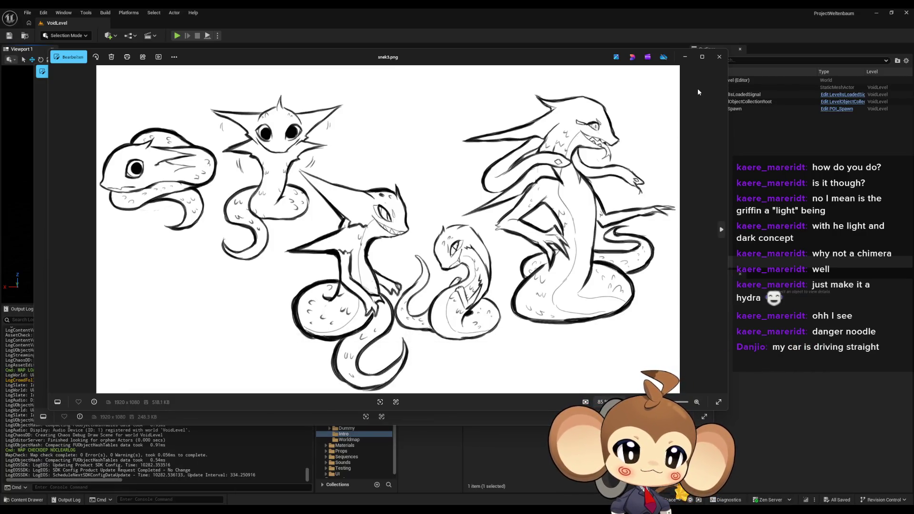
- Close the snek3.png and snek1.png viewers and pan across VoidLevel's floor slab
click(719, 57)
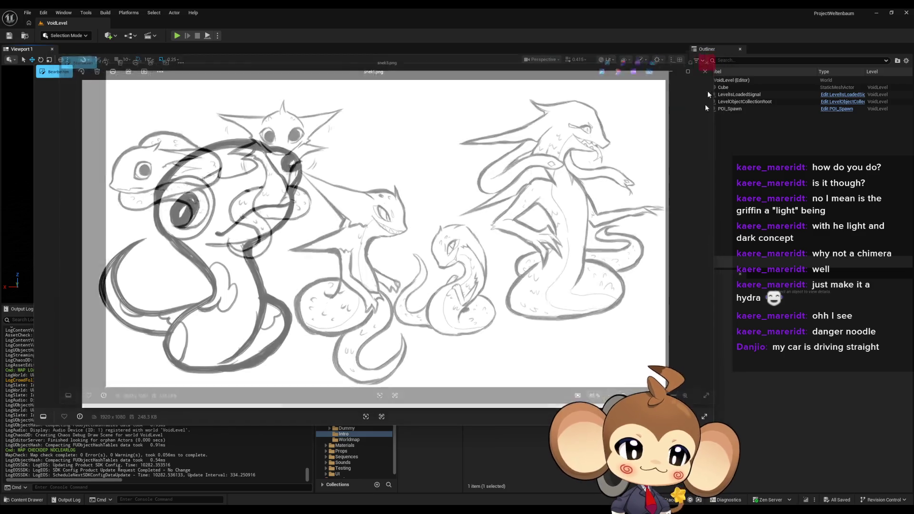
click(705, 71)
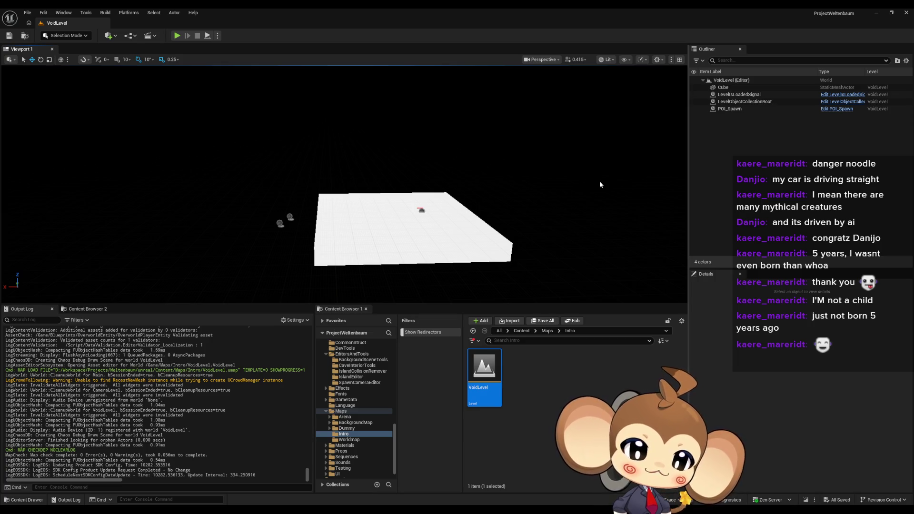
drag(579, 187, 595, 181)
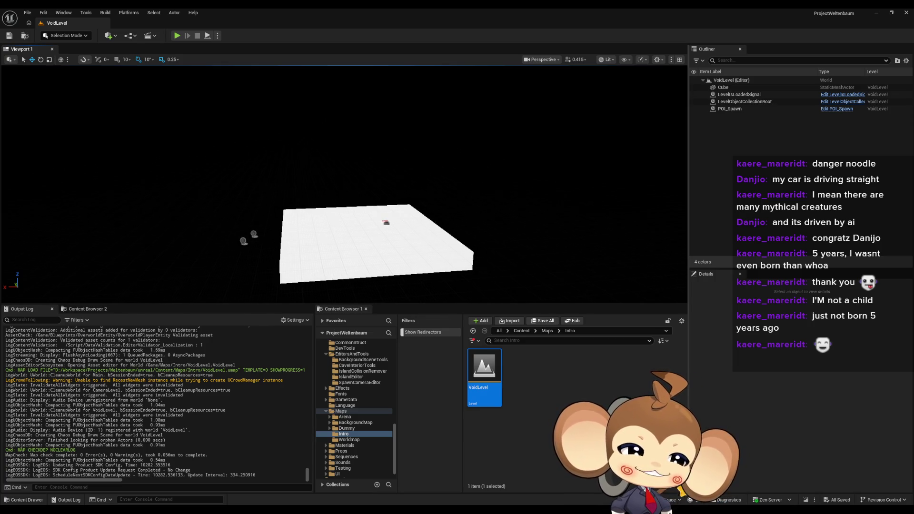